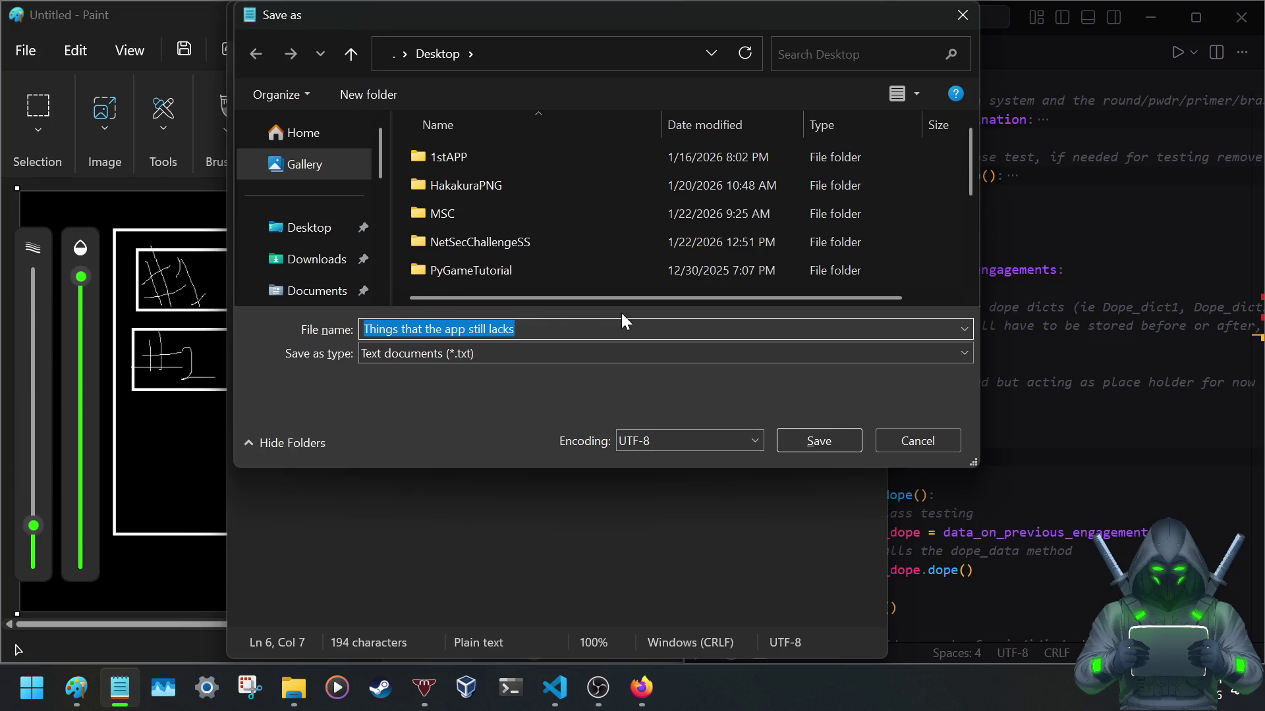
{"action": "type", "text": "App"}
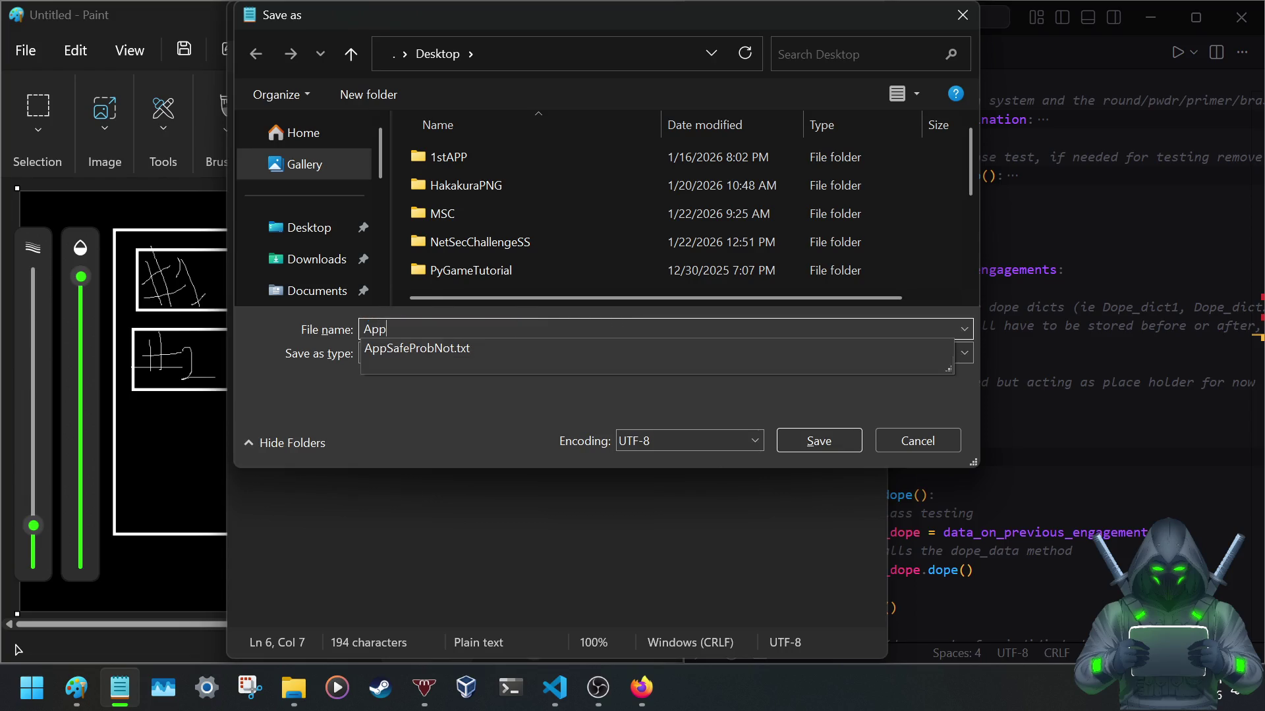
{"action": "type", "text": "Needs"}
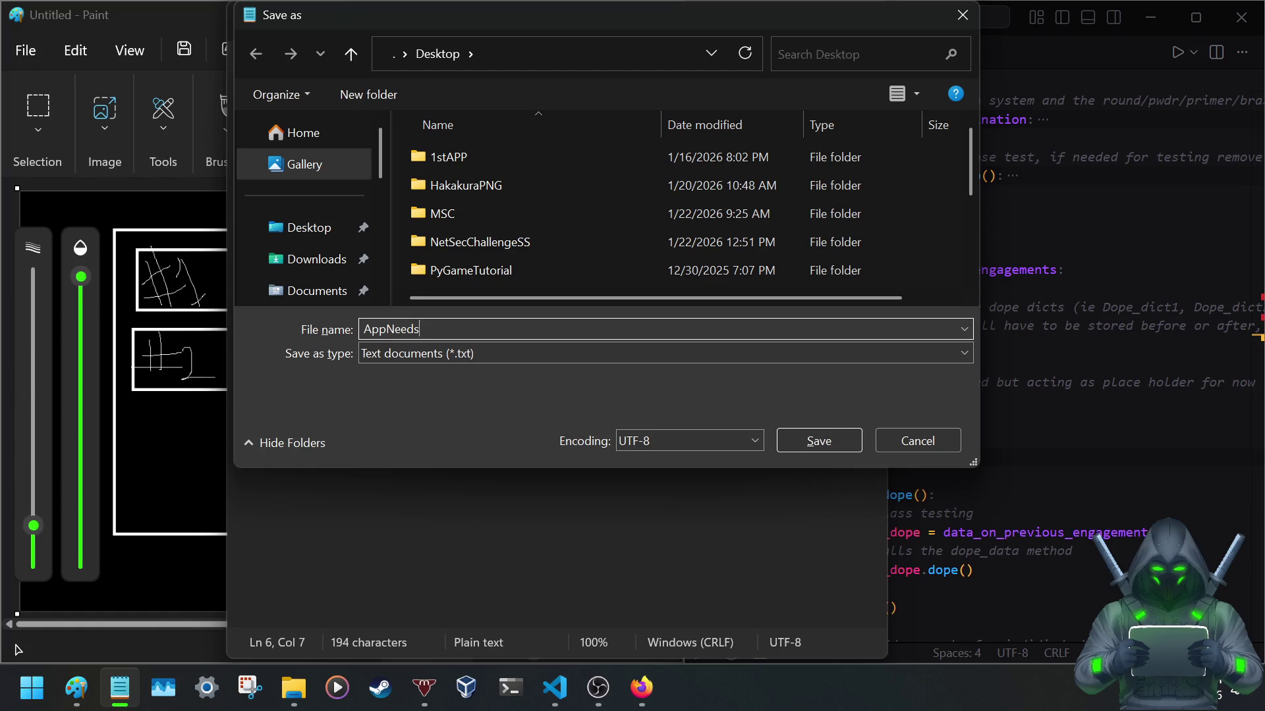
Save the notes as AppNeeds.txt in the 1stAPP folder and reposition the window.
{"action": "double_click", "coordinate": [468, 149]}
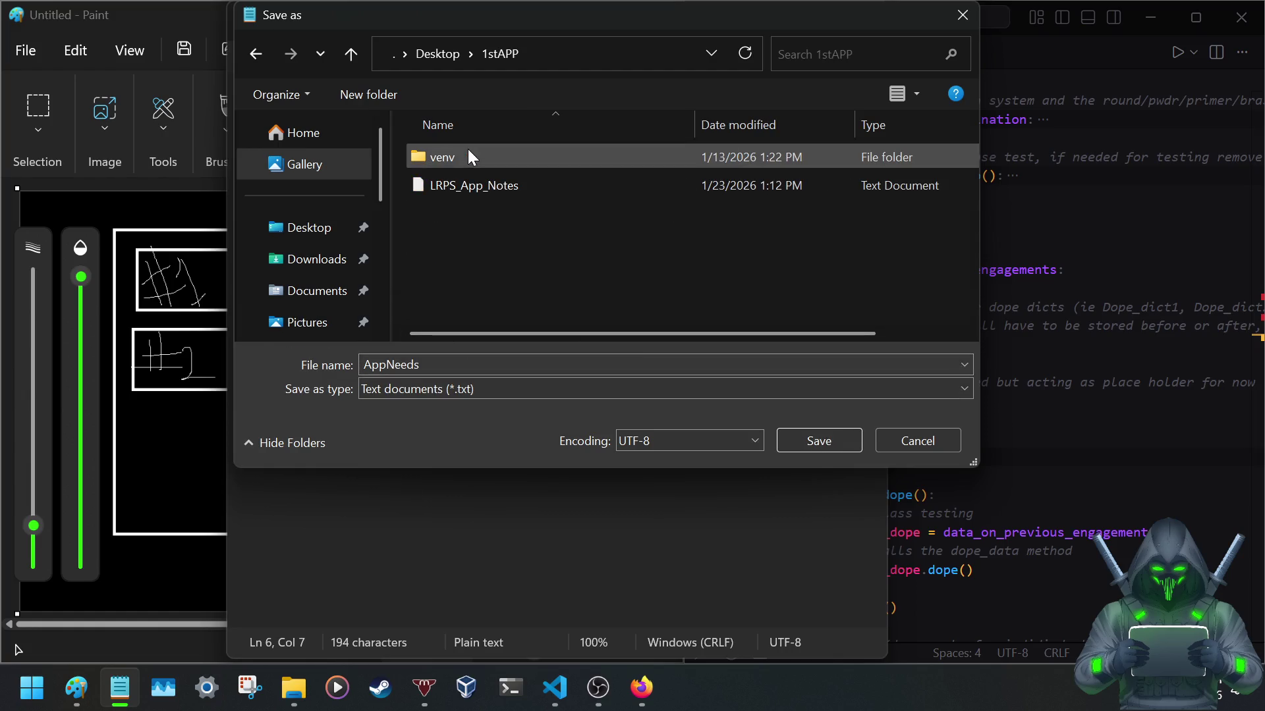
{"action": "double_click", "coordinate": [519, 363]}
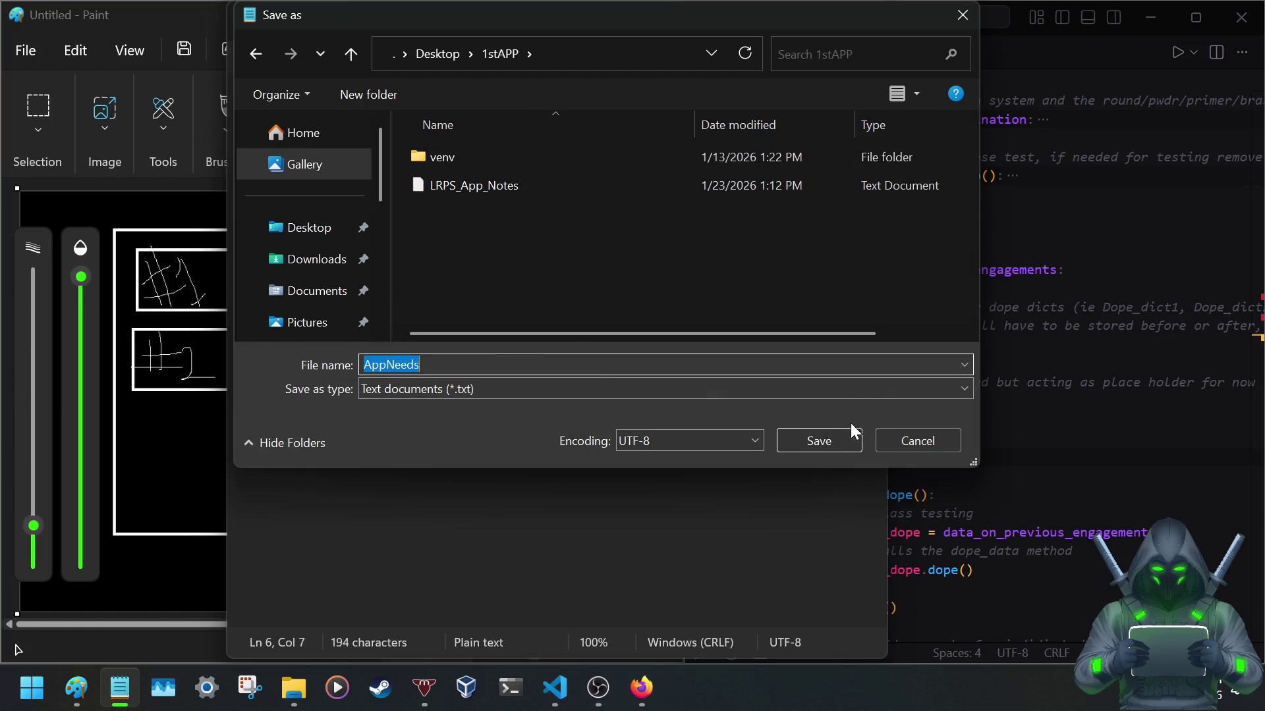
{"action": "left_click", "coordinate": [825, 439]}
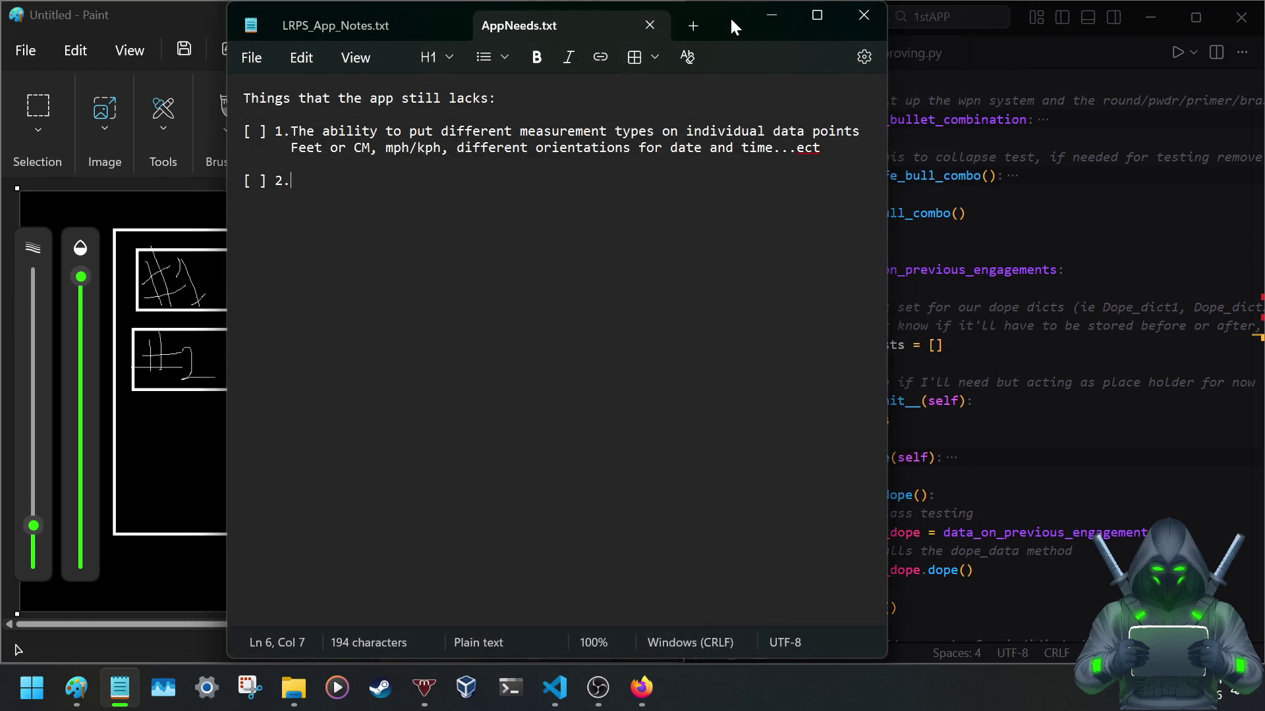
{"action": "left_click_drag", "start_coordinate": [732, 26], "coordinate": [635, 179]}
{"action": "left_click", "coordinate": [1028, 54]}
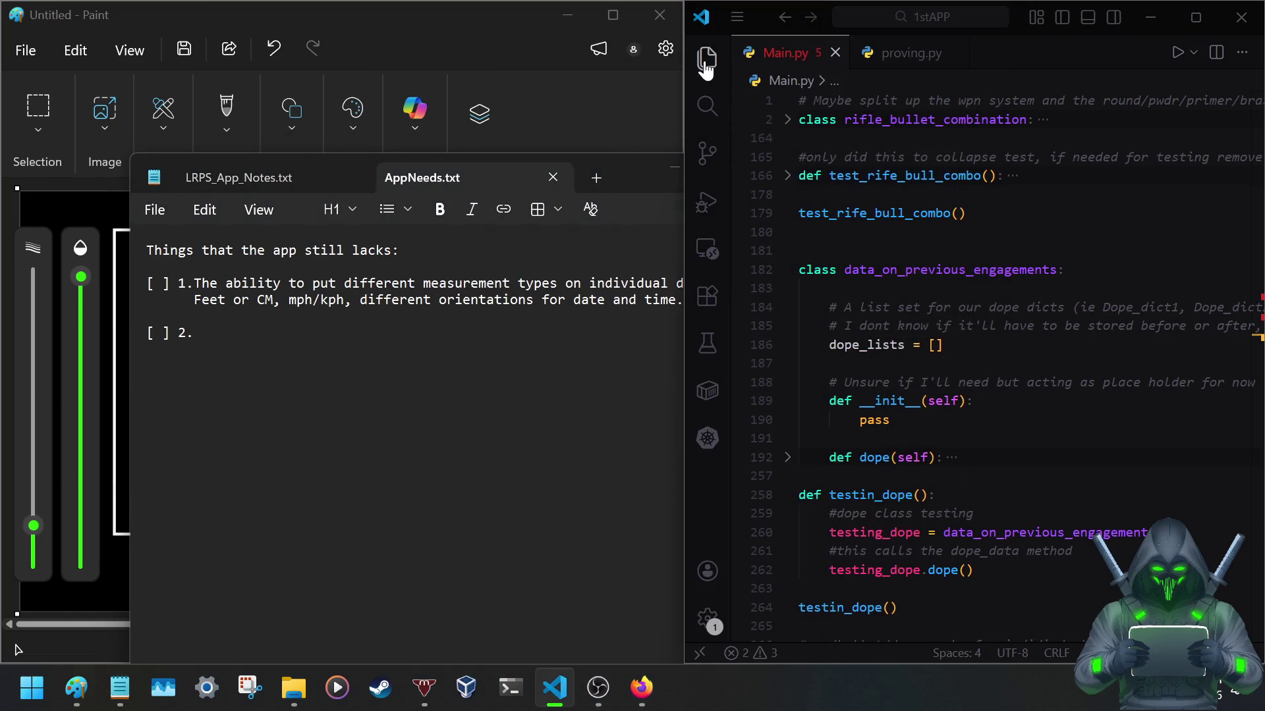
{"action": "left_click", "coordinate": [706, 59]}
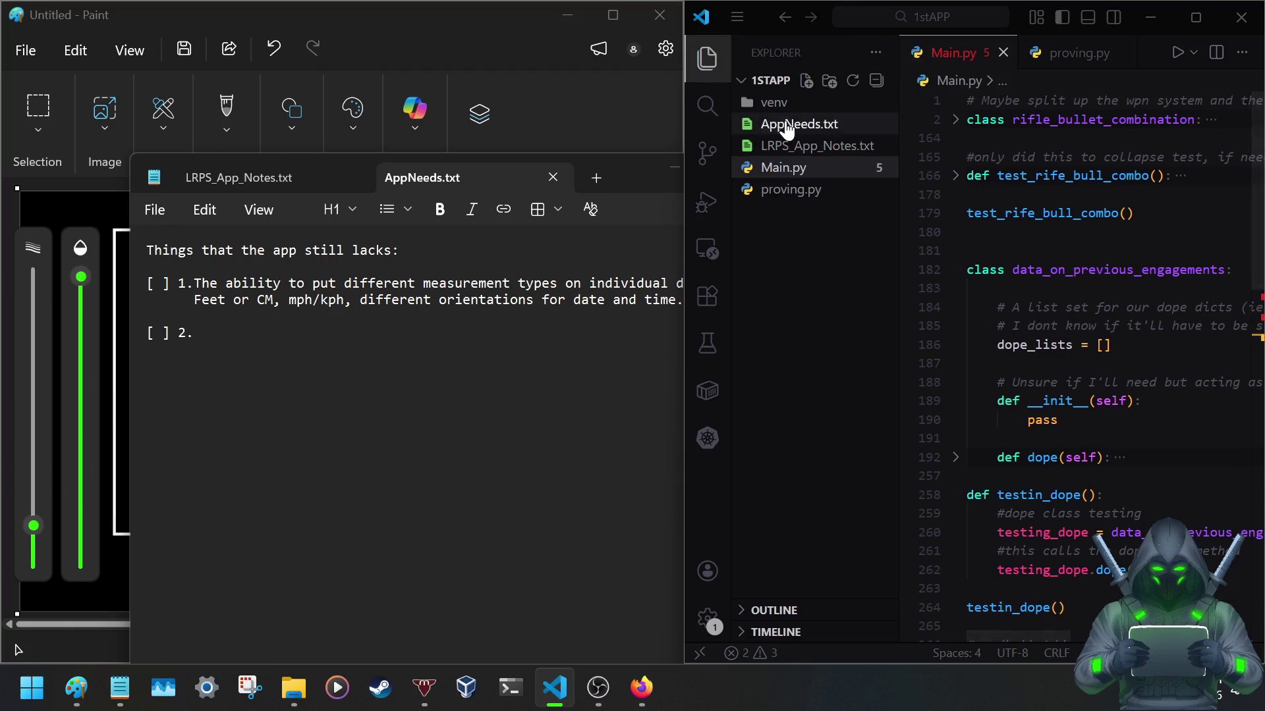
{"action": "left_click", "coordinate": [707, 57]}
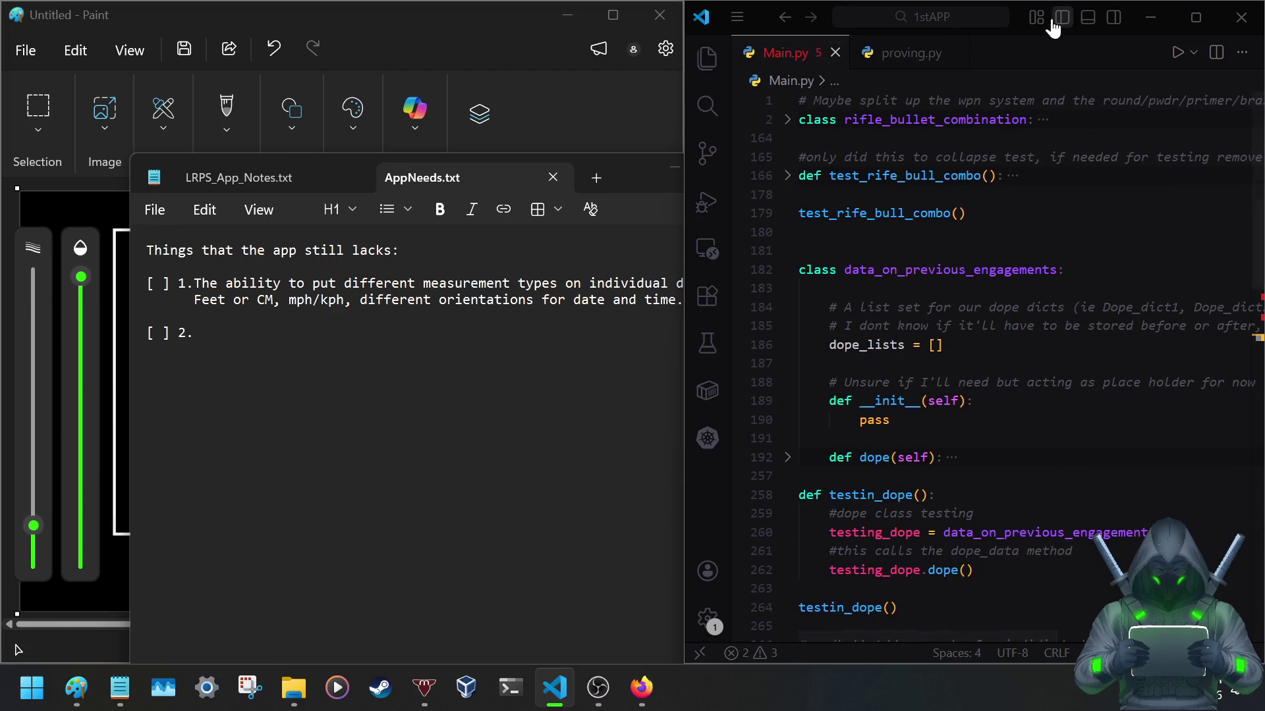
{"action": "left_click_drag", "start_coordinate": [625, 169], "coordinate": [587, 87]}
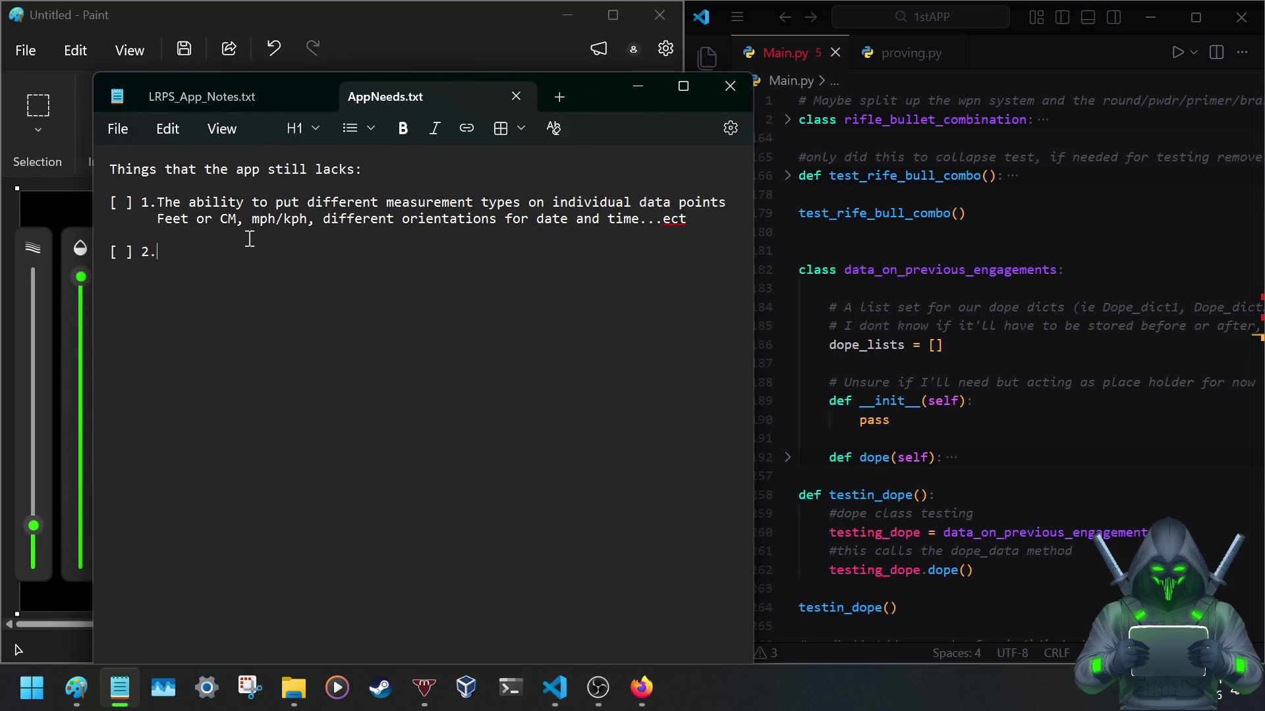
{"action": "scroll", "coordinate": [932, 402], "scroll_direction": "down", "scroll_amount": 4}
{"action": "scroll", "coordinate": [935, 411], "scroll_direction": "up", "scroll_amount": 3}
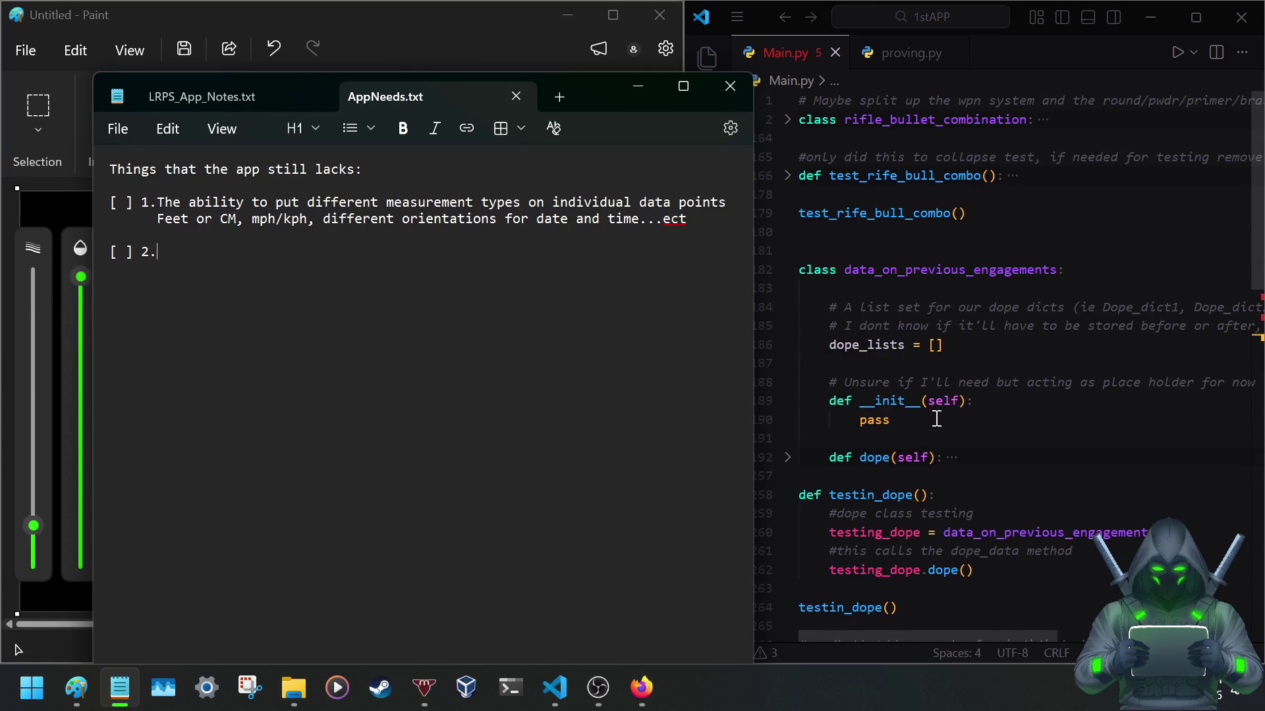
{"action": "scroll", "coordinate": [936, 419], "scroll_direction": "down", "scroll_amount": 5}
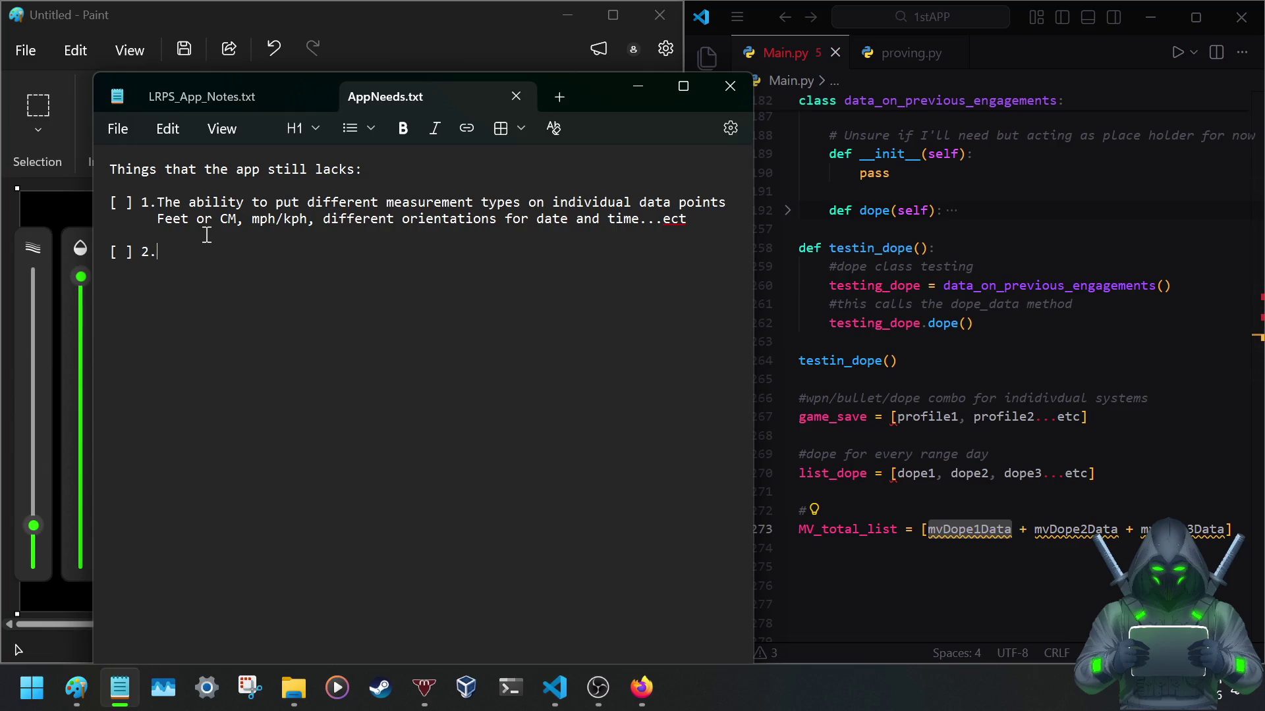
{"action": "type", "text": "Abili"}
{"action": "type", "text": "oe "}
{"action": "type", "text": "re "}
{"action": "type", "text": "d"}
{"action": "type", "text": "sy"}
Finish item 2 about storing WpnSys&Dope into a game-save-like profile list and start a new item.
{"action": "key", "text": "BackSpace"}
{"action": "key", "text": "BackSpace"}
{"action": "type", "text": "S"}
{"action": "type", "text": "&"}
{"action": "type", "text": "ope"}
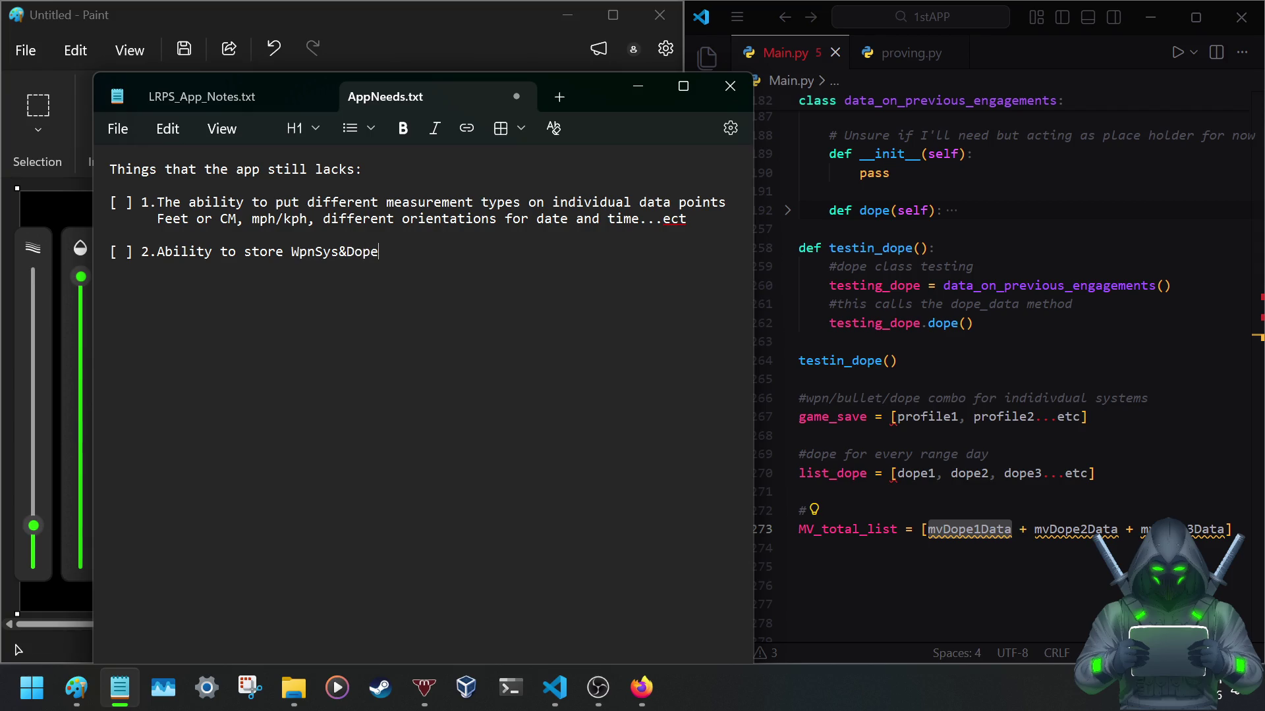
{"action": "type", "text": "into a profile and keep in"}
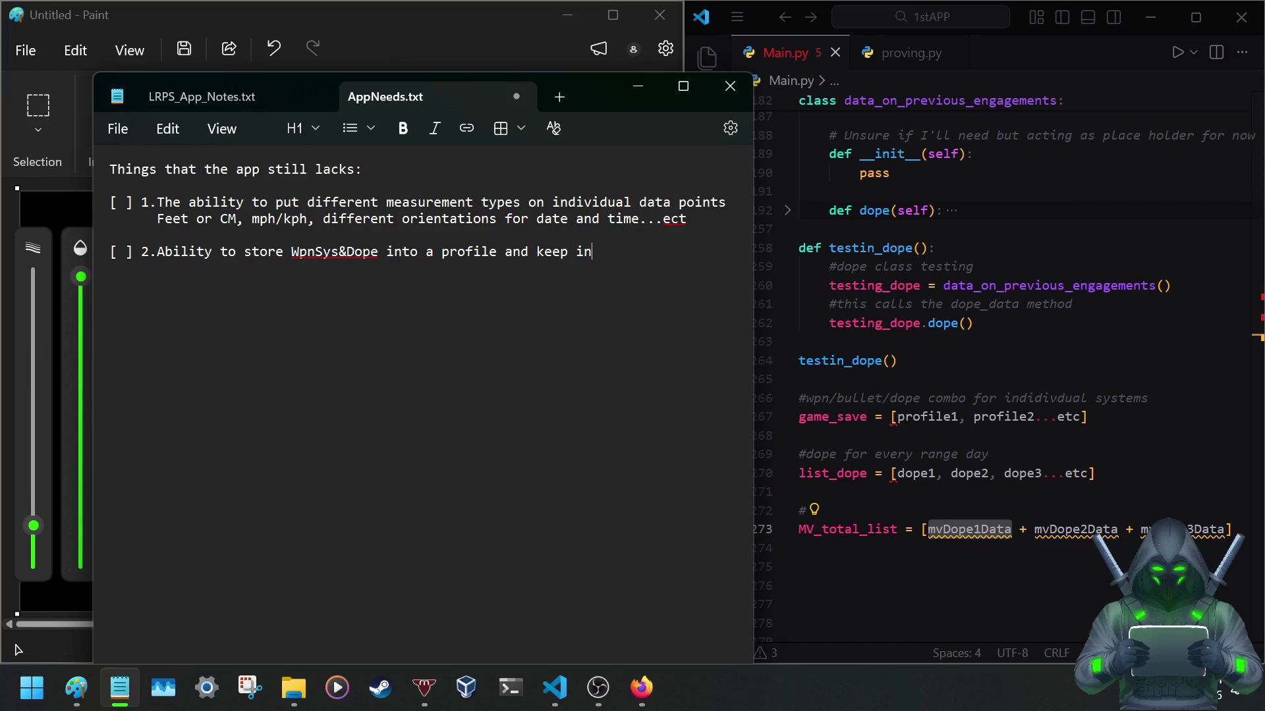
{"action": "type", "text": "list"}
{"action": "type", "text": " like a game"}
{"action": "type", "text": "     save."}
{"action": "key", "text": "Return"}
{"action": "key", "text": "Return"}
{"action": "type", "text": "["}
Write item 3 '[ ] 3. Ability to have a list of dope data for viewing in whole individually.' and start item 4.
{"action": "key", "text": "BackSpace"}
{"action": "key", "text": "BackSpace"}
{"action": "type", "text": "] 3."}
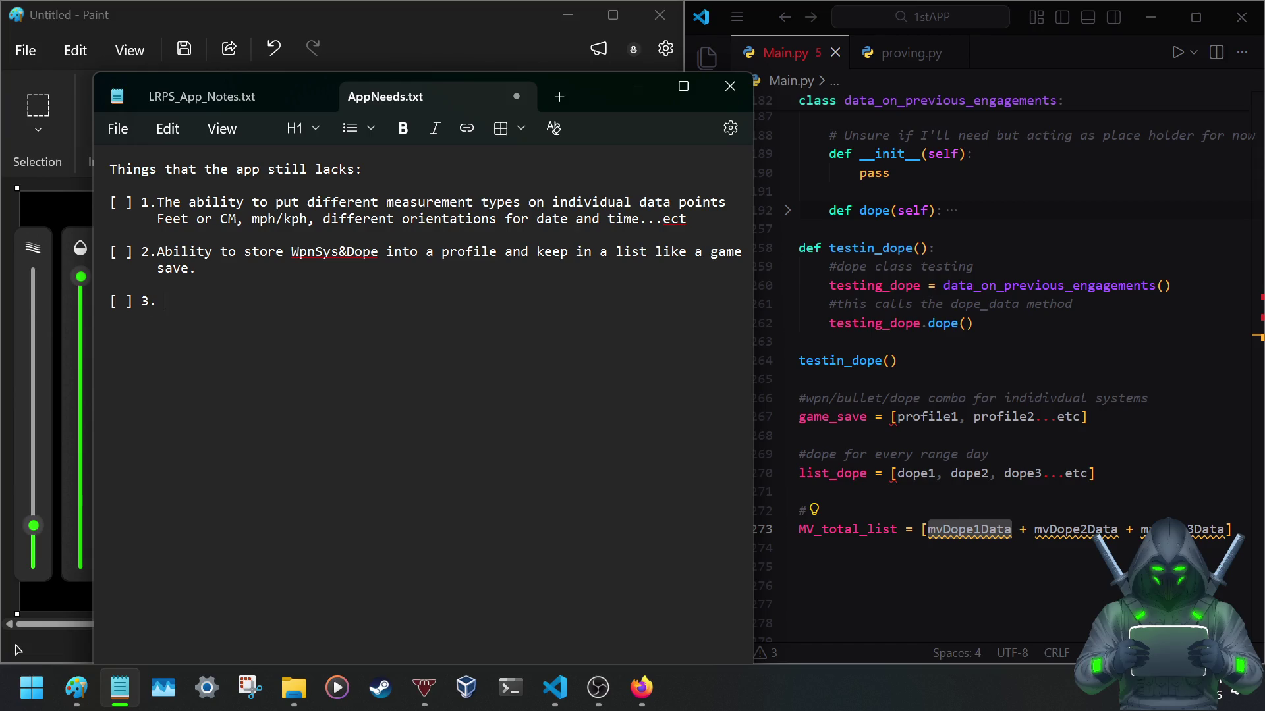
{"action": "type", "text": "bility to hav"}
{"action": "type", "text": "e a lis"}
{"action": "type", "text": "of dope data"}
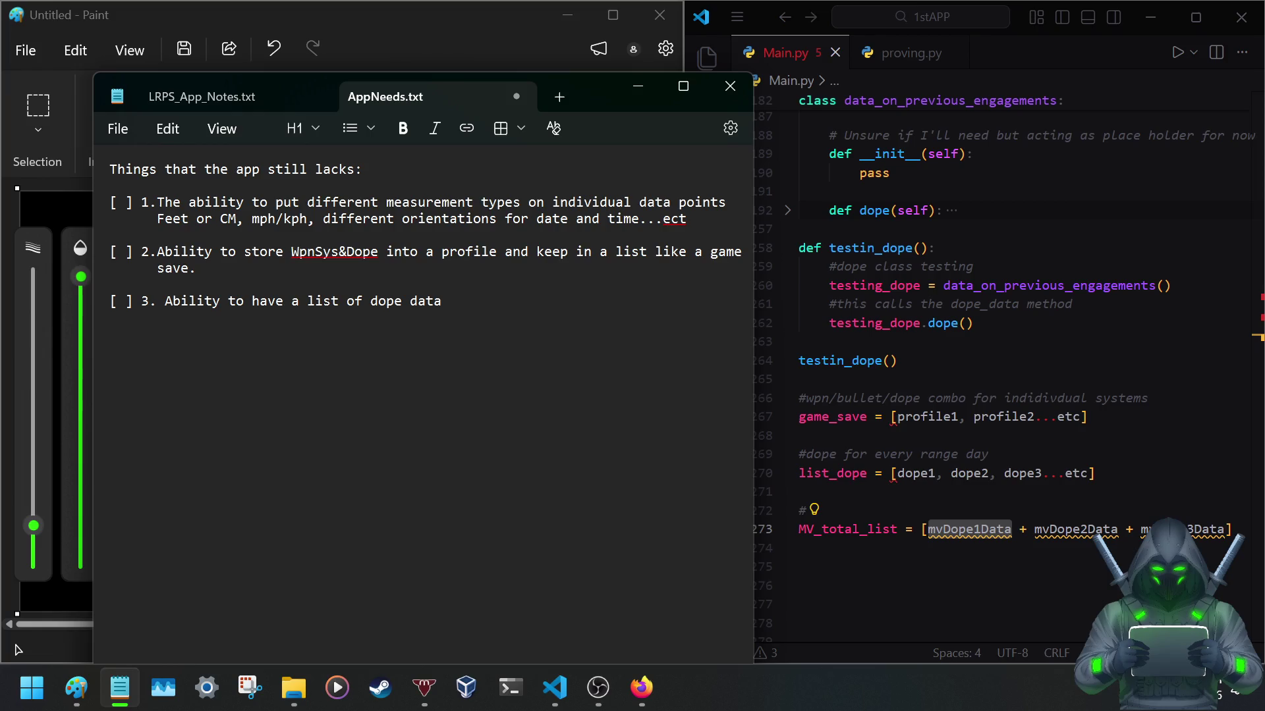
{"action": "type", "text": "for vid"}
{"action": "type", "text": "ng in sh"}
{"action": "key", "text": "BackSpace"}
{"action": "key", "text": "BackSpace"}
{"action": "type", "text": "whole or in part"}
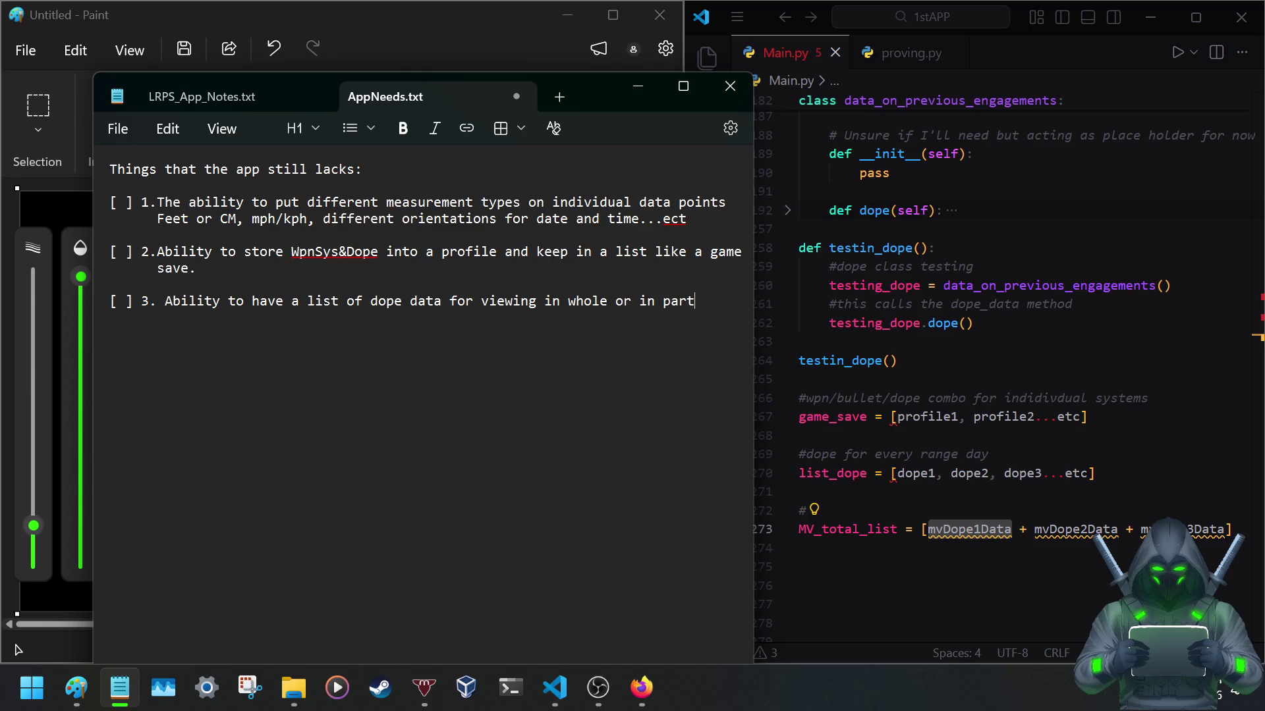
{"action": "key", "text": "BackSpace"}
{"action": "key", "text": "BackSpace"}
{"action": "key", "text": "BackSpace"}
{"action": "key", "text": "BackSpace"}
{"action": "key", "text": "BackSpace"}
{"action": "key", "text": "BackSpace"}
{"action": "type", "text": "ndi"}
{"action": "type", "text": "vidually"}
{"action": "key", "text": "Return"}
{"action": "key", "text": "Return"}
{"action": "type", "text": "[ ] 4"}
{"action": "type", "text": ". "}
{"action": "type", "text": "Ability to combine and view the totality of MV"}
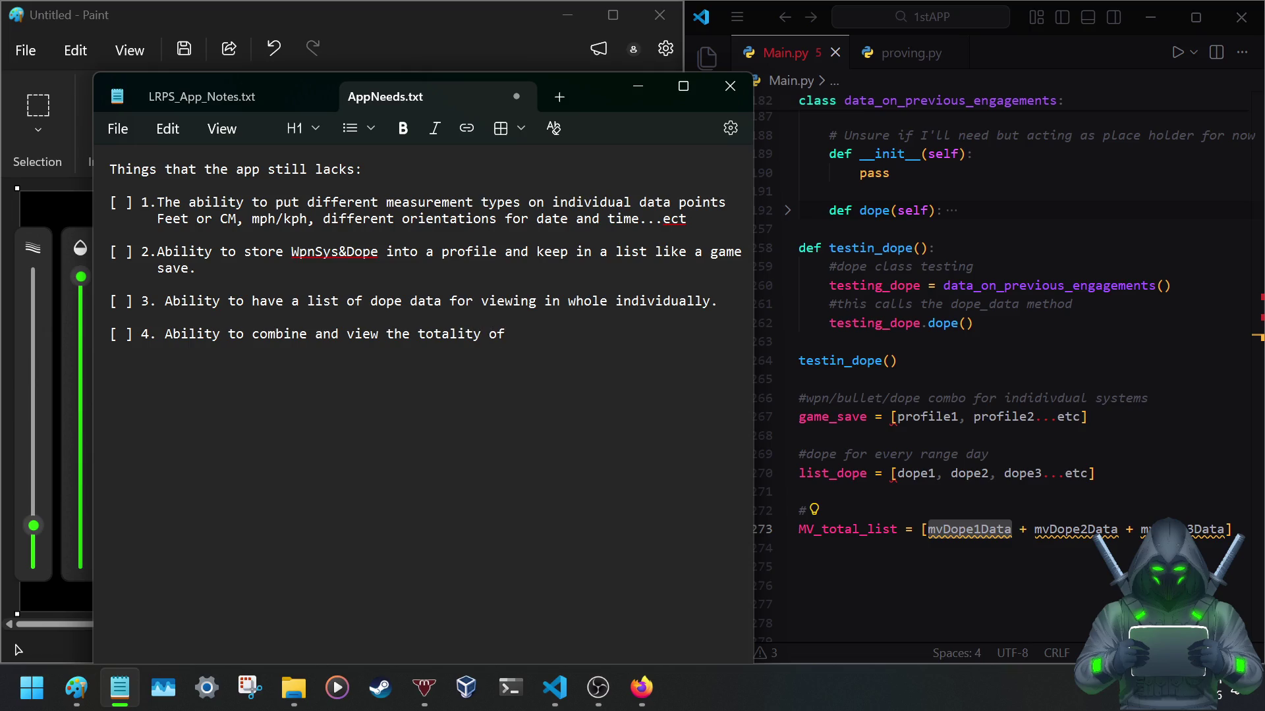
{"action": "type", "text": " data "}
{"action": "type", "text": "together. "}
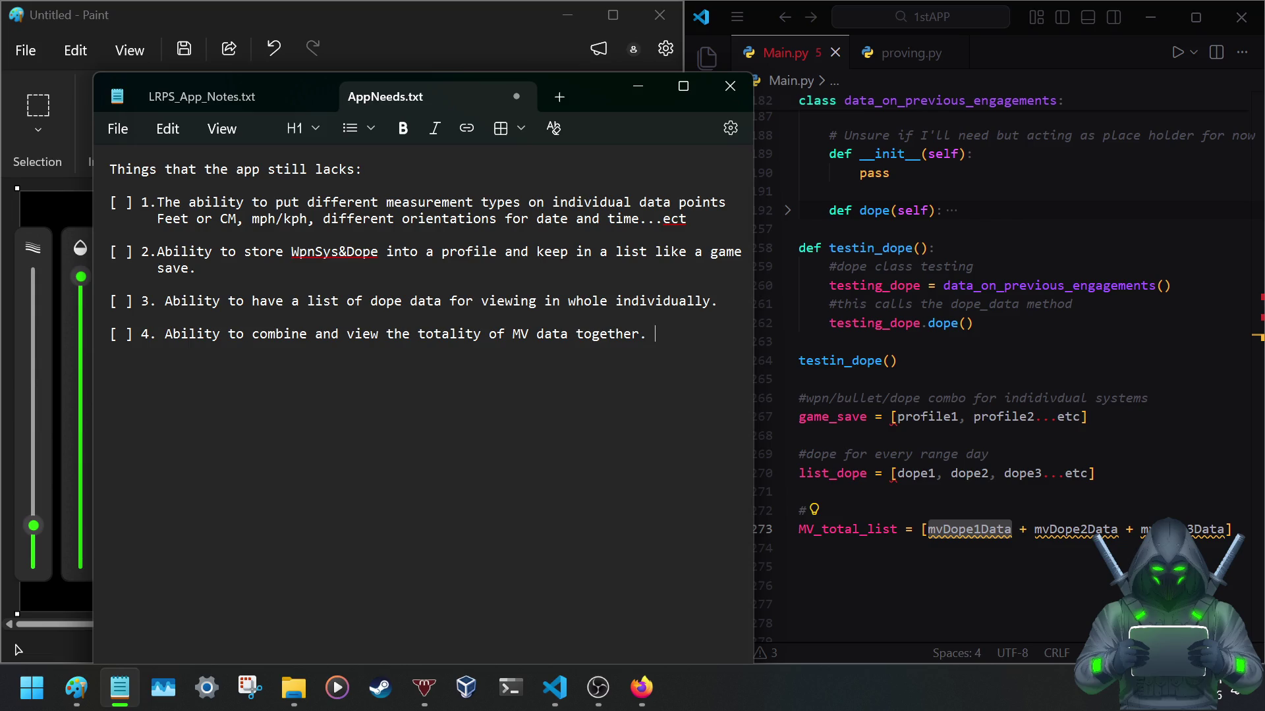
{"action": "type", "text": "(seperated"}
Write item 4 about viewing the totality of MV data together, separated by population, and save.
{"action": "key", "text": "Return"}
{"action": "type", "text": "by"}
{"action": "type", "text": "ulation"}
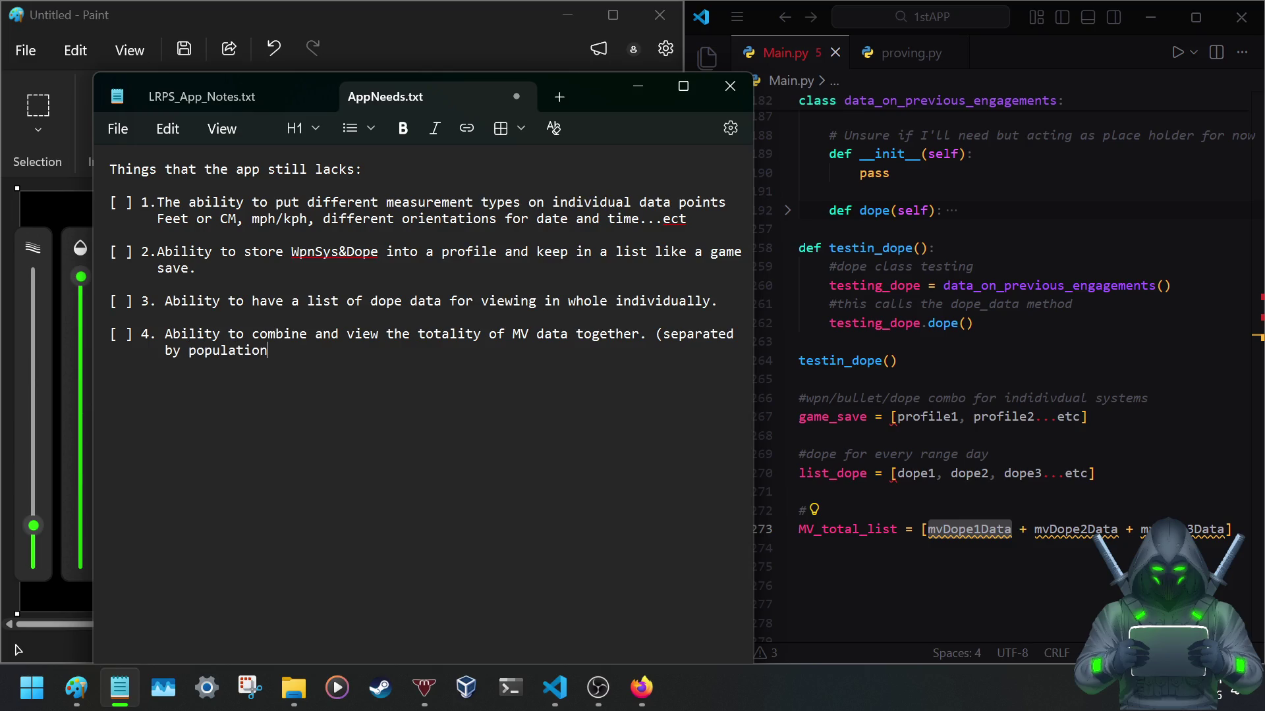
{"action": "key", "text": "ctrl+s"}
{"action": "type", "text": "."}
{"action": "scroll", "coordinate": [1072, 489], "scroll_direction": "up", "scroll_amount": 2}
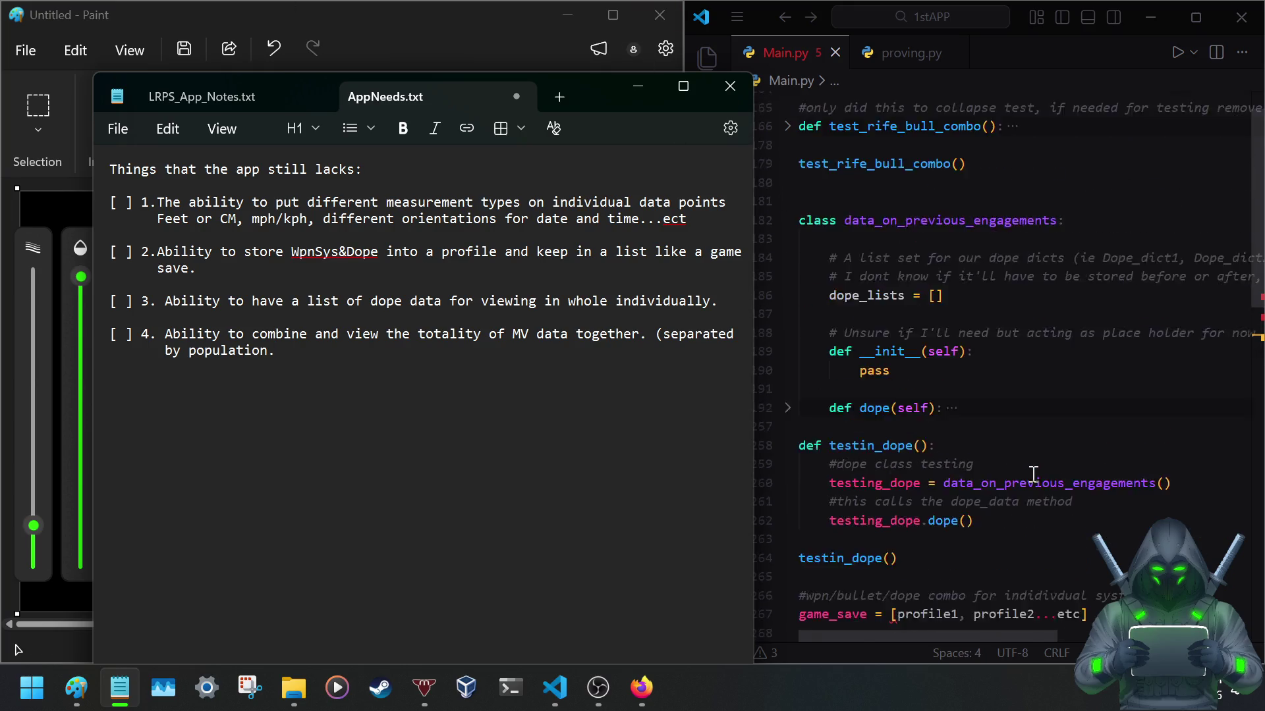
{"action": "scroll", "coordinate": [1047, 483], "scroll_direction": "up", "scroll_amount": 1}
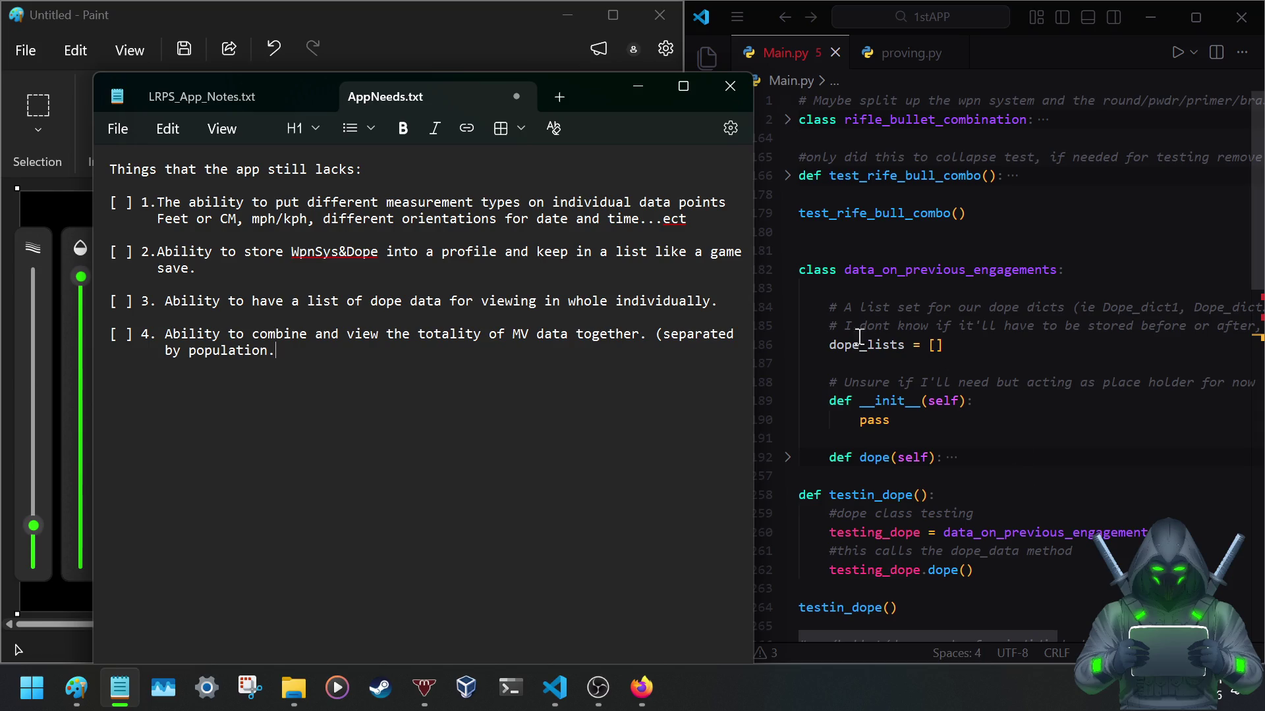
{"action": "left_click_drag", "start_coordinate": [825, 326], "coordinate": [1068, 364]}
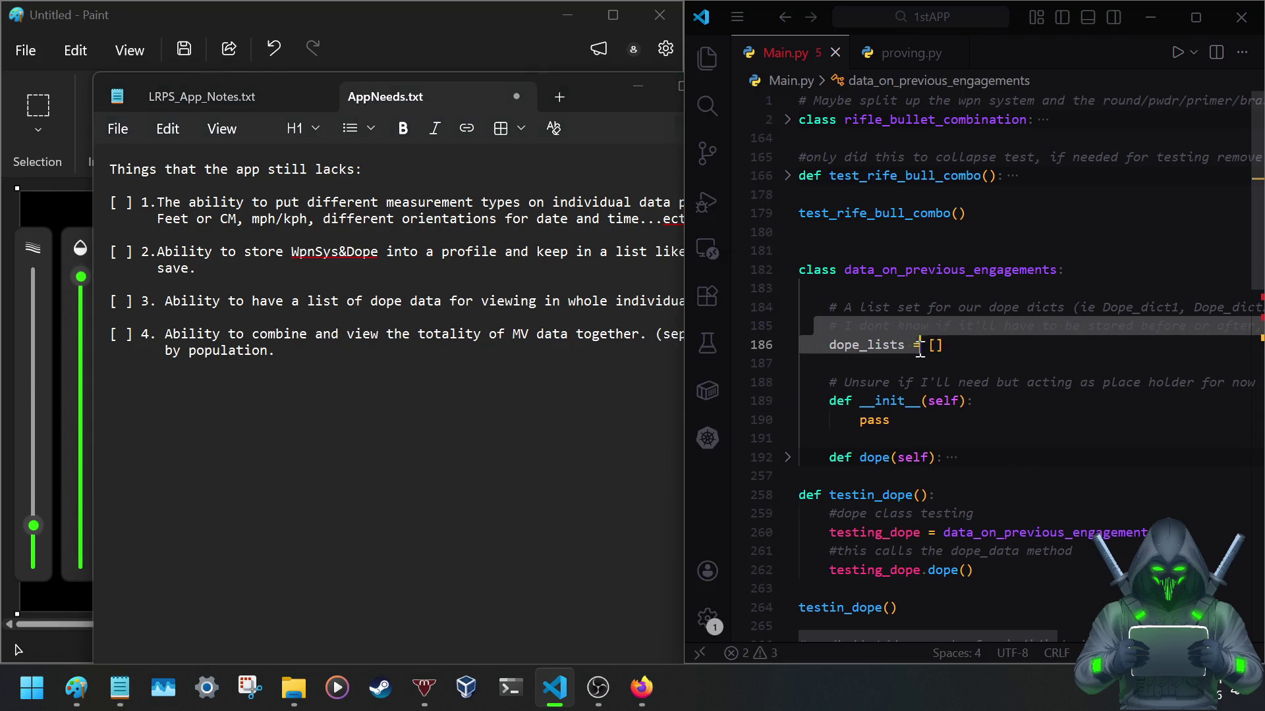
{"action": "left_click", "coordinate": [997, 326]}
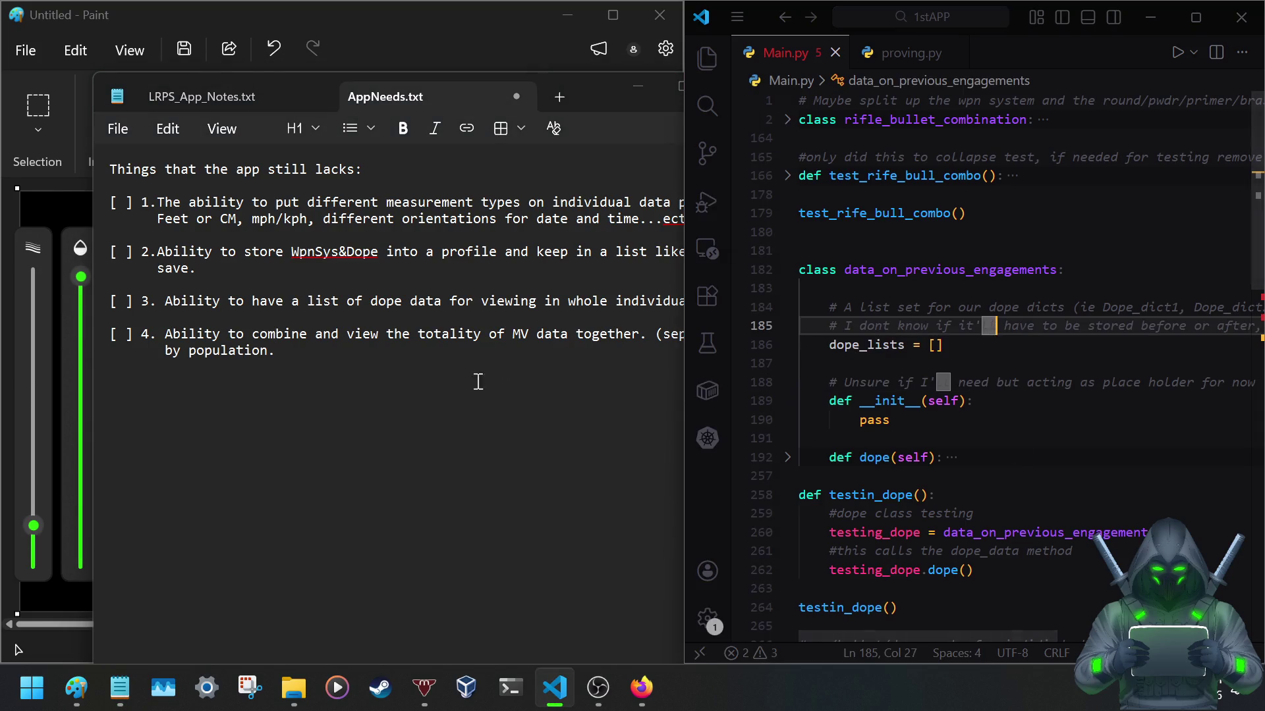
{"action": "left_click", "coordinate": [341, 353]}
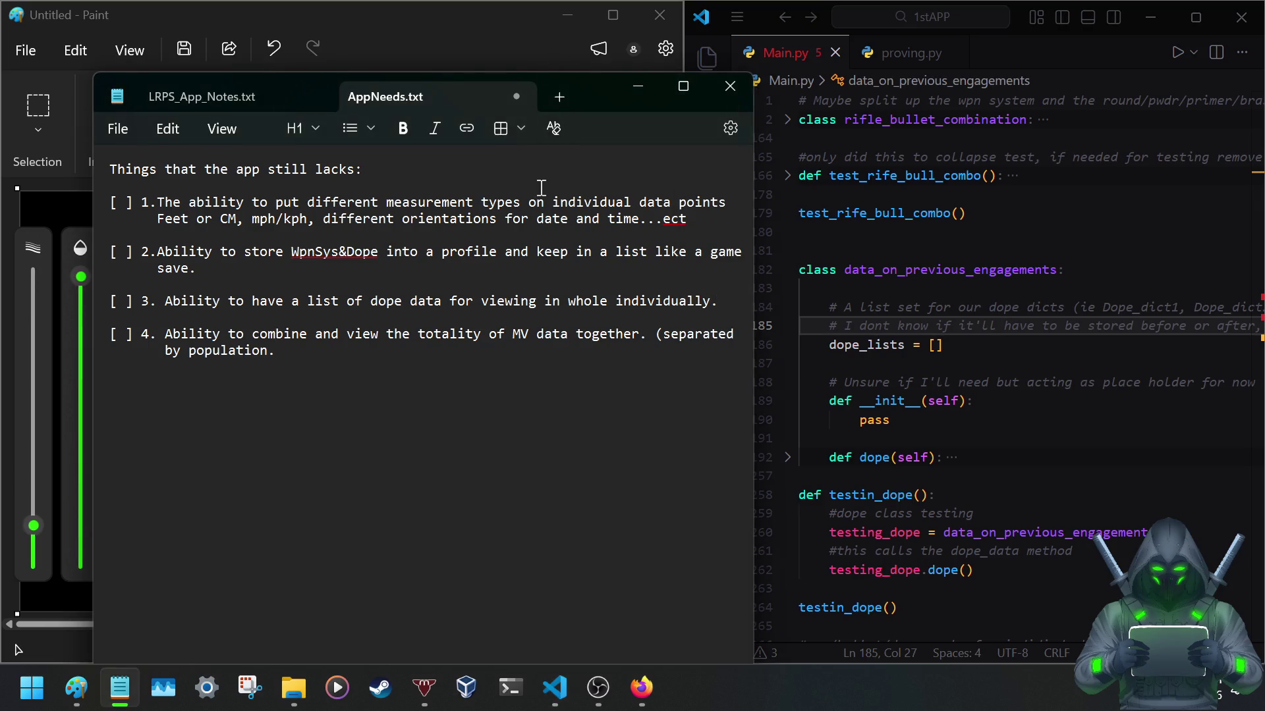
{"action": "key", "text": "ctrl+s"}
{"action": "mouse_move", "coordinate": [596, 90]}
{"action": "left_mouse_down"}
{"action": "mouse_move", "coordinate": [750, 91]}
{"action": "mouse_move", "coordinate": [687, 83]}
{"action": "left_mouse_up"}
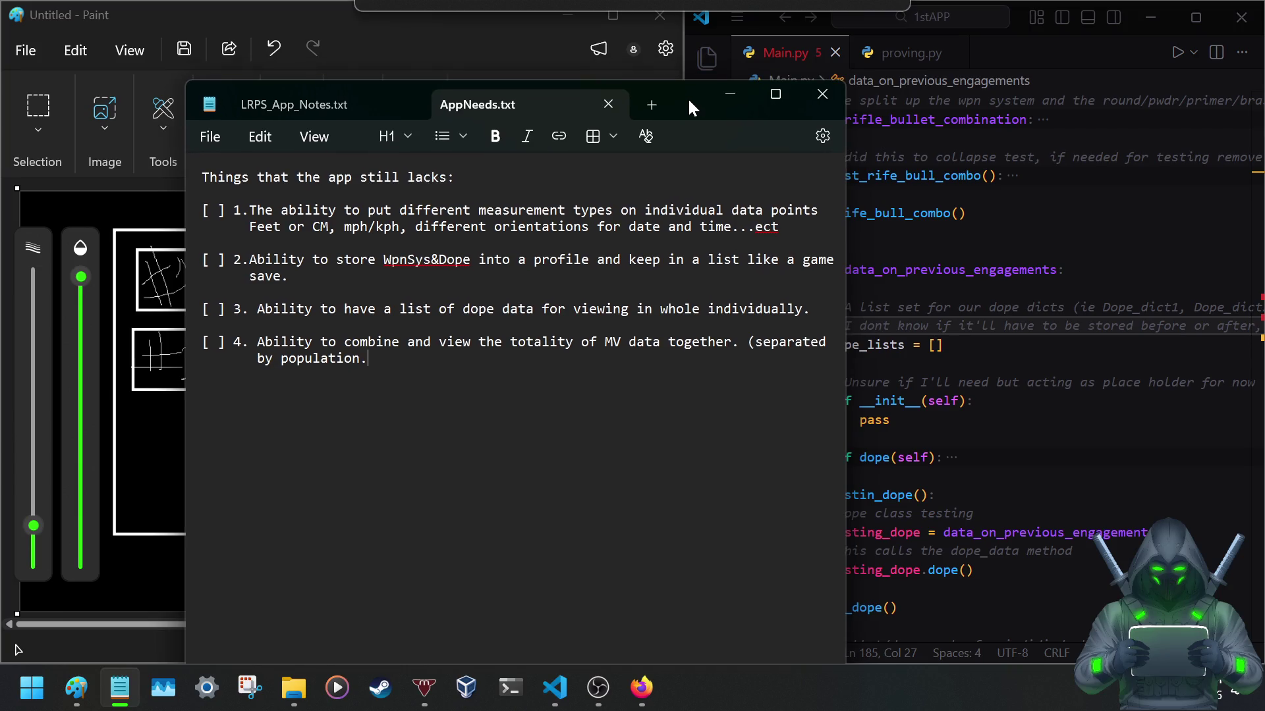
{"action": "mouse_move", "coordinate": [687, 93]}
{"action": "left_mouse_down"}
{"action": "mouse_move", "coordinate": [701, 99]}
{"action": "mouse_move", "coordinate": [702, 88]}
{"action": "left_mouse_up"}
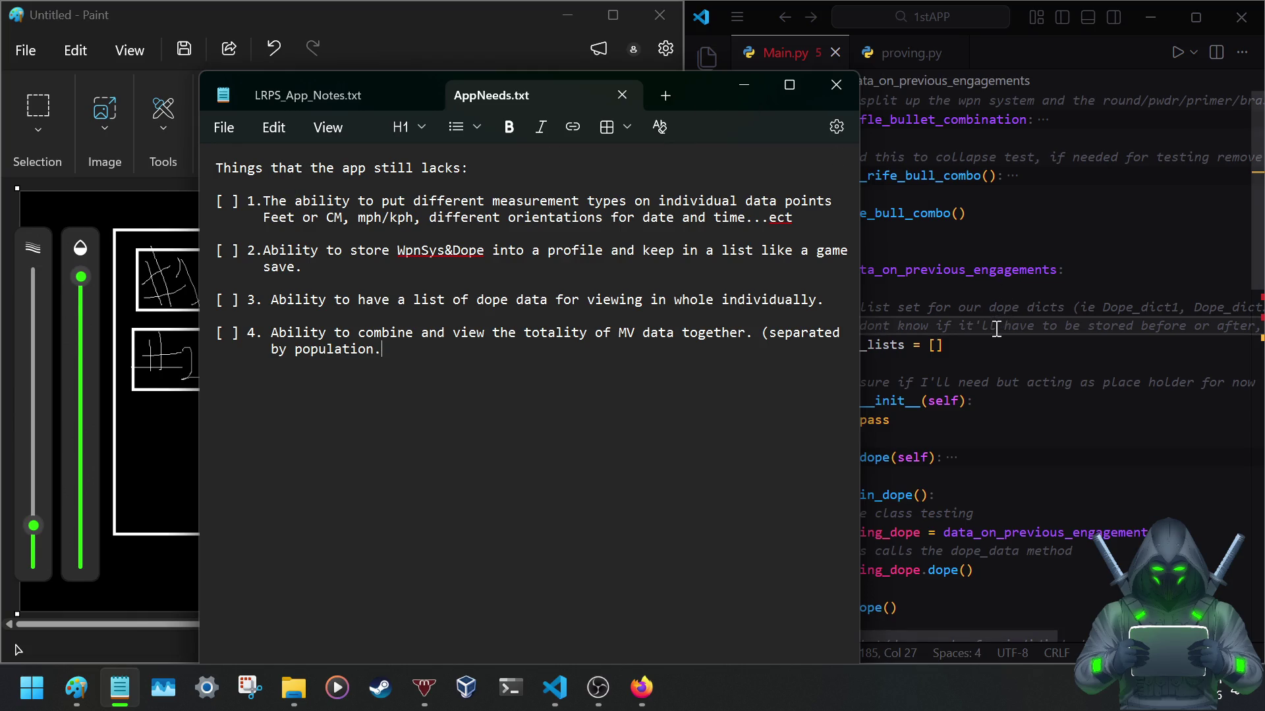
{"action": "scroll", "coordinate": [1008, 332], "scroll_direction": "down", "scroll_amount": 4}
{"action": "scroll", "coordinate": [1007, 331], "scroll_direction": "down", "scroll_amount": 3}
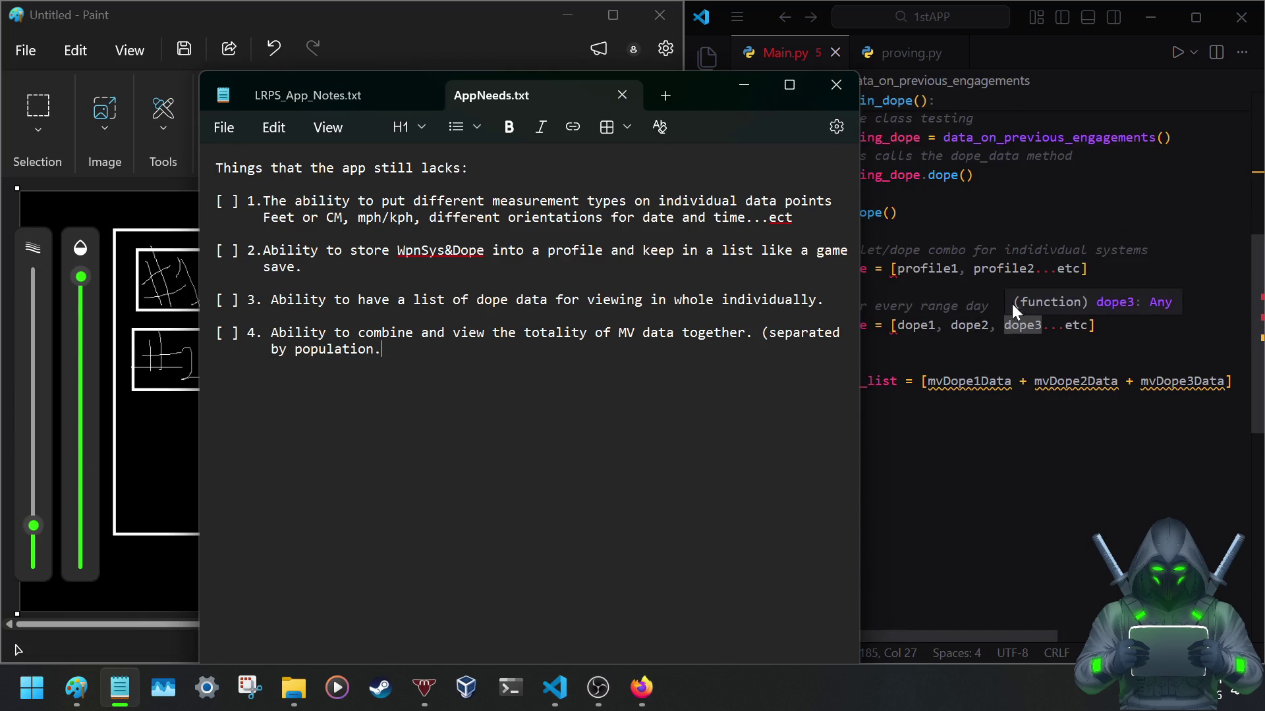
{"action": "mouse_move", "coordinate": [702, 88]}
{"action": "left_mouse_down"}
{"action": "mouse_move", "coordinate": [519, 83]}
{"action": "mouse_move", "coordinate": [599, 85]}
{"action": "left_mouse_up"}
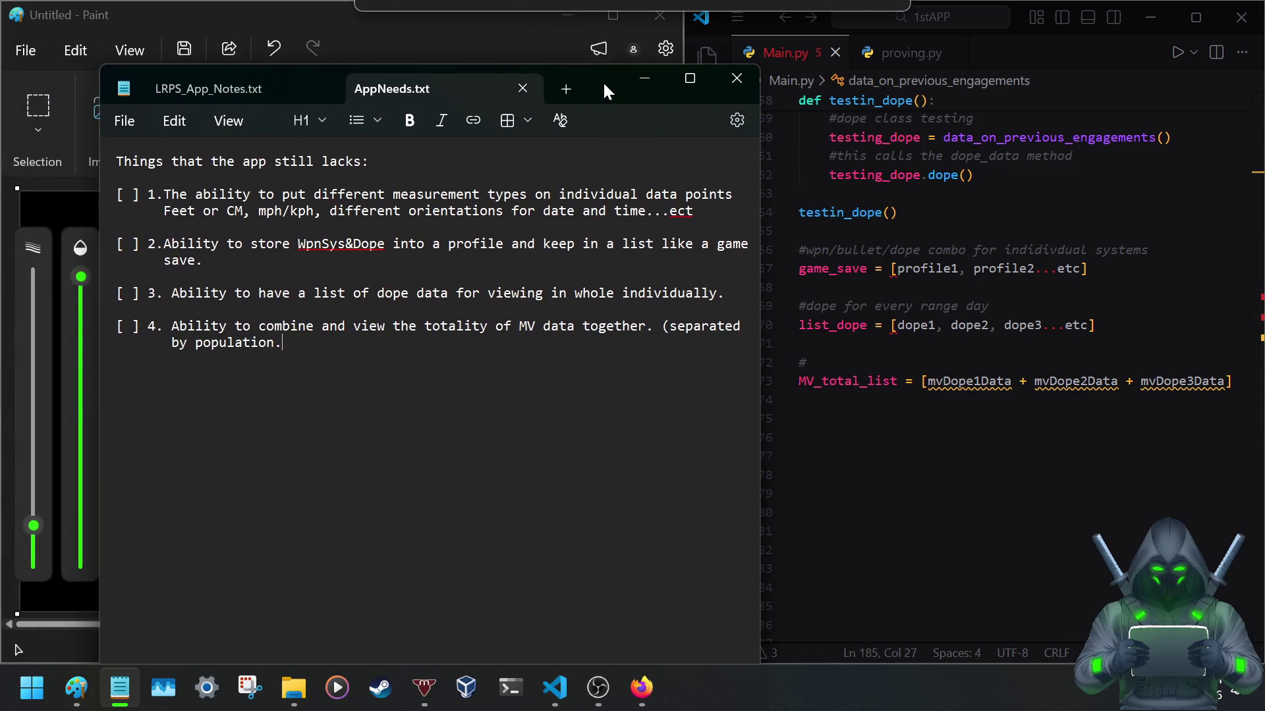
{"action": "scroll", "coordinate": [976, 298], "scroll_direction": "up", "scroll_amount": 1}
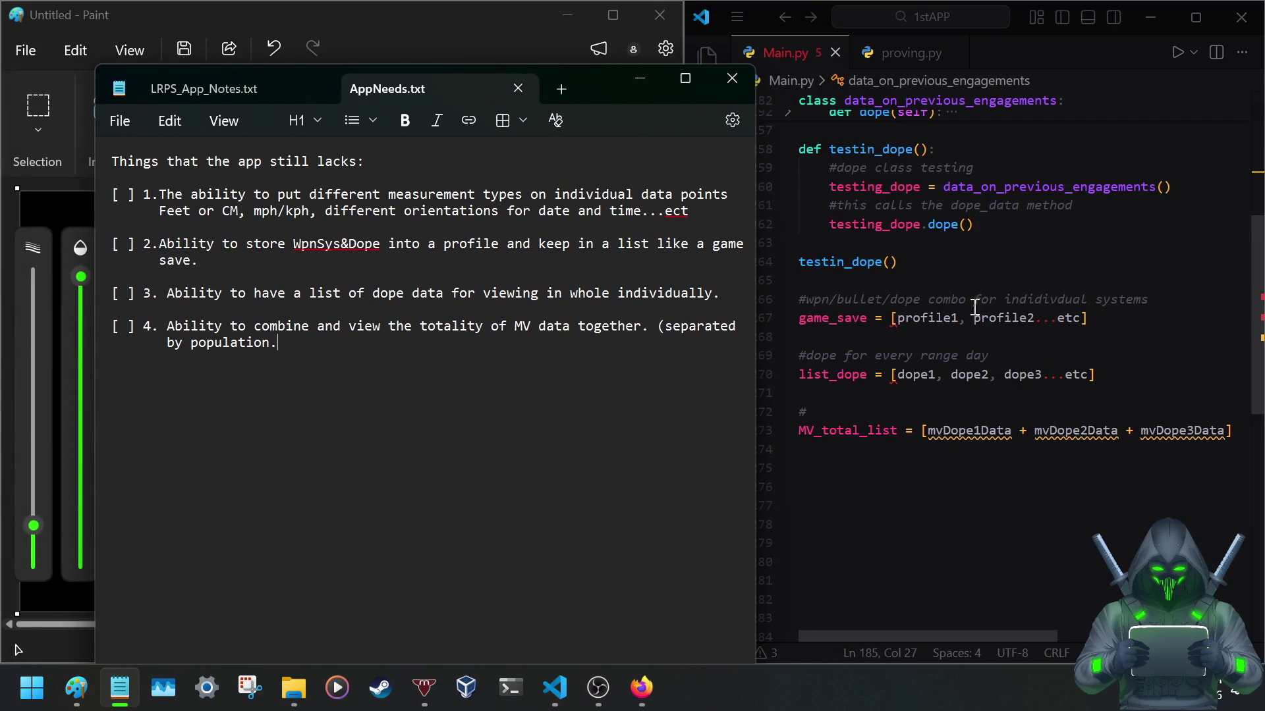
{"action": "scroll", "coordinate": [967, 334], "scroll_direction": "up", "scroll_amount": 4}
{"action": "scroll", "coordinate": [966, 334], "scroll_direction": "up", "scroll_amount": 3}
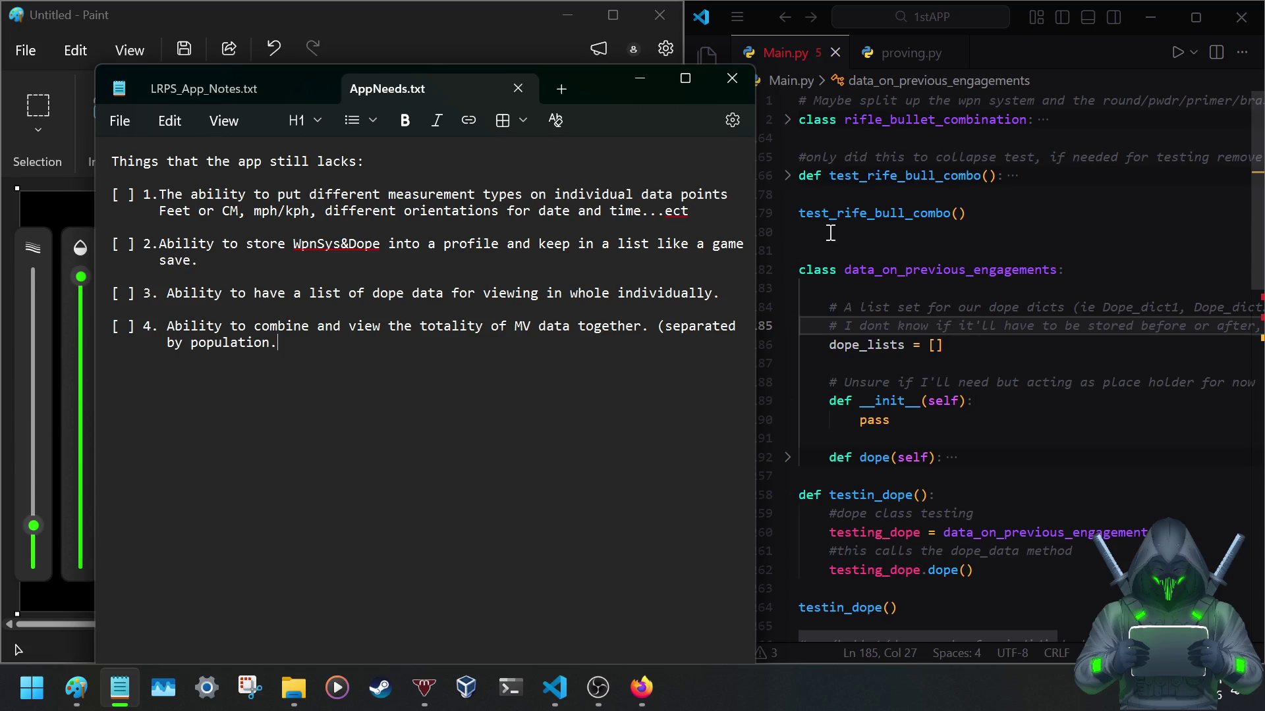
{"action": "key", "text": "Return"}
{"action": "key", "text": "Return"}
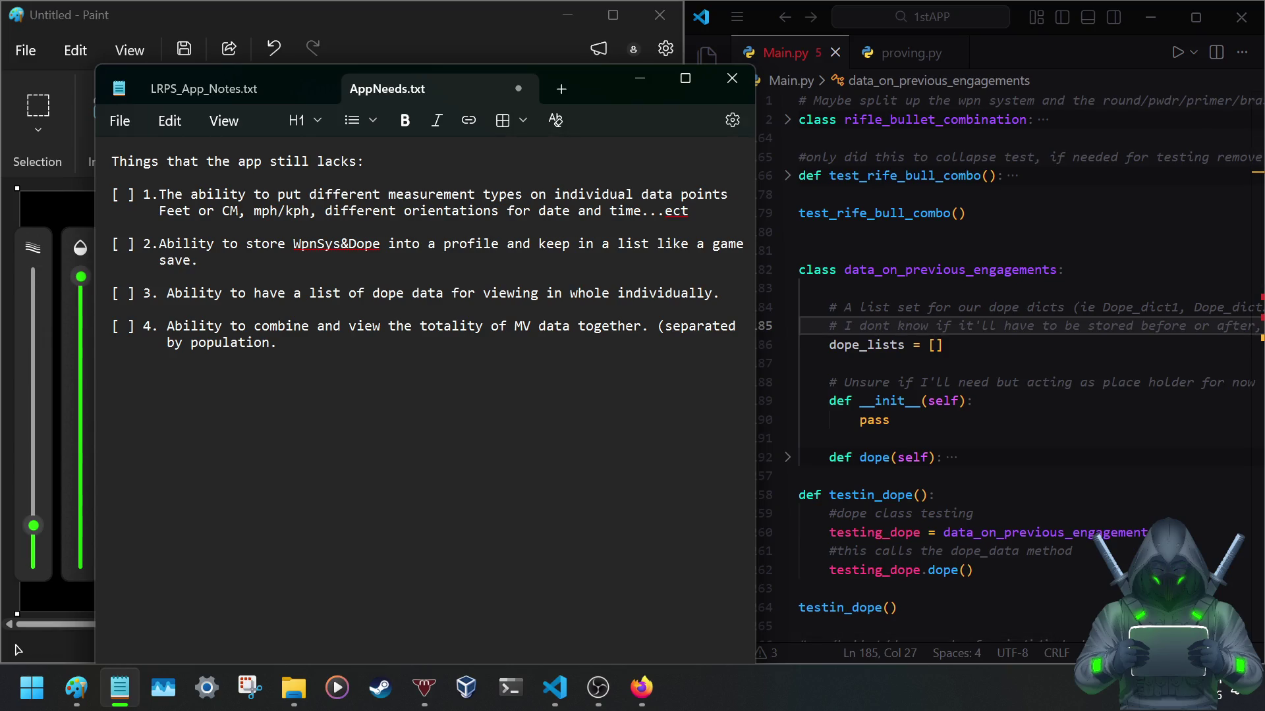
{"action": "type", "text": "[ "}
{"action": "type", "text": "5"}
{"action": "type", "text": ". Add in "}
{"action": "type", "text": "Reloading portion of the app for testing fd"}
Draft item 5 '[ ] 5. Add in Reloading portion of the app for testing regarding getting the correct', fixing typos.
{"action": "key", "text": "BackSpace"}
{"action": "key", "text": "BackSpace"}
{"action": "type", "text": "regari"}
{"action": "type", "text": "ing"}
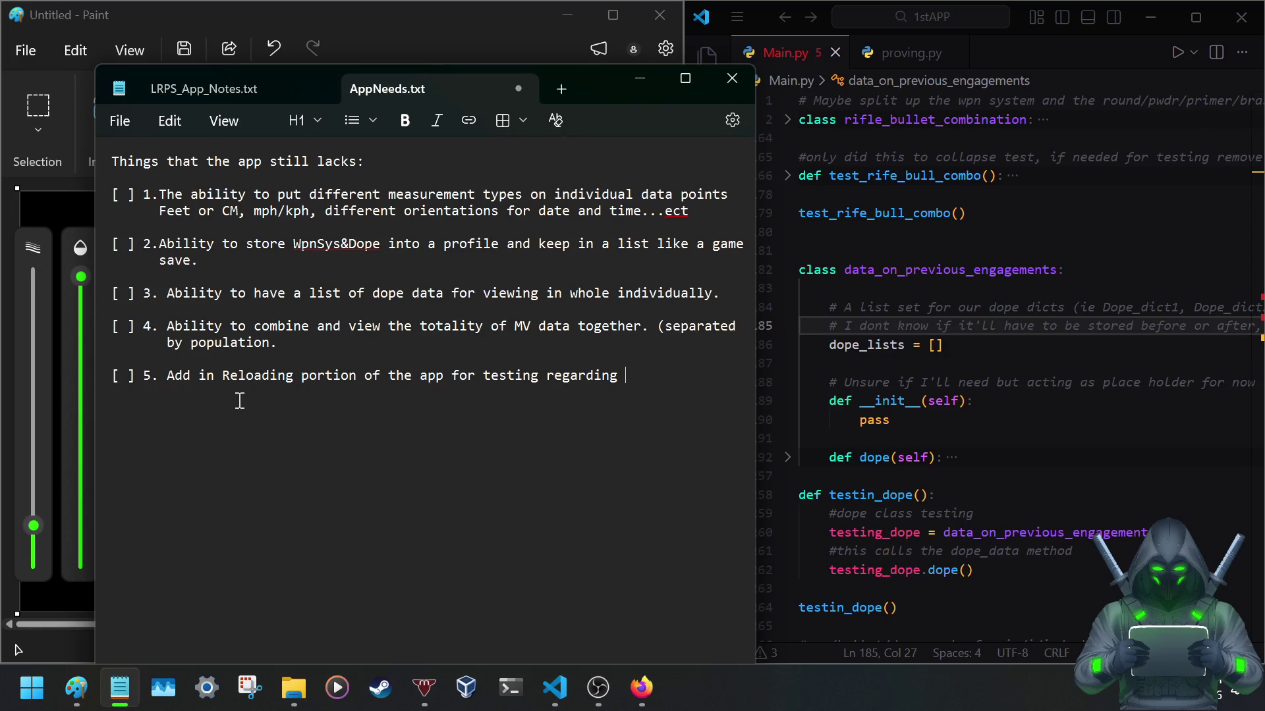
{"action": "type", "text": "getting the corre"}
{"action": "key", "text": "BackSpace"}
{"action": "key", "text": "BackSpace"}
{"action": "key", "text": "BackSpace"}
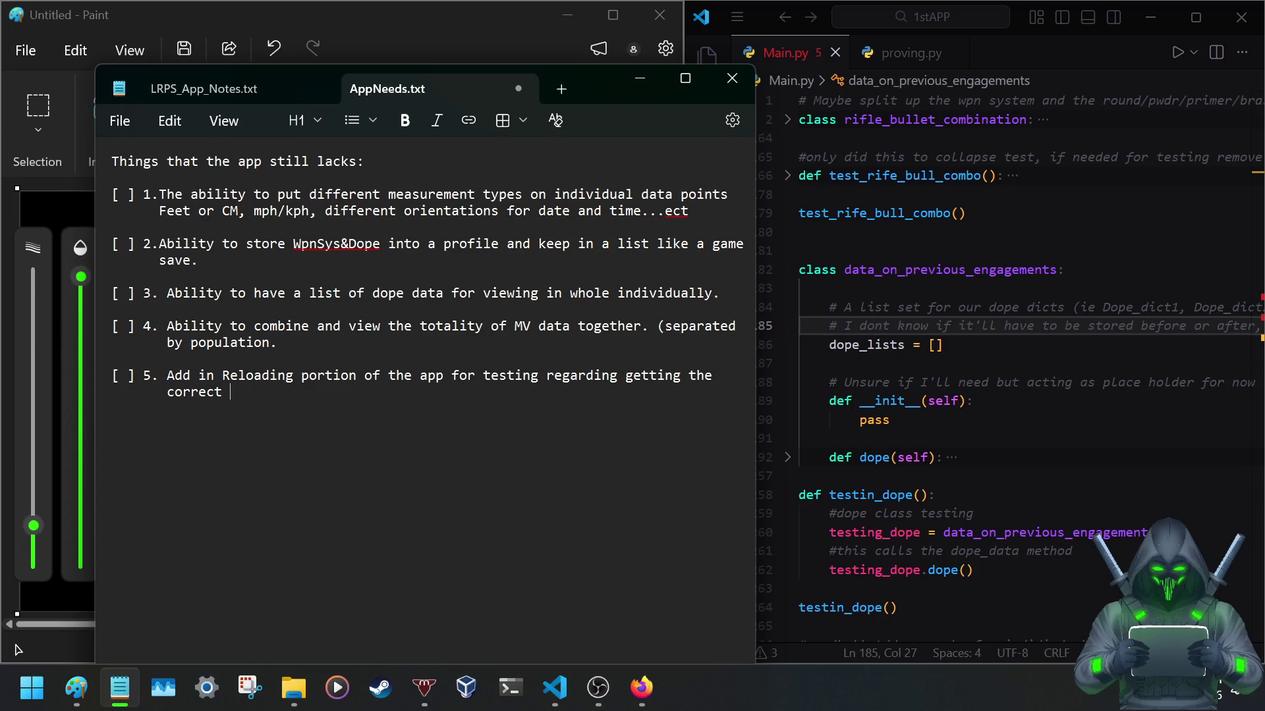
{"action": "mouse_move", "coordinate": [396, 88]}
{"action": "left_click", "coordinate": [344, 243]}
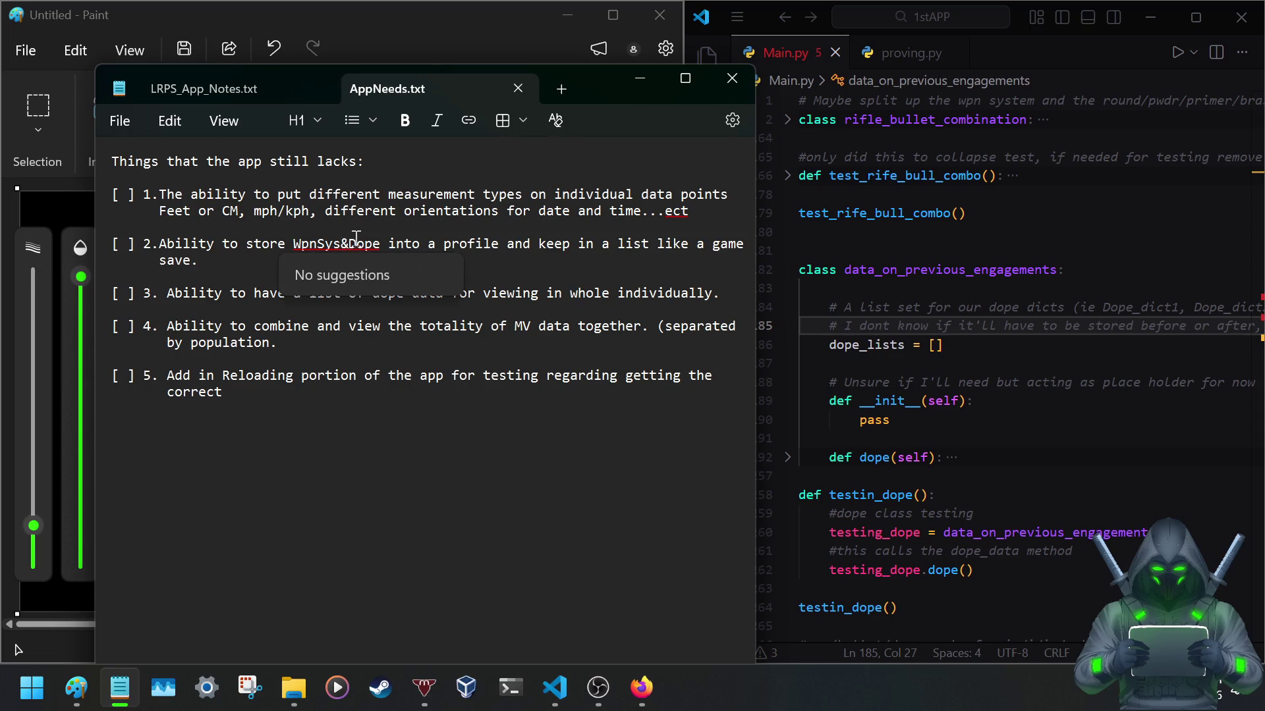
{"action": "left_click", "coordinate": [265, 397]}
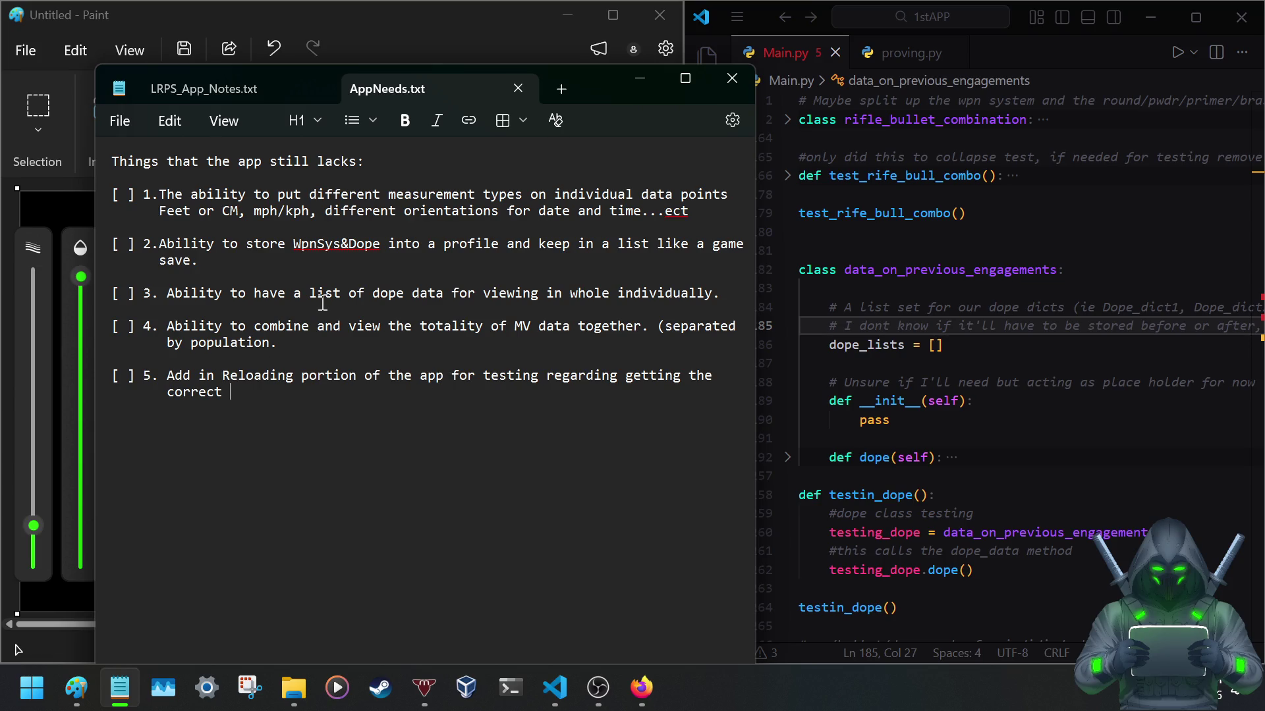
{"action": "type", "text": "Nodes for "}
{"action": "type", "text": "map"}
Reword item 5 as a reloading testing class taking WpnSYS&DOPE data to find the round's sweetspot.
{"action": "key", "text": "BackSpace"}
{"action": "key", "text": "BackSpace"}
{"action": "key", "text": "BackSpace"}
{"action": "key", "text": "BackSpace"}
{"action": "key", "text": "BackSpace"}
{"action": "key", "text": "BackSpace"}
{"action": "key", "text": "BackSpace"}
{"action": "key", "text": "BackSpace"}
{"action": "key", "text": "BackSpace"}
{"action": "key", "text": "BackSpace"}
{"action": "key", "text": "BackSpace"}
{"action": "key", "text": "BackSpace"}
{"action": "key", "text": "BackSpace"}
{"action": "key", "text": "BackSpace"}
{"action": "key", "text": "BackSpace"}
{"action": "key", "text": "BackSpace"}
{"action": "key", "text": "BackSpace"}
{"action": "key", "text": "BackSpace"}
{"action": "key", "text": "BackSpace"}
{"action": "key", "text": "BackSpace"}
{"action": "key", "text": "BackSpace"}
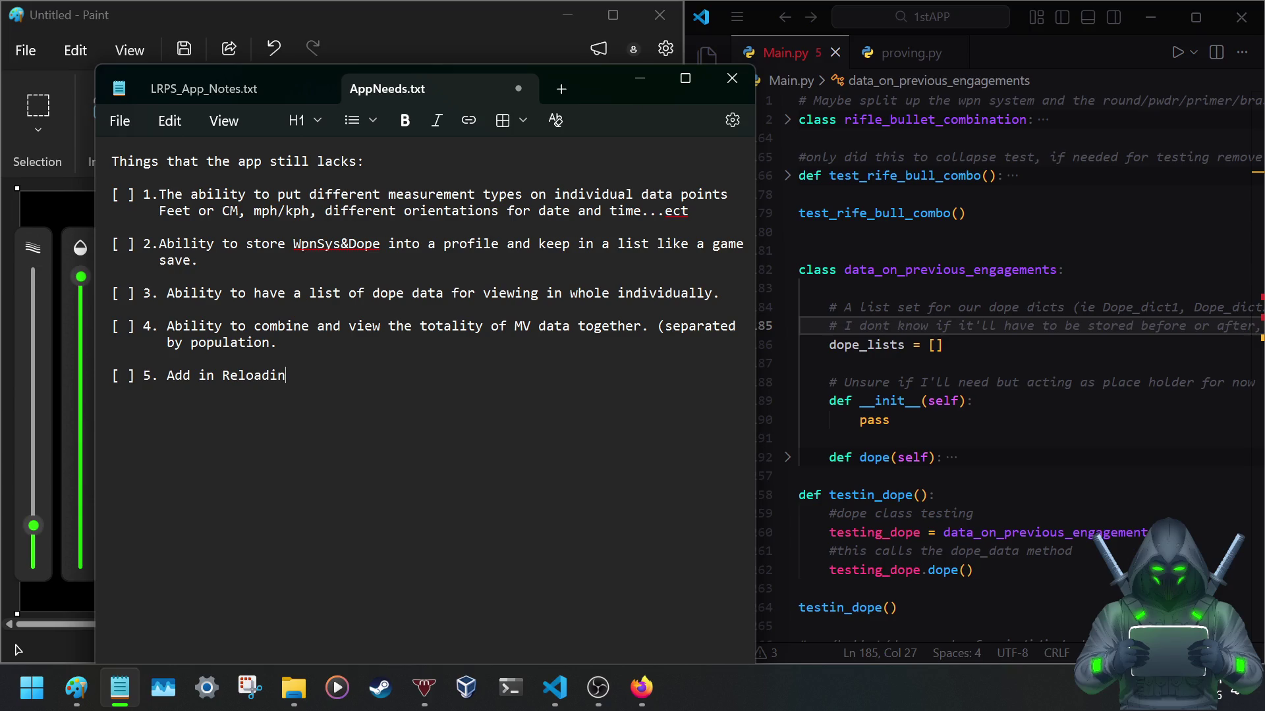
{"action": "type", "text": "g por"}
{"action": "key", "text": "BackSpace"}
{"action": "key", "text": "BackSpace"}
{"action": "key", "text": "BackSpace"}
{"action": "key", "text": "BackSpace"}
{"action": "key", "text": "BackSpace"}
{"action": "key", "text": "BackSpace"}
{"action": "type", "text": "stin"}
{"action": "key", "text": "BackSpace"}
{"action": "key", "text": "BackSpace"}
{"action": "key", "text": "BackSpace"}
{"action": "key", "text": "BackSpace"}
{"action": "key", "text": "BackSpace"}
{"action": "type", "text": "reloading reesting class that take in data from"}
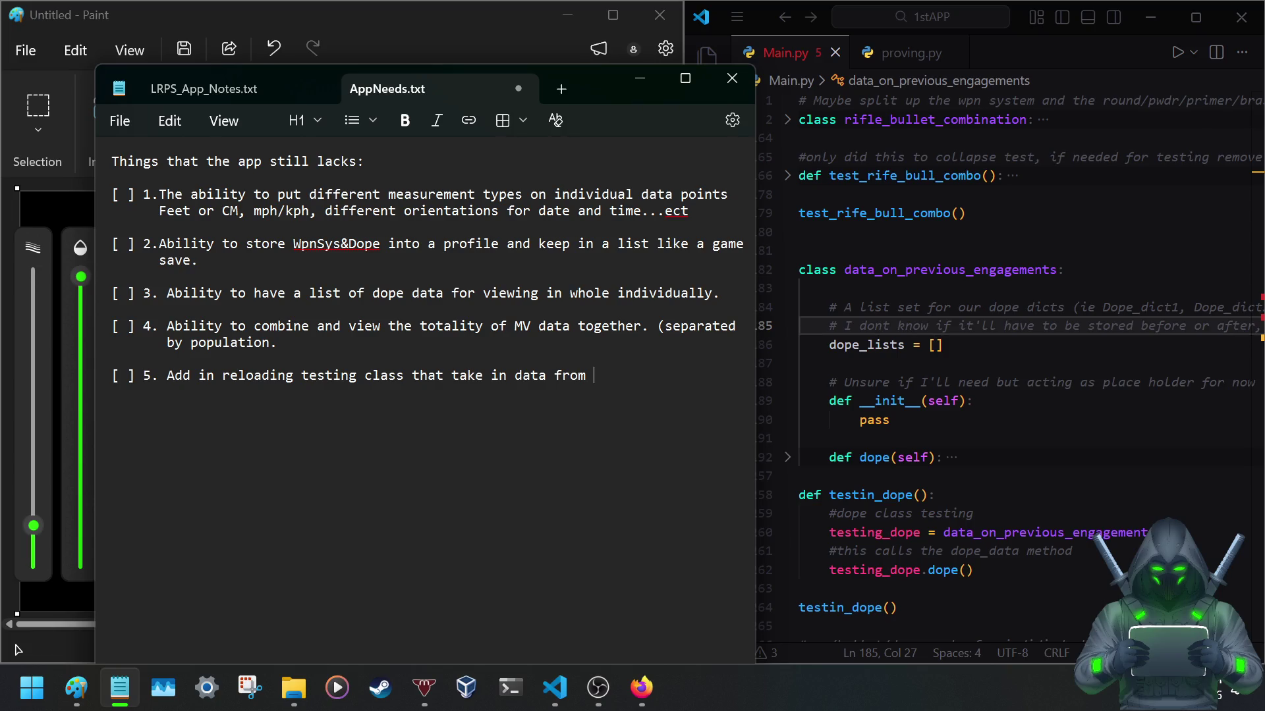
{"action": "type", "text": "YS"}
{"action": "key", "text": "BackSpace"}
{"action": "type", "text": "DOPE"}
{"action": "type", "text": " in order"}
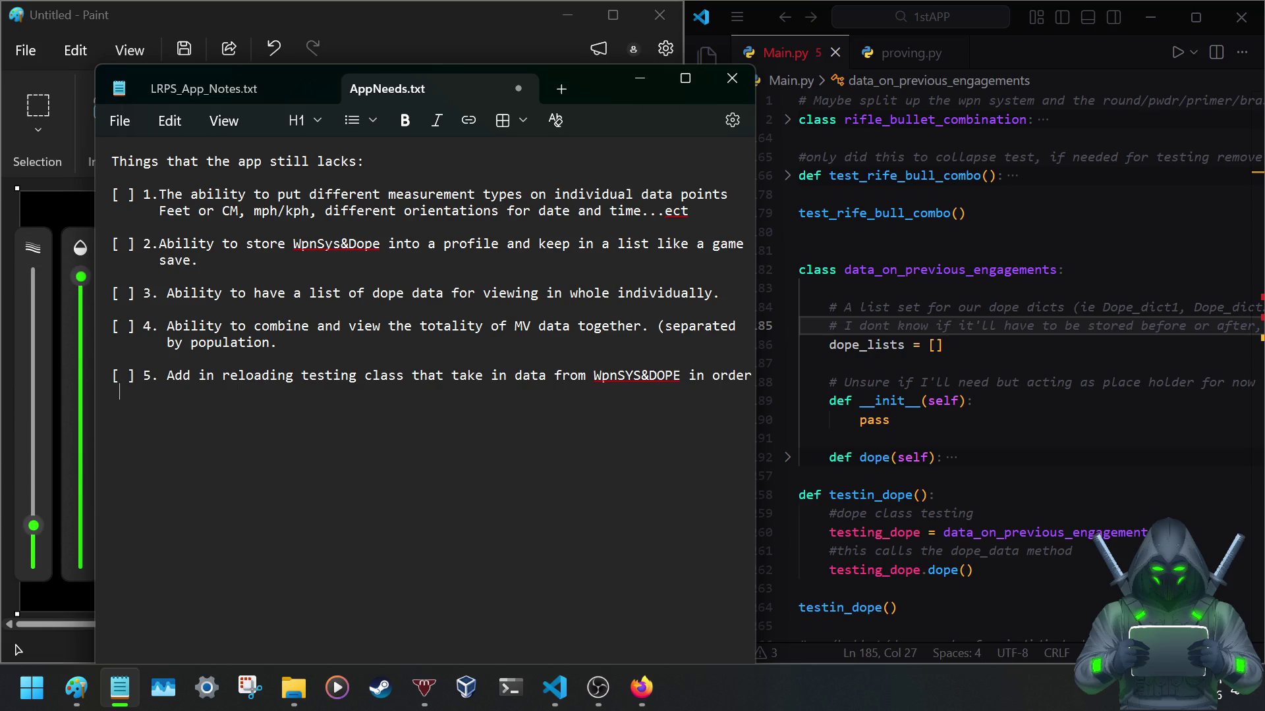
{"action": "type", "text": "      ind your sweetspot for th"}
{"action": "type", "text": "e round you "}
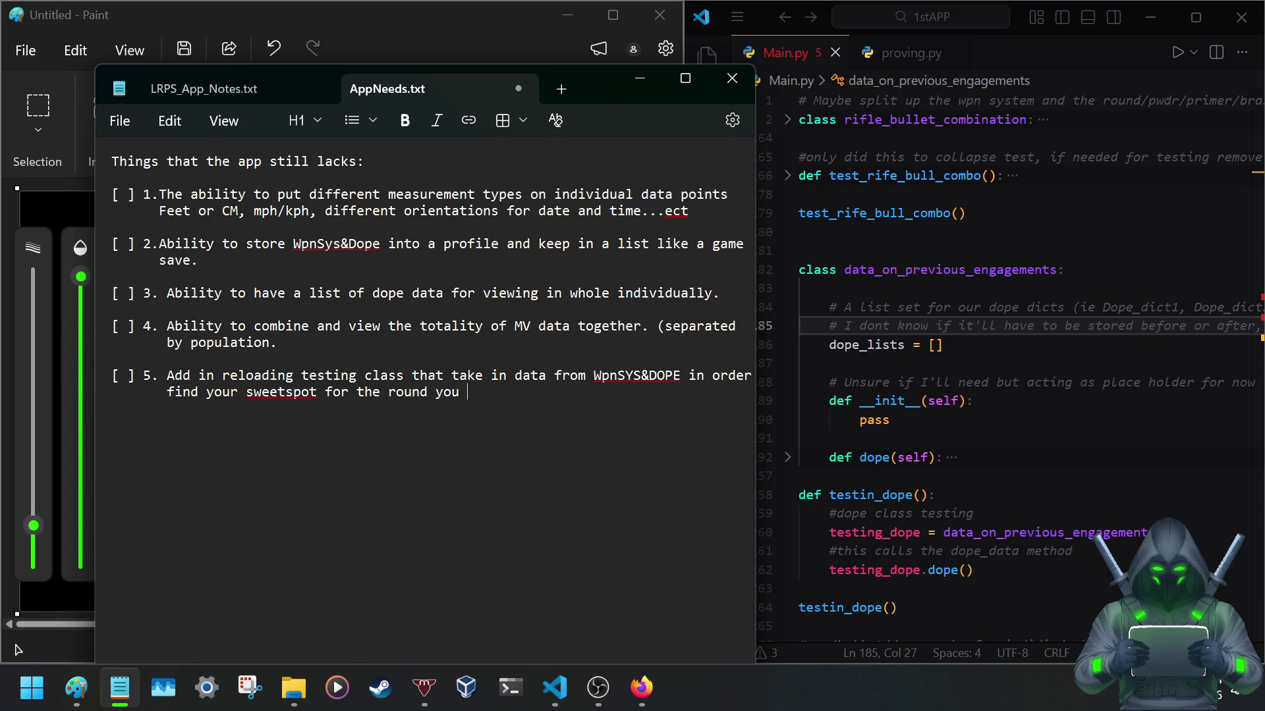
{"action": "type", "text": "using."}
Nudge the notes window left and minimize it.
{"action": "left_click_drag", "start_coordinate": [601, 81], "coordinate": [503, 69]}
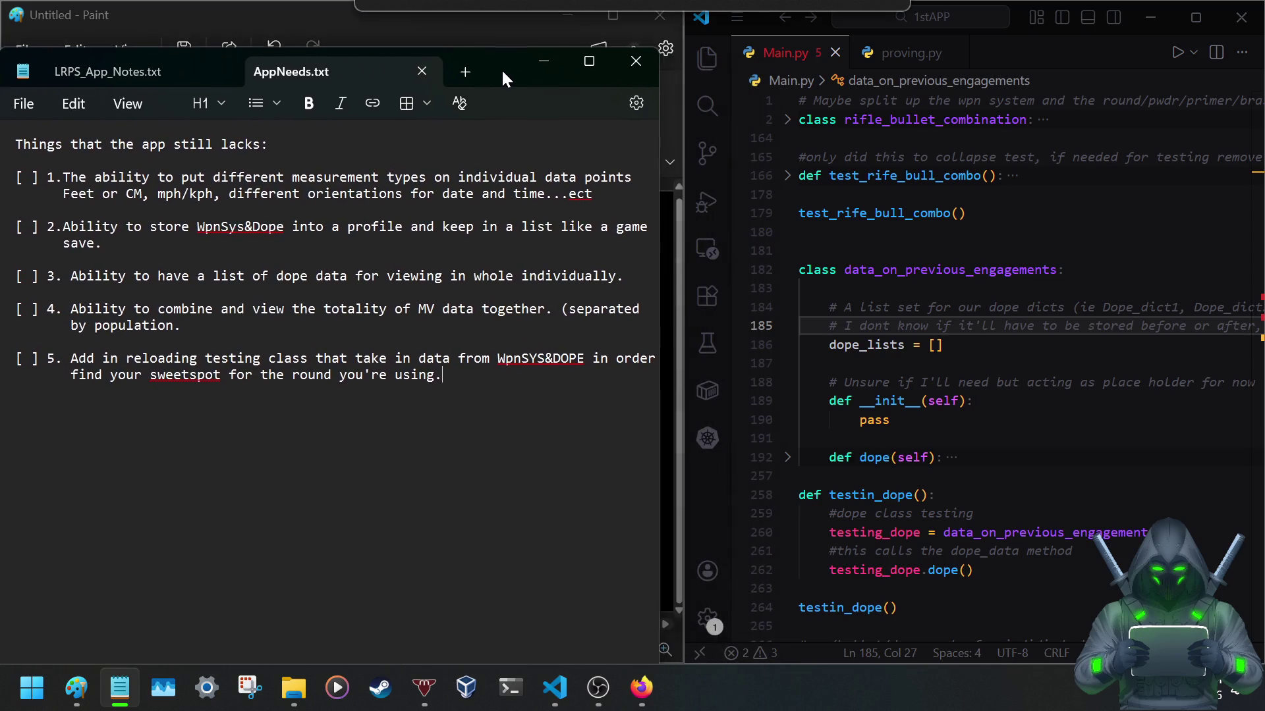
{"action": "left_click", "coordinate": [543, 63]}
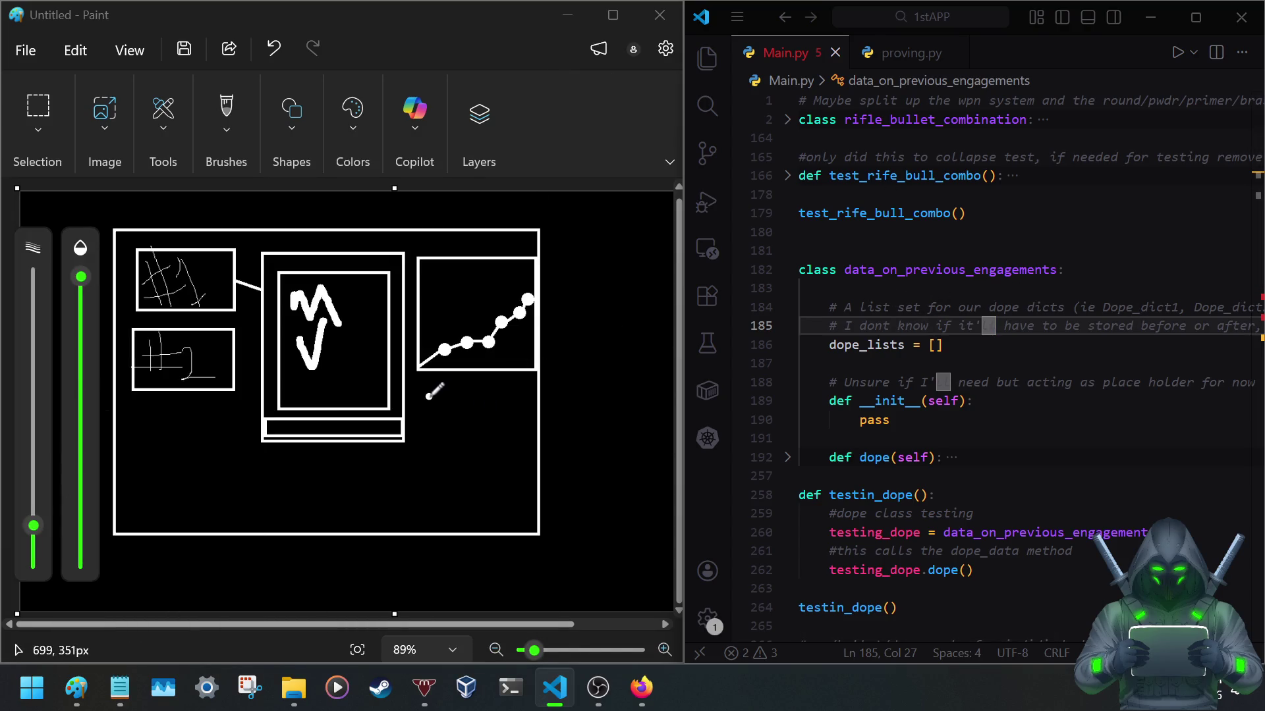
{"action": "scroll", "coordinate": [808, 366], "scroll_direction": "down", "scroll_amount": 2}
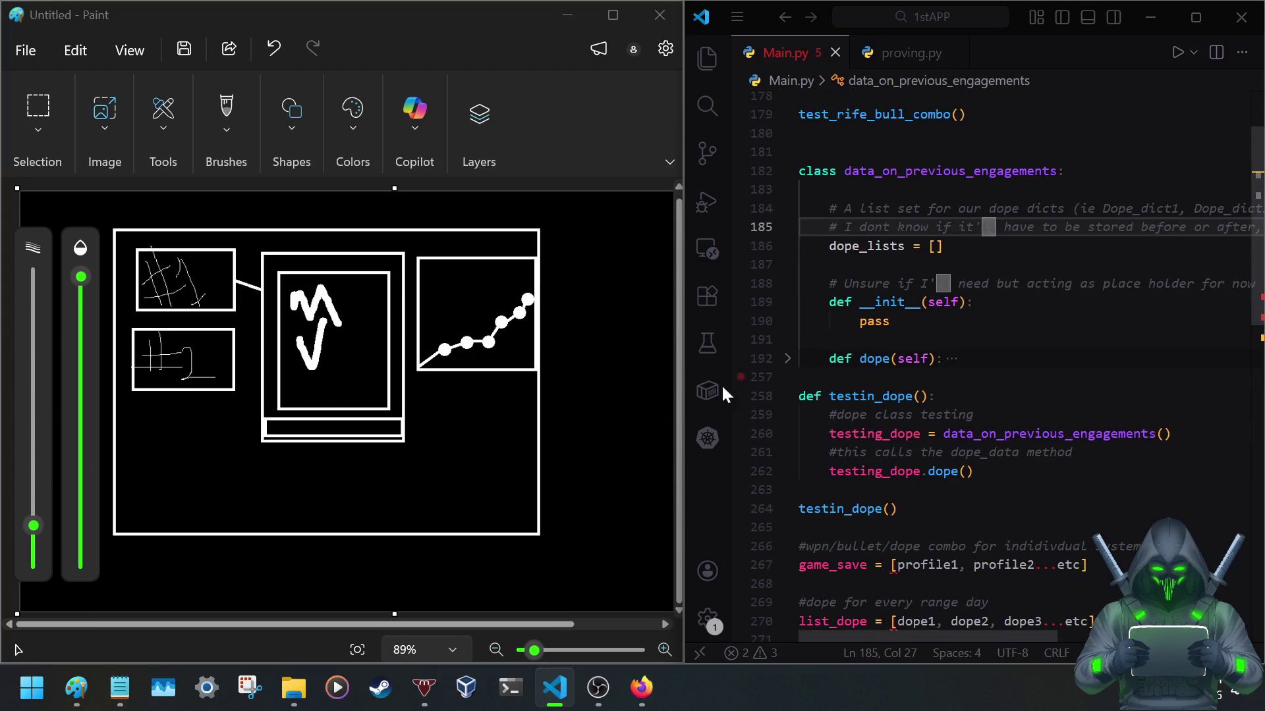
Restore the notes window on the right and show LRPS_App_Notes.txt.
{"action": "left_click", "coordinate": [120, 688]}
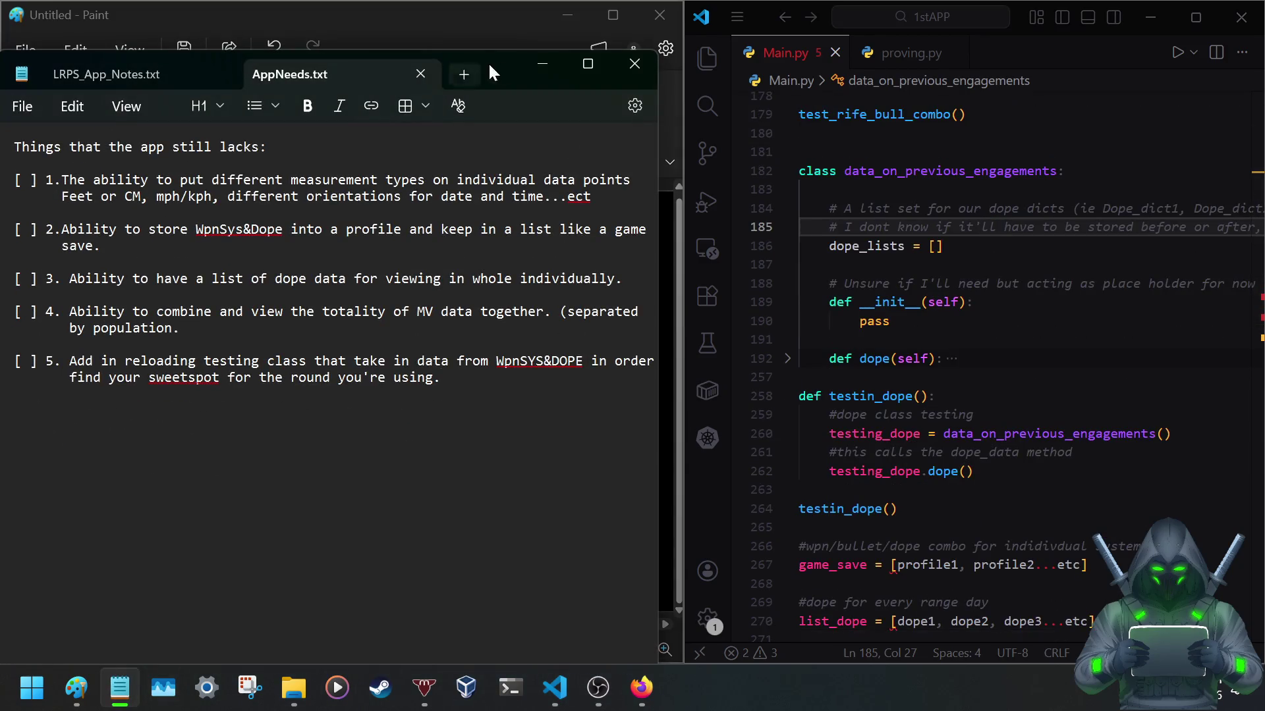
{"action": "left_click_drag", "start_coordinate": [469, 65], "coordinate": [801, 52]}
{"action": "left_click", "coordinate": [592, 61]}
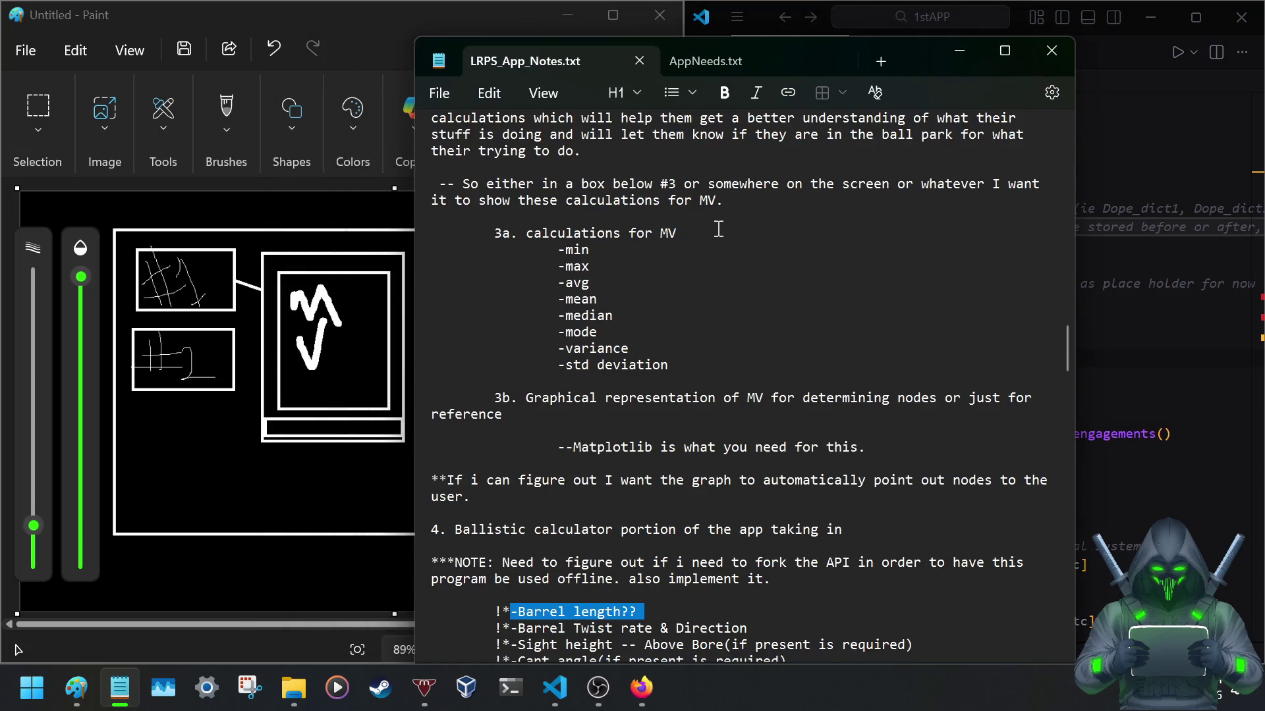
{"action": "scroll", "coordinate": [716, 230], "scroll_direction": "down", "scroll_amount": 3}
{"action": "scroll", "coordinate": [716, 230], "scroll_direction": "down", "scroll_amount": 1}
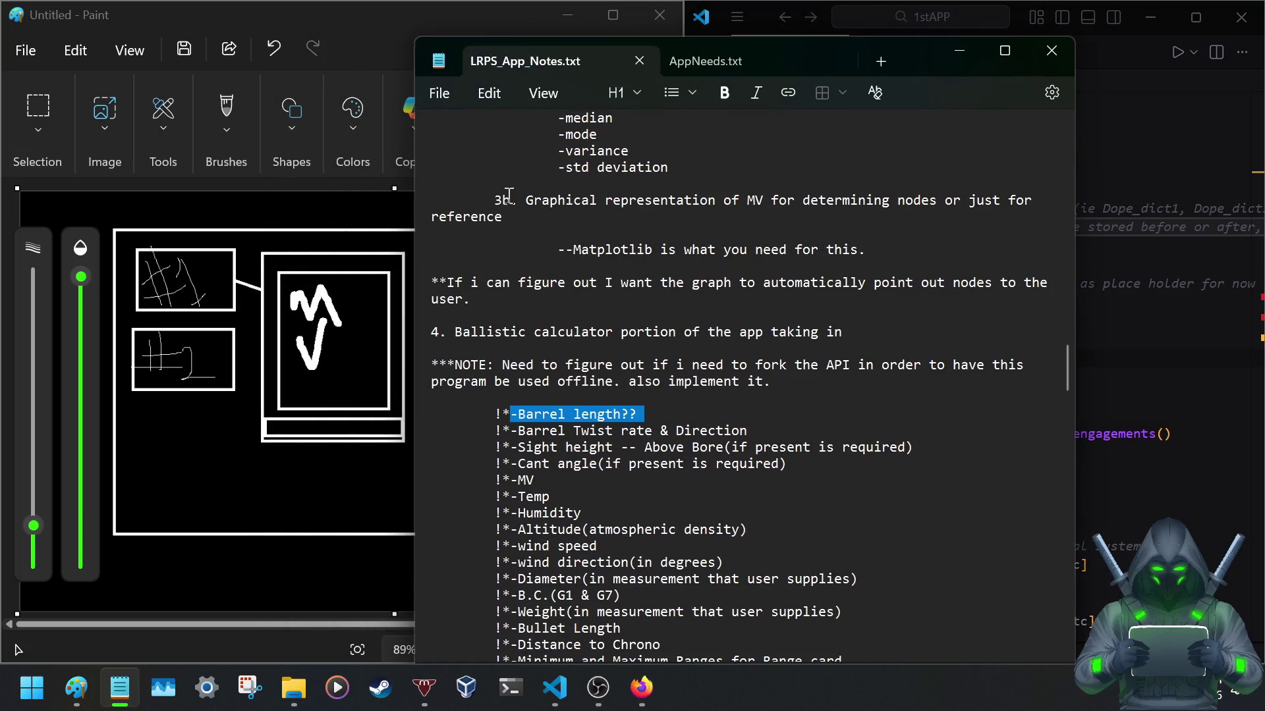
Review the 3b graphical notes and copy items 4, 5 and the 'Be for everyone' line.
{"action": "left_click_drag", "start_coordinate": [511, 201], "coordinate": [914, 271]}
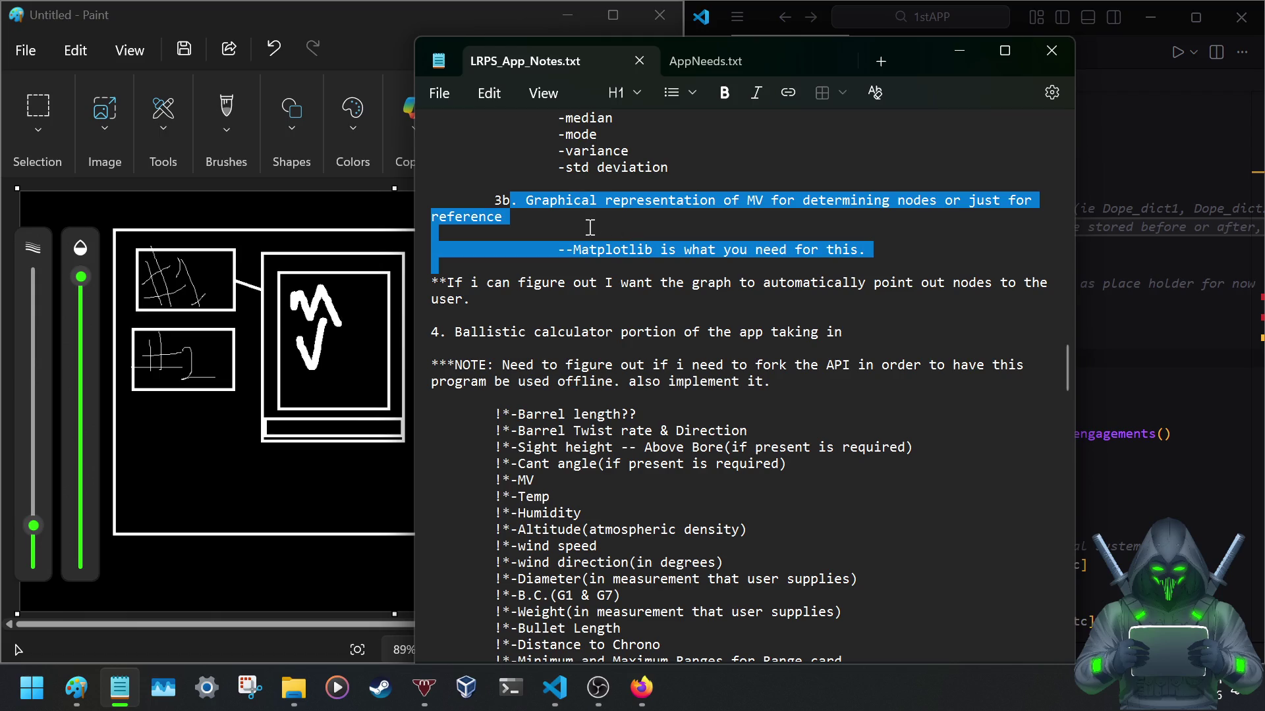
{"action": "scroll", "coordinate": [572, 228], "scroll_direction": "up", "scroll_amount": 1}
{"action": "scroll", "coordinate": [571, 229], "scroll_direction": "up", "scroll_amount": 3}
{"action": "scroll", "coordinate": [571, 228], "scroll_direction": "up", "scroll_amount": 4}
{"action": "scroll", "coordinate": [571, 227], "scroll_direction": "up", "scroll_amount": 1}
{"action": "scroll", "coordinate": [572, 228], "scroll_direction": "up", "scroll_amount": 4}
{"action": "scroll", "coordinate": [572, 233], "scroll_direction": "up", "scroll_amount": 1}
{"action": "scroll", "coordinate": [573, 235], "scroll_direction": "up", "scroll_amount": 6}
{"action": "scroll", "coordinate": [575, 237], "scroll_direction": "up", "scroll_amount": 3}
{"action": "scroll", "coordinate": [575, 236], "scroll_direction": "up", "scroll_amount": 4}
{"action": "scroll", "coordinate": [575, 237], "scroll_direction": "up", "scroll_amount": 2}
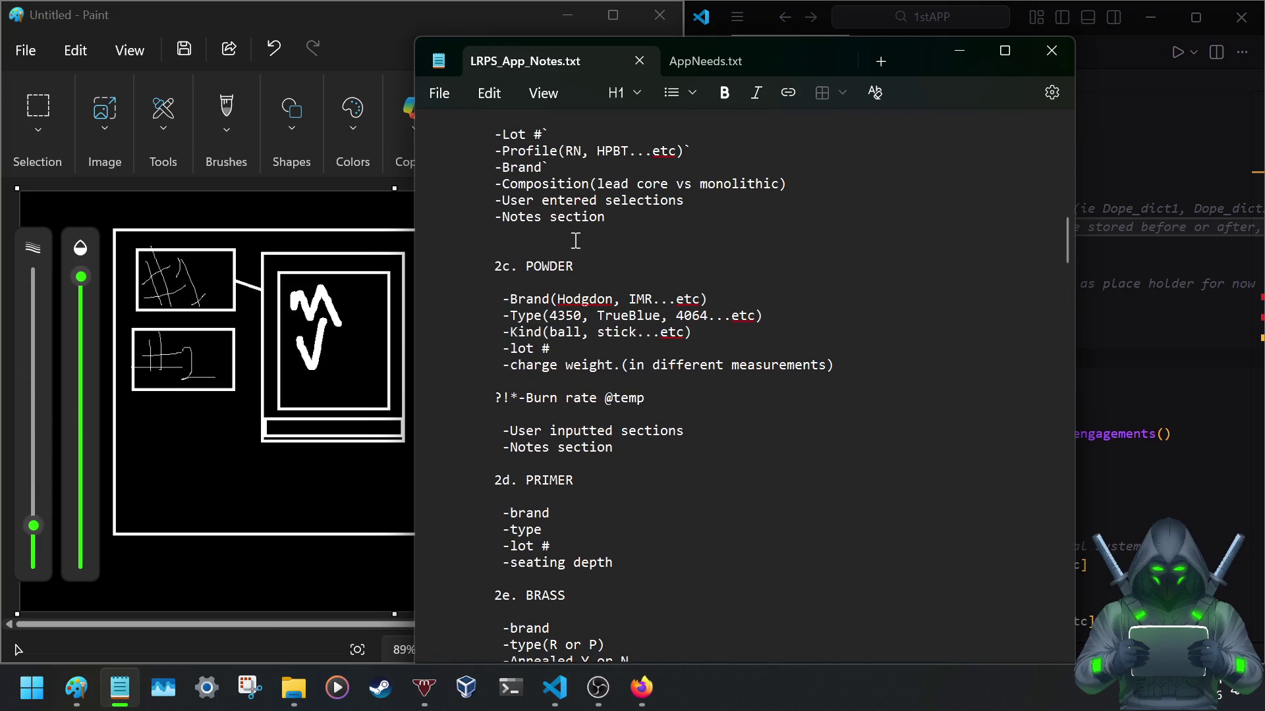
{"action": "scroll", "coordinate": [575, 242], "scroll_direction": "up", "scroll_amount": 1}
{"action": "scroll", "coordinate": [575, 242], "scroll_direction": "down", "scroll_amount": 1}
{"action": "scroll", "coordinate": [575, 246], "scroll_direction": "down", "scroll_amount": 4}
{"action": "scroll", "coordinate": [575, 247], "scroll_direction": "down", "scroll_amount": 4}
{"action": "scroll", "coordinate": [576, 252], "scroll_direction": "down", "scroll_amount": 4}
{"action": "scroll", "coordinate": [575, 251], "scroll_direction": "down", "scroll_amount": 5}
{"action": "scroll", "coordinate": [576, 251], "scroll_direction": "down", "scroll_amount": 1}
{"action": "scroll", "coordinate": [577, 251], "scroll_direction": "down", "scroll_amount": 8}
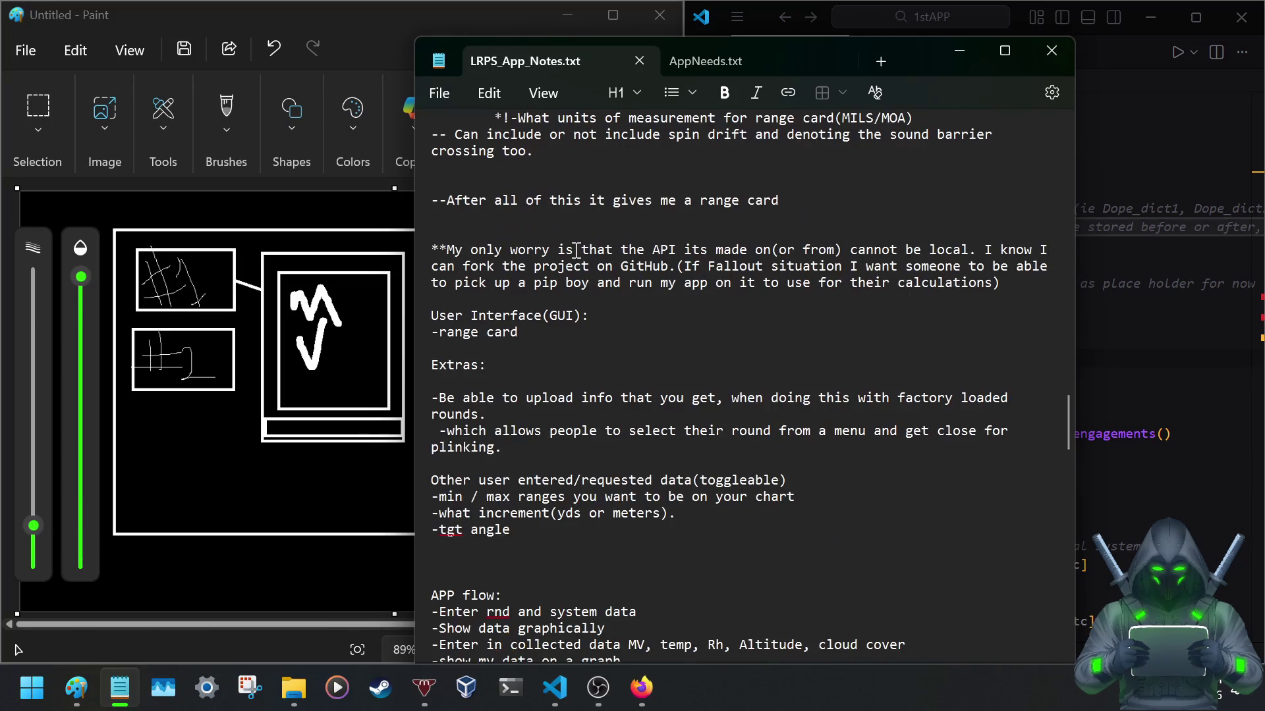
{"action": "scroll", "coordinate": [577, 251], "scroll_direction": "down", "scroll_amount": 6}
{"action": "scroll", "coordinate": [579, 251], "scroll_direction": "down", "scroll_amount": 1}
{"action": "scroll", "coordinate": [583, 250], "scroll_direction": "up", "scroll_amount": 1}
{"action": "scroll", "coordinate": [588, 247], "scroll_direction": "up", "scroll_amount": 3}
{"action": "scroll", "coordinate": [582, 238], "scroll_direction": "up", "scroll_amount": 1}
{"action": "scroll", "coordinate": [568, 222], "scroll_direction": "up", "scroll_amount": 1}
{"action": "scroll", "coordinate": [544, 198], "scroll_direction": "up", "scroll_amount": 3}
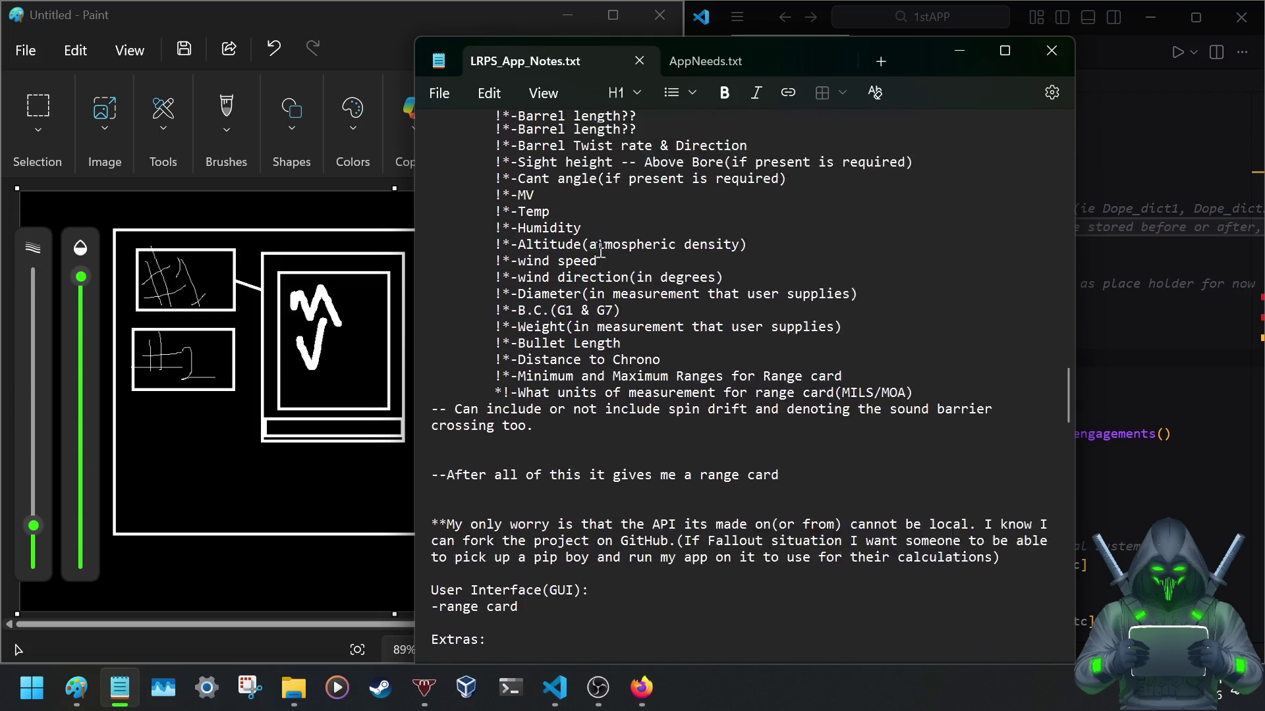
{"action": "scroll", "coordinate": [523, 178], "scroll_direction": "up", "scroll_amount": 3}
{"action": "scroll", "coordinate": [632, 394], "scroll_direction": "down", "scroll_amount": 3}
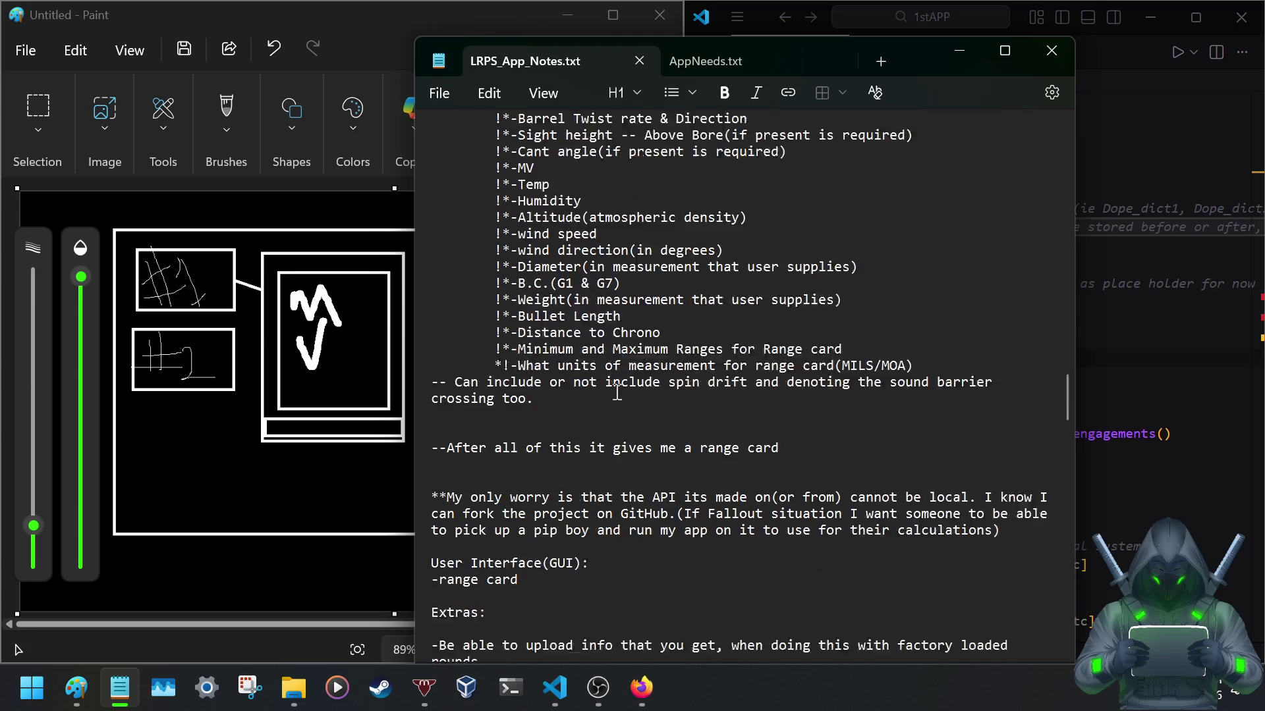
{"action": "scroll", "coordinate": [603, 394], "scroll_direction": "down", "scroll_amount": 2}
{"action": "scroll", "coordinate": [568, 393], "scroll_direction": "down", "scroll_amount": 6}
{"action": "scroll", "coordinate": [566, 392], "scroll_direction": "down", "scroll_amount": 5}
{"action": "scroll", "coordinate": [563, 390], "scroll_direction": "down", "scroll_amount": 2}
{"action": "scroll", "coordinate": [563, 388], "scroll_direction": "down", "scroll_amount": 4}
{"action": "scroll", "coordinate": [562, 385], "scroll_direction": "down", "scroll_amount": 1}
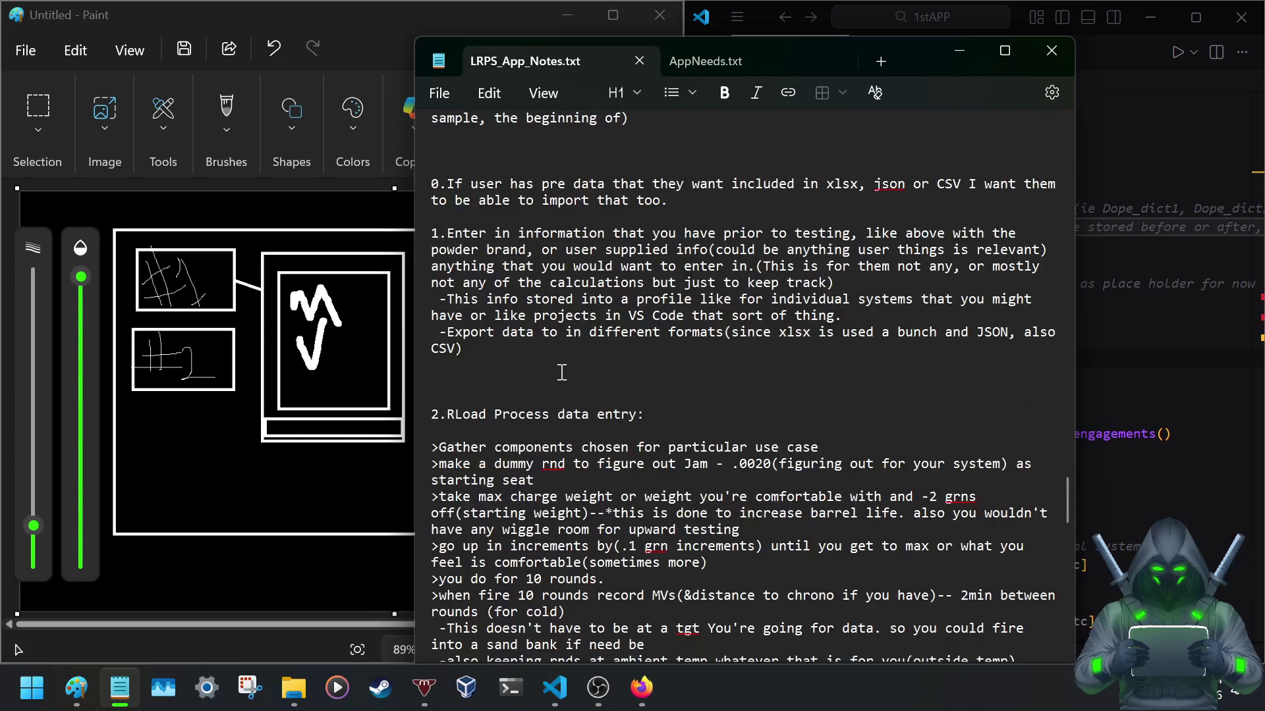
{"action": "scroll", "coordinate": [559, 369], "scroll_direction": "down", "scroll_amount": 3}
{"action": "scroll", "coordinate": [560, 369], "scroll_direction": "down", "scroll_amount": 2}
{"action": "scroll", "coordinate": [560, 371], "scroll_direction": "down", "scroll_amount": 5}
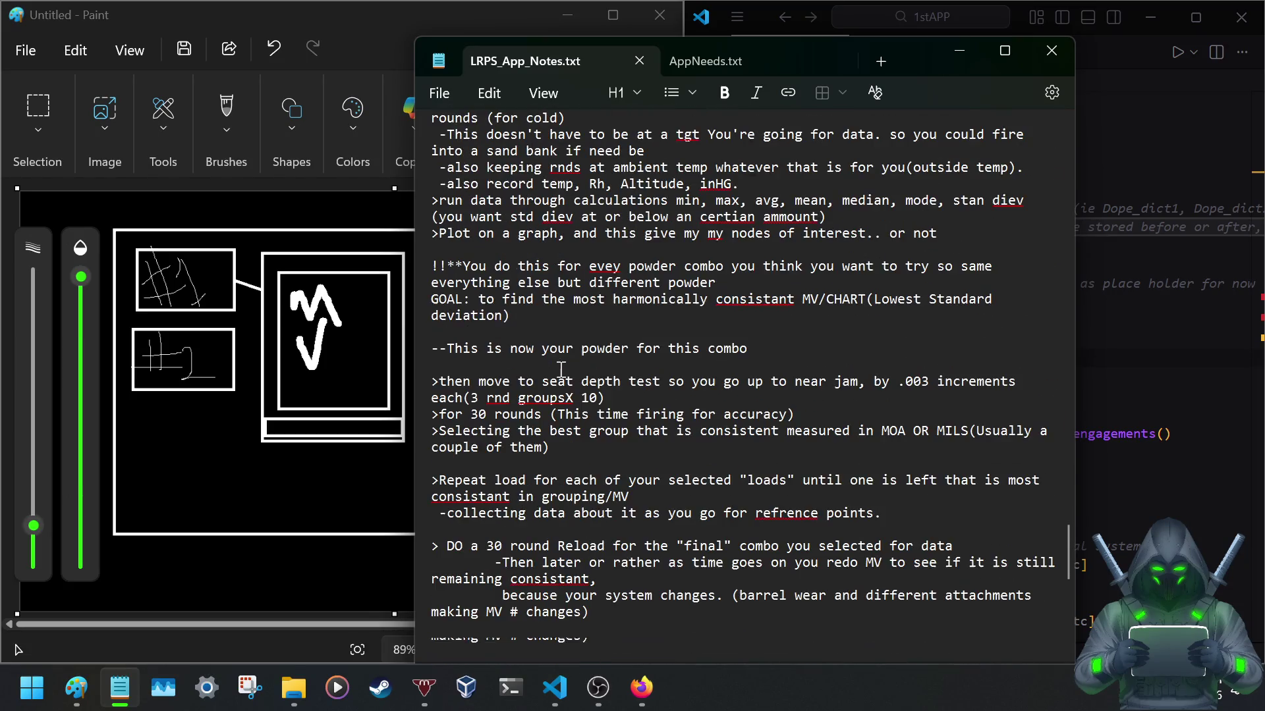
{"action": "scroll", "coordinate": [561, 369], "scroll_direction": "down", "scroll_amount": 8}
{"action": "scroll", "coordinate": [560, 370], "scroll_direction": "down", "scroll_amount": 2}
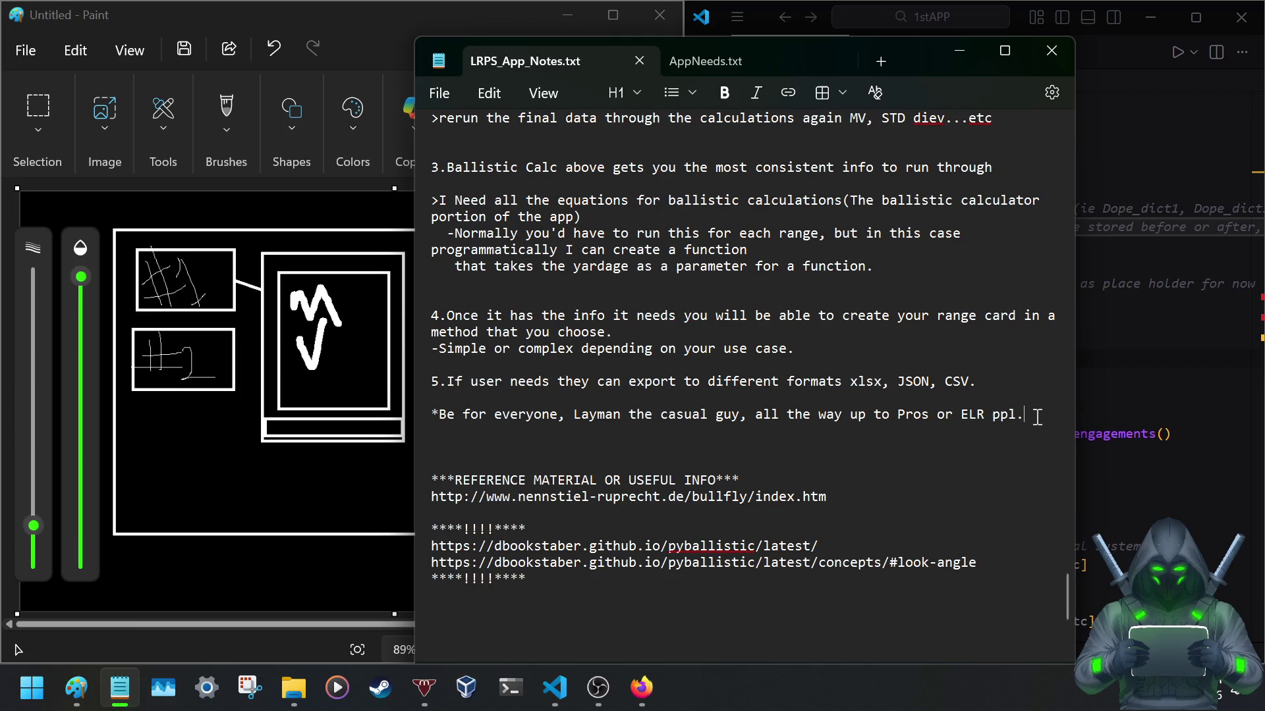
{"action": "left_click_drag", "start_coordinate": [1036, 416], "coordinate": [436, 307]}
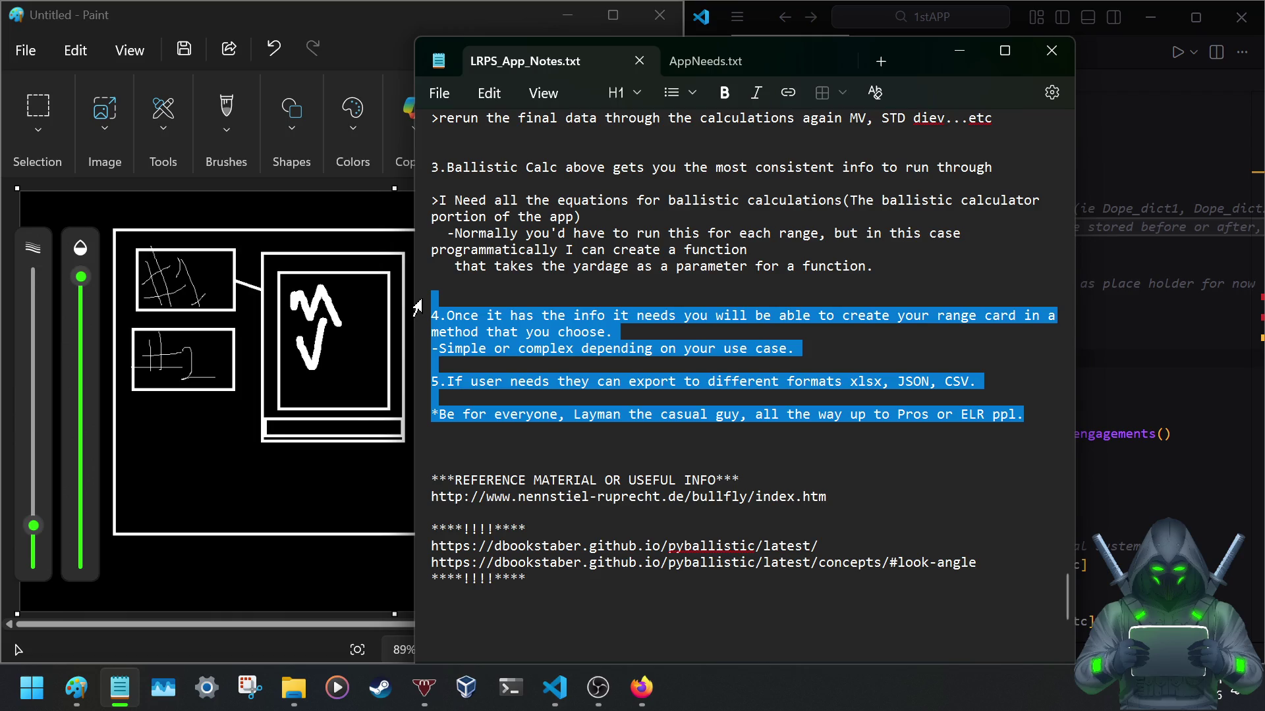
{"action": "scroll", "coordinate": [564, 299], "scroll_direction": "up", "scroll_amount": 1}
{"action": "scroll", "coordinate": [565, 302], "scroll_direction": "up", "scroll_amount": 2}
{"action": "scroll", "coordinate": [563, 308], "scroll_direction": "up", "scroll_amount": 2}
{"action": "scroll", "coordinate": [563, 308], "scroll_direction": "up", "scroll_amount": 3}
{"action": "scroll", "coordinate": [563, 308], "scroll_direction": "up", "scroll_amount": 2}
{"action": "scroll", "coordinate": [563, 309], "scroll_direction": "up", "scroll_amount": 6}
{"action": "scroll", "coordinate": [561, 308], "scroll_direction": "up", "scroll_amount": 5}
{"action": "scroll", "coordinate": [563, 308], "scroll_direction": "up", "scroll_amount": 7}
{"action": "scroll", "coordinate": [563, 308], "scroll_direction": "up", "scroll_amount": 1}
{"action": "scroll", "coordinate": [562, 309], "scroll_direction": "up", "scroll_amount": 7}
{"action": "scroll", "coordinate": [561, 310], "scroll_direction": "up", "scroll_amount": 3}
{"action": "scroll", "coordinate": [563, 309], "scroll_direction": "up", "scroll_amount": 1}
{"action": "scroll", "coordinate": [562, 310], "scroll_direction": "up", "scroll_amount": 7}
{"action": "scroll", "coordinate": [562, 309], "scroll_direction": "up", "scroll_amount": 2}
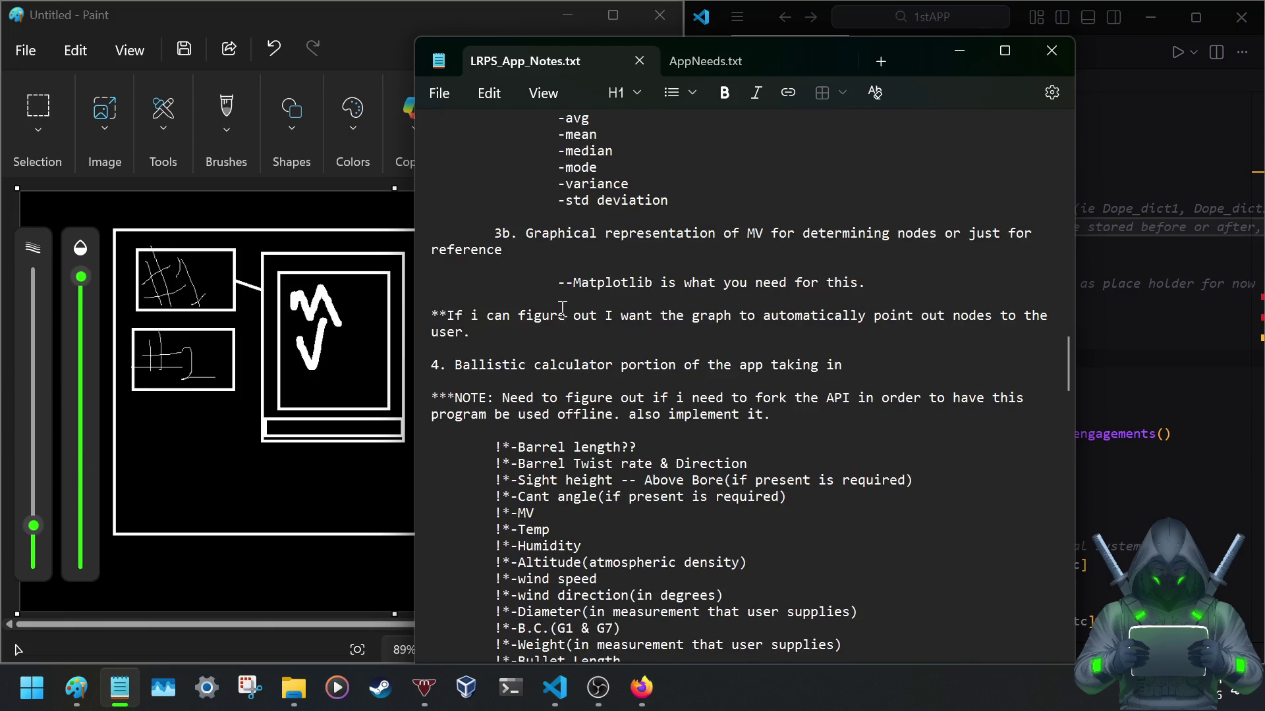
{"action": "scroll", "coordinate": [561, 309], "scroll_direction": "down", "scroll_amount": 4}
{"action": "scroll", "coordinate": [562, 309], "scroll_direction": "down", "scroll_amount": 1}
{"action": "scroll", "coordinate": [562, 309], "scroll_direction": "down", "scroll_amount": 2}
{"action": "scroll", "coordinate": [562, 310], "scroll_direction": "down", "scroll_amount": 1}
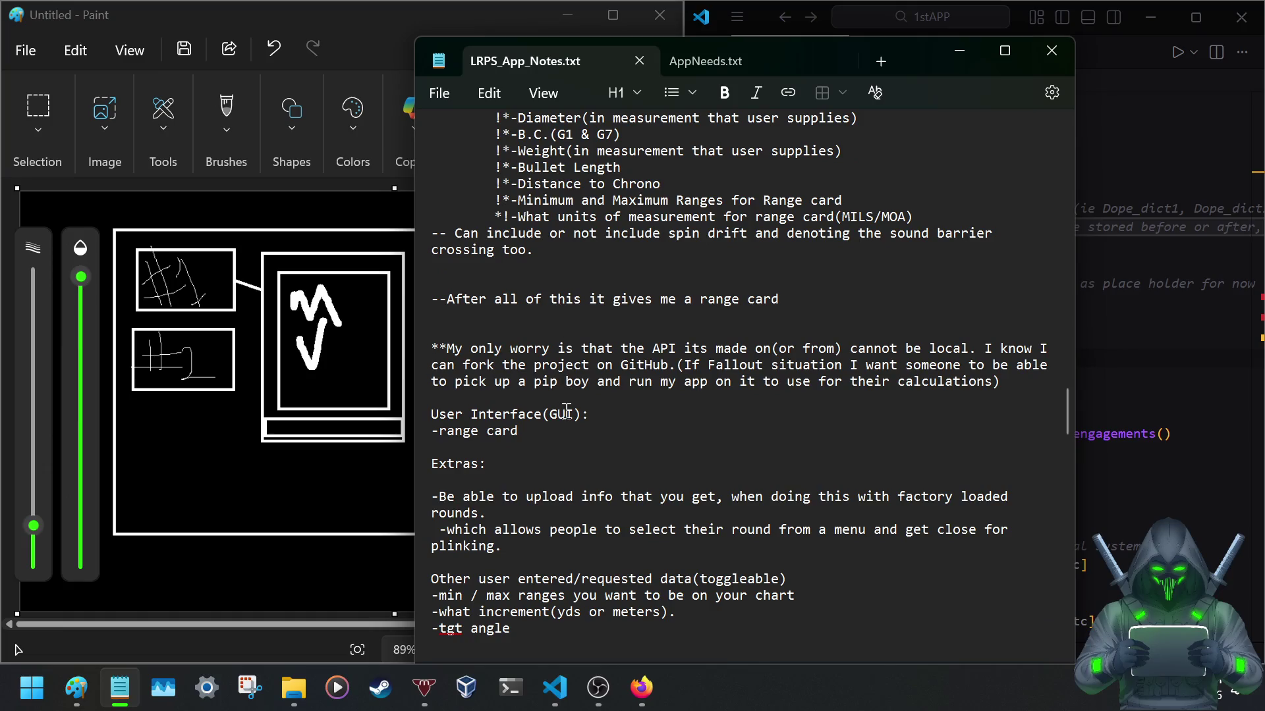
Paste the copied items below '-range card', renumber '4.Once' to 5 and save.
{"action": "left_click", "coordinate": [506, 444]}
{"action": "key", "text": "Return"}
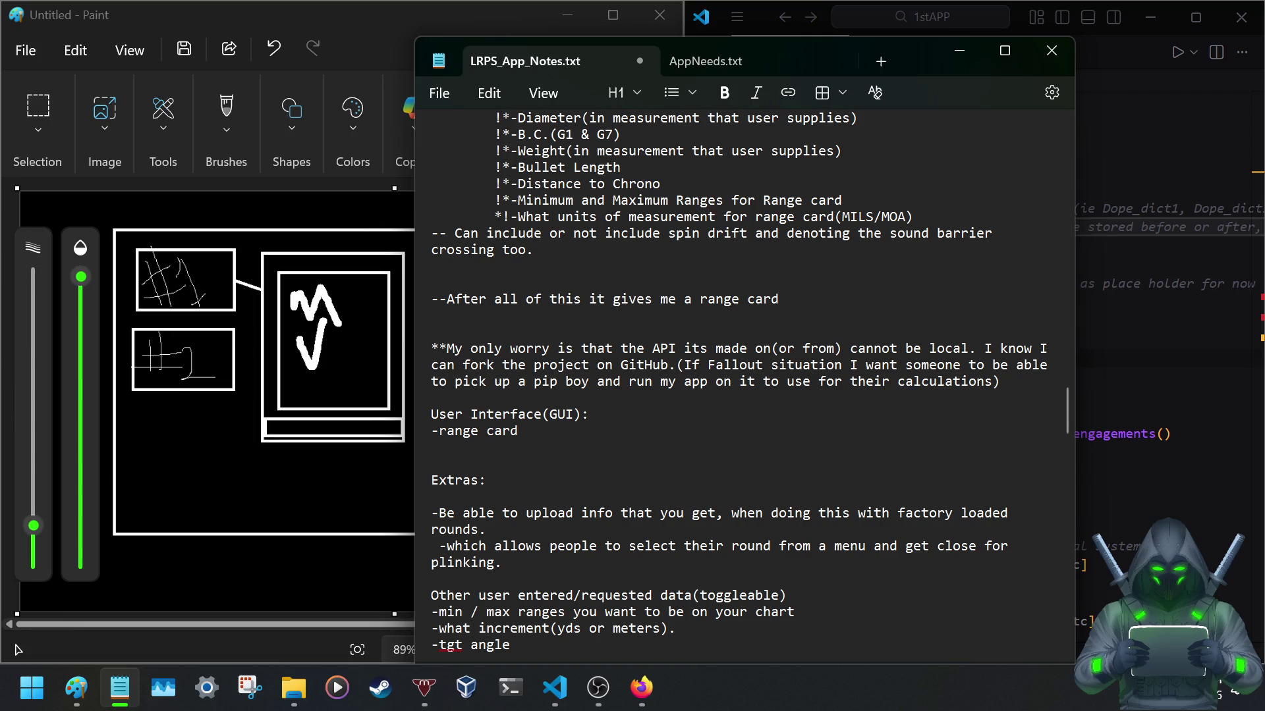
{"action": "type", "text": "4.Once it has the info it needs you will be able to create your range card in a method that you choose. -Simple or complex depending on your use case.  5.If user needs they can export to different formats xlsx, JSON, CSV.  *Be for everyone, Layman the casual guy, all the way up to Pros or ELR ppl."}
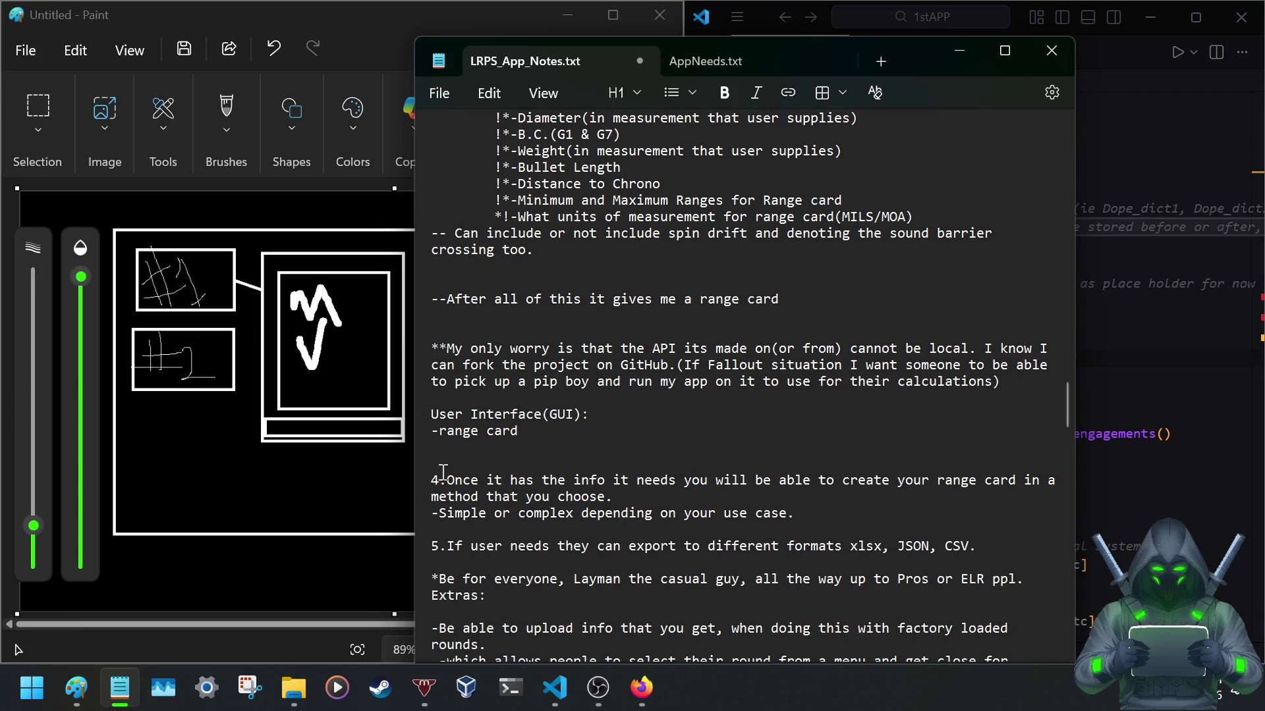
{"action": "left_click", "coordinate": [444, 474]}
{"action": "key", "text": "BackSpace"}
{"action": "type", "text": "5"}
{"action": "key", "text": "ctrl+s"}
{"action": "scroll", "coordinate": [805, 534], "scroll_direction": "down", "scroll_amount": 5}
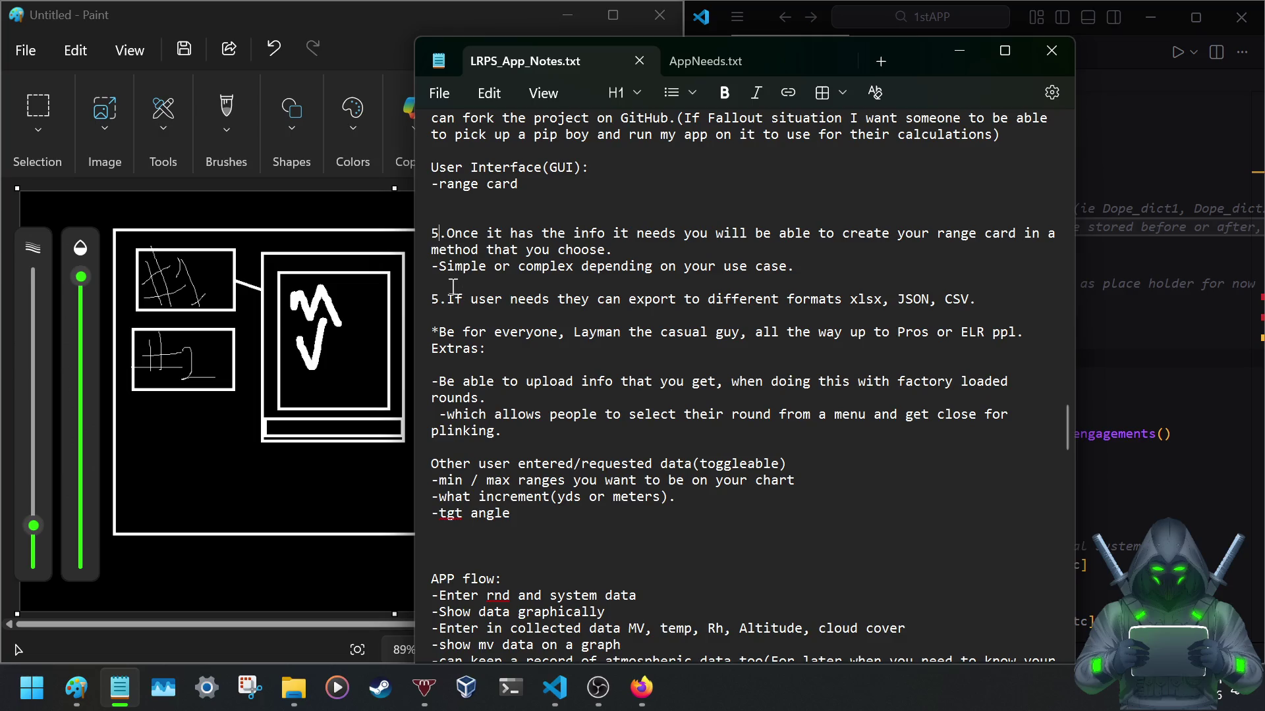
Renumber '5.If' to 6 and save the notes.
{"action": "left_click", "coordinate": [442, 297]}
{"action": "key", "text": "BackSpace"}
{"action": "type", "text": "6"}
{"action": "key", "text": "ctrl+s"}
{"action": "scroll", "coordinate": [683, 359], "scroll_direction": "up", "scroll_amount": 1}
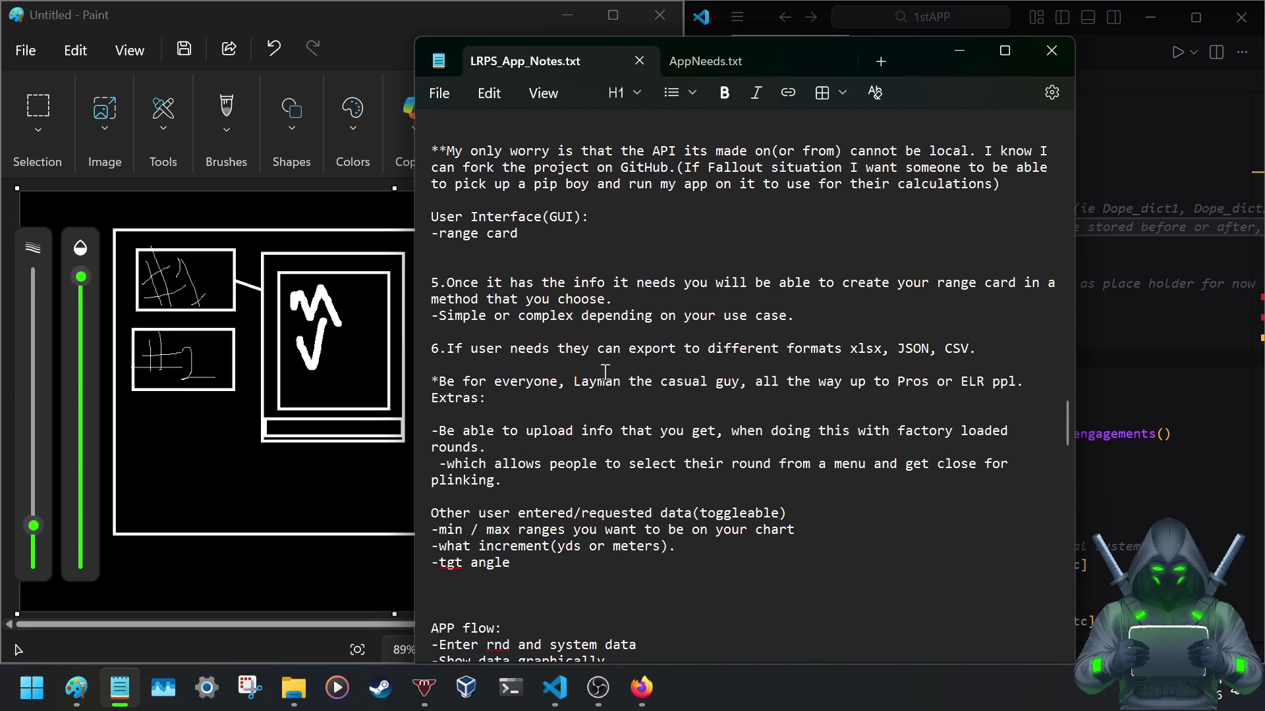
{"action": "scroll", "coordinate": [615, 370], "scroll_direction": "up", "scroll_amount": 3}
{"action": "scroll", "coordinate": [594, 376], "scroll_direction": "up", "scroll_amount": 3}
{"action": "scroll", "coordinate": [553, 384], "scroll_direction": "up", "scroll_amount": 5}
{"action": "scroll", "coordinate": [524, 389], "scroll_direction": "up", "scroll_amount": 5}
{"action": "scroll", "coordinate": [519, 390], "scroll_direction": "down", "scroll_amount": 4}
{"action": "scroll", "coordinate": [509, 395], "scroll_direction": "down", "scroll_amount": 2}
{"action": "scroll", "coordinate": [499, 401], "scroll_direction": "up", "scroll_amount": 3}
{"action": "scroll", "coordinate": [485, 406], "scroll_direction": "up", "scroll_amount": 1}
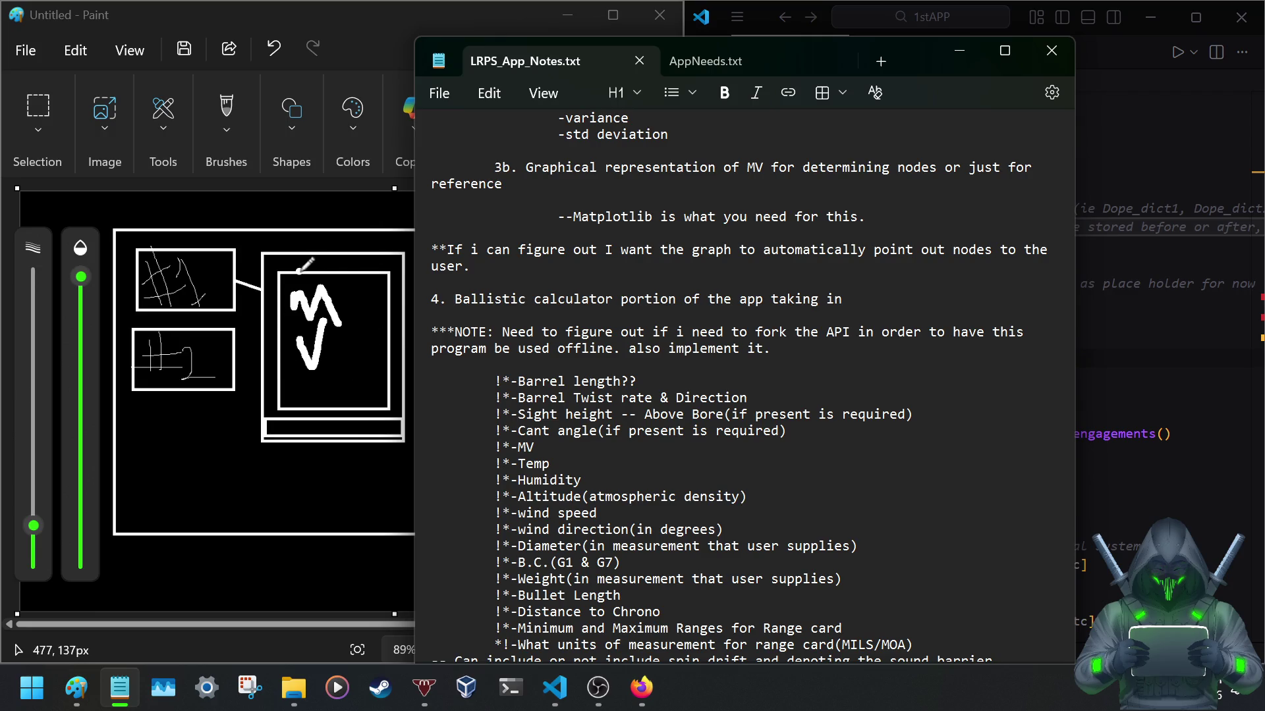
Switch to AppNeeds.txt and make room below the checklist heading.
{"action": "left_click", "coordinate": [954, 60]}
{"action": "left_click", "coordinate": [120, 687]}
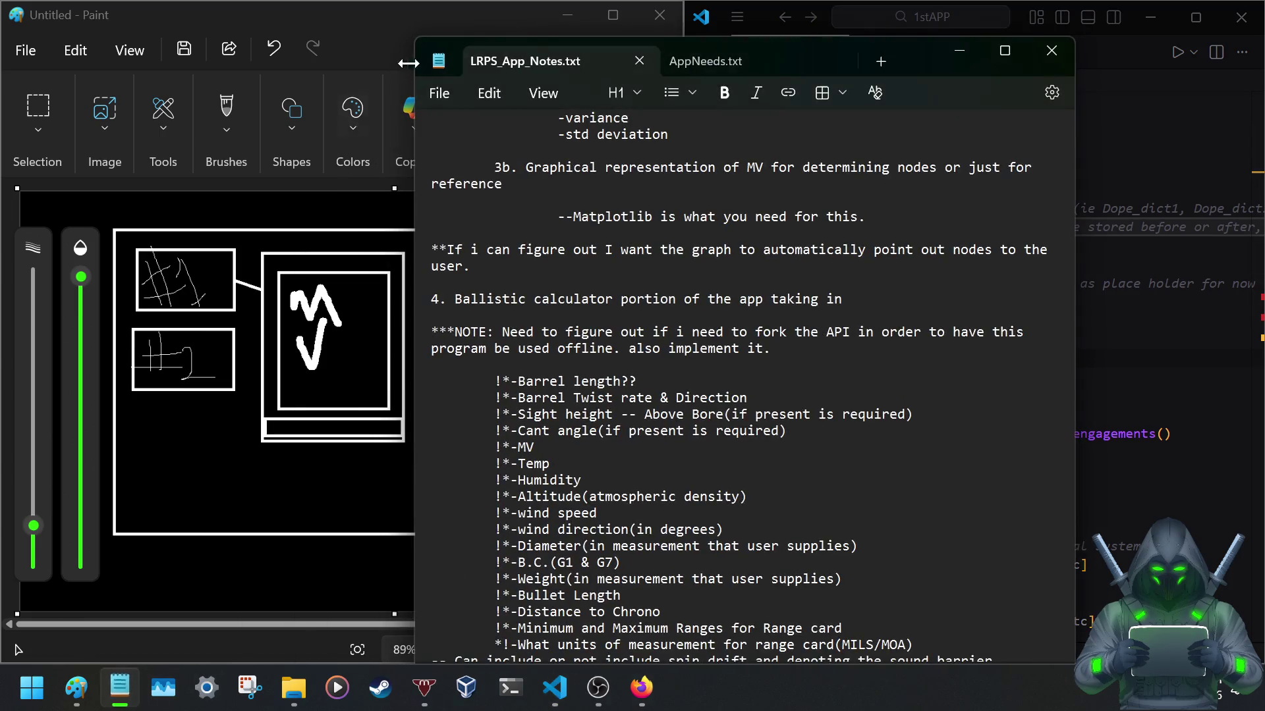
{"action": "left_click", "coordinate": [707, 64]}
{"action": "left_click", "coordinate": [703, 134]}
{"action": "key", "text": "Return"}
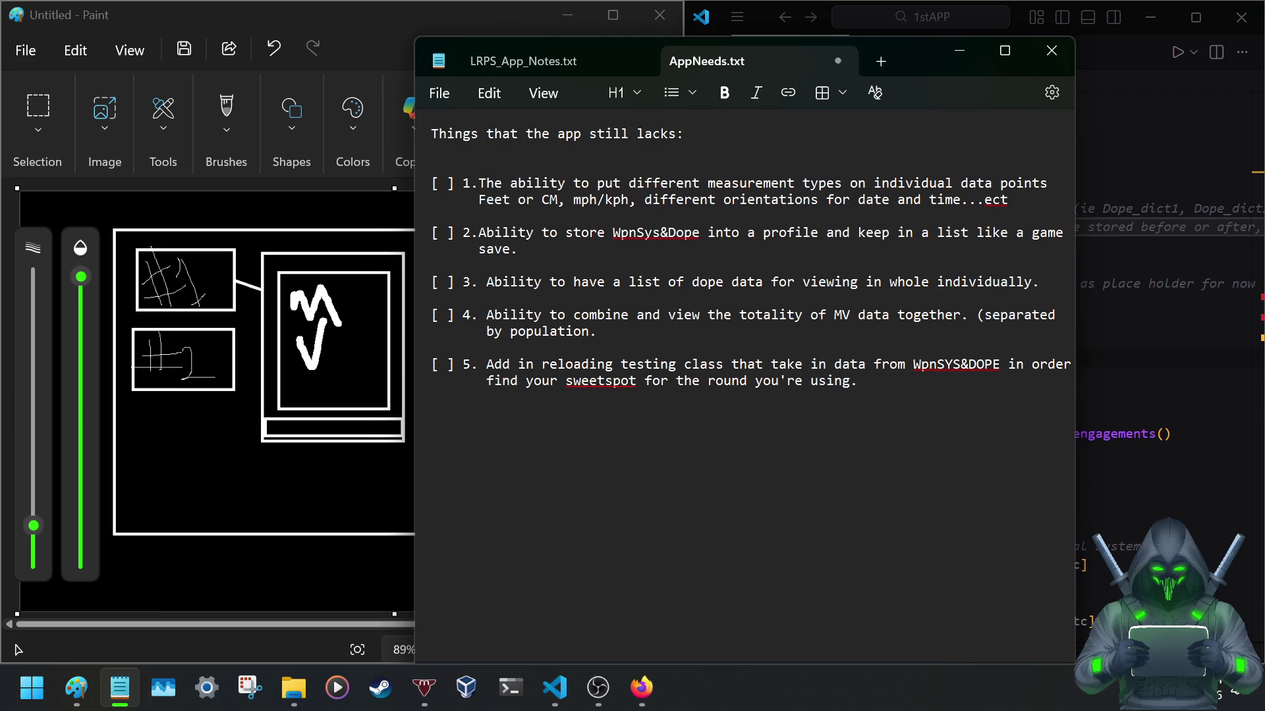
{"action": "key", "text": "Return"}
{"action": "type", "text": "["}
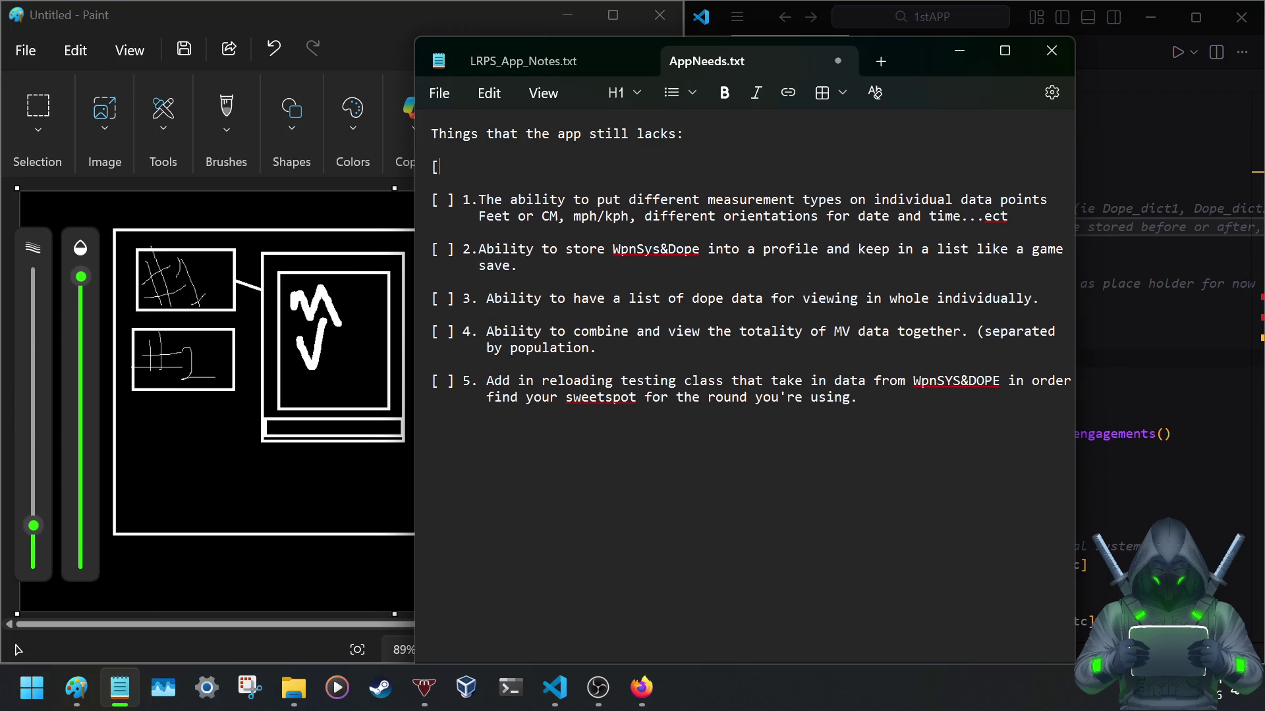
{"action": "type", "text": " ]0. M"}
{"action": "type", "text": "ake a reloading class that takes in MV and data from "}
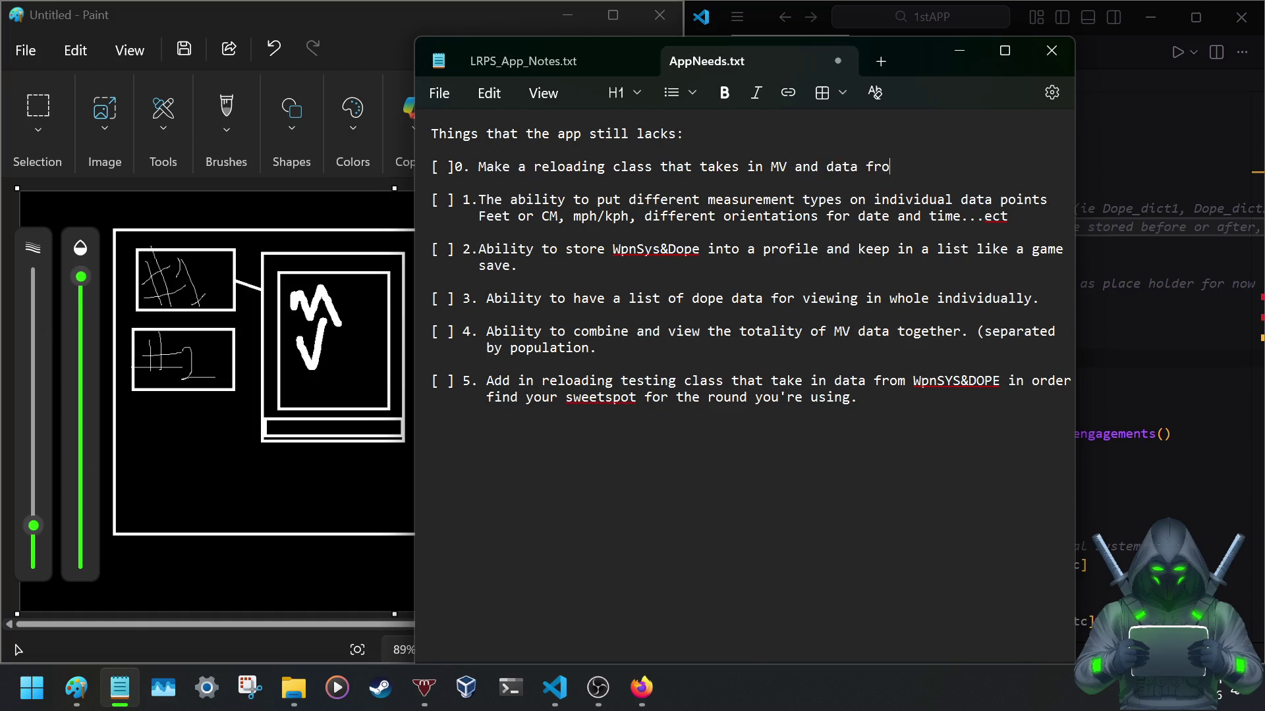
{"action": "type", "text": "the"}
Write item 0: a reloading class taking MV and round data viewable with Matplotlib, indent its wrap, and save.
{"action": "key", "text": "BackSpace"}
{"action": "key", "text": "BackSpace"}
{"action": "key", "text": "BackSpace"}
{"action": "type", "text": "ata for ro"}
{"action": "type", "text": "und"}
{"action": "type", "text": " th"}
{"action": "type", "text": "you can "}
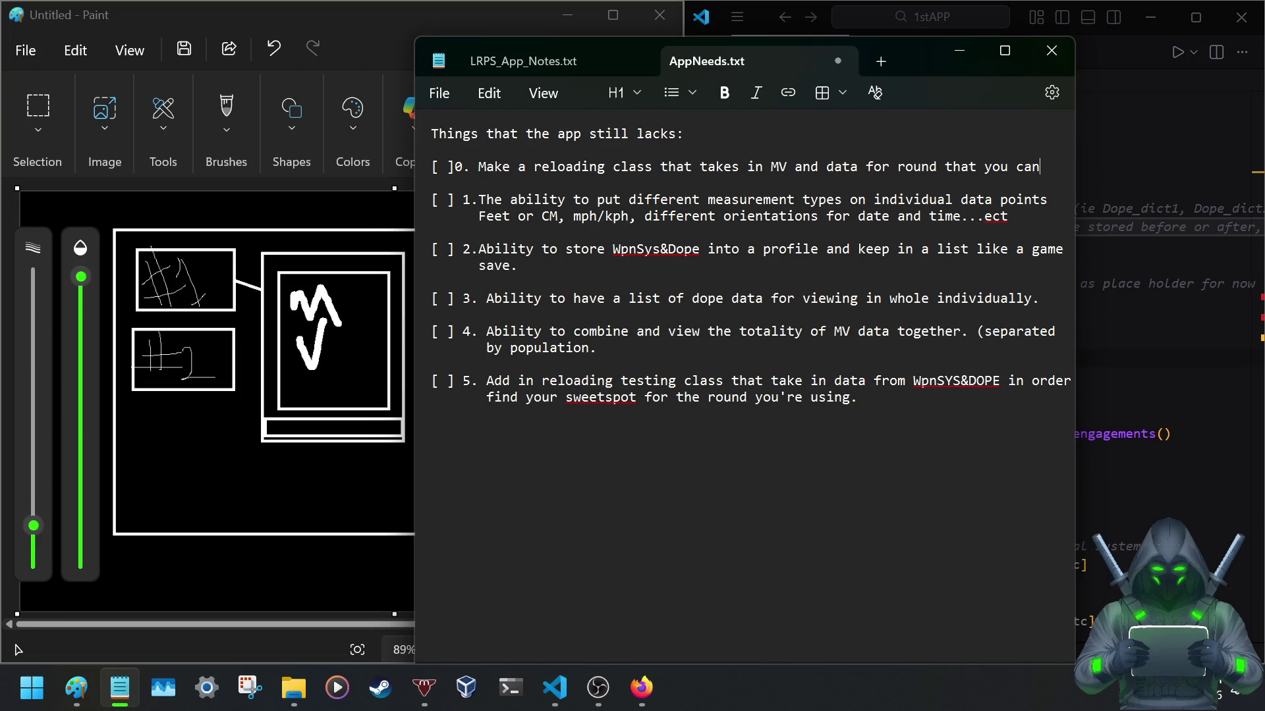
{"action": "type", "text": "view"}
{"action": "type", "text": " with Matpl"}
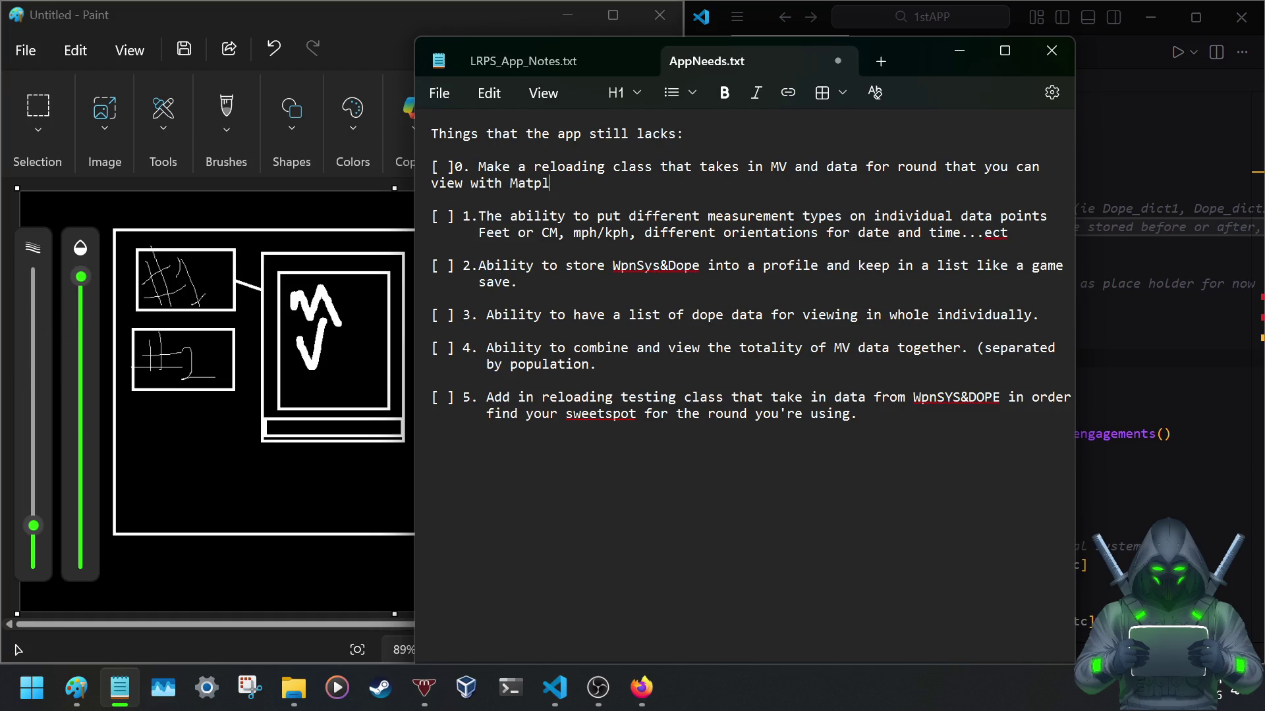
{"action": "type", "text": "ib"}
{"action": "type", "text": " in order"}
{"action": "type", "text": " to find proper nodes"}
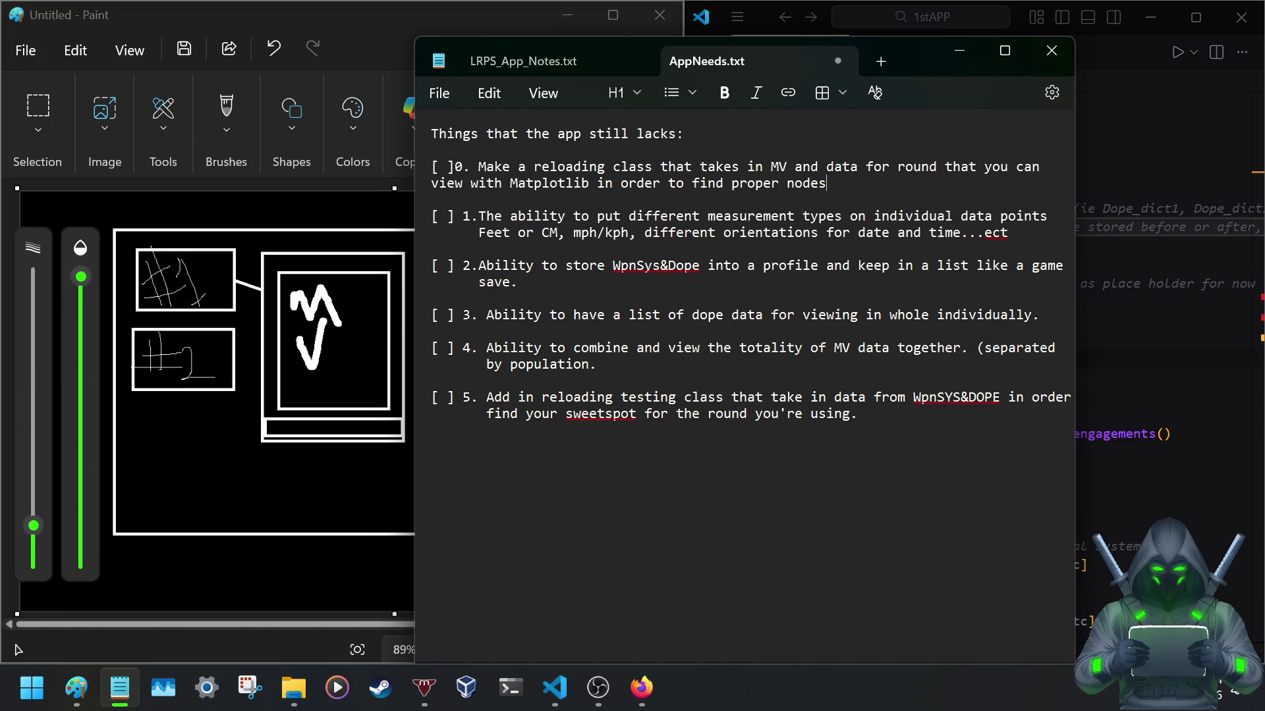
{"action": "type", "text": " to them"}
{"action": "type", "text": "n move m"}
{"action": "type", "text": "forward."}
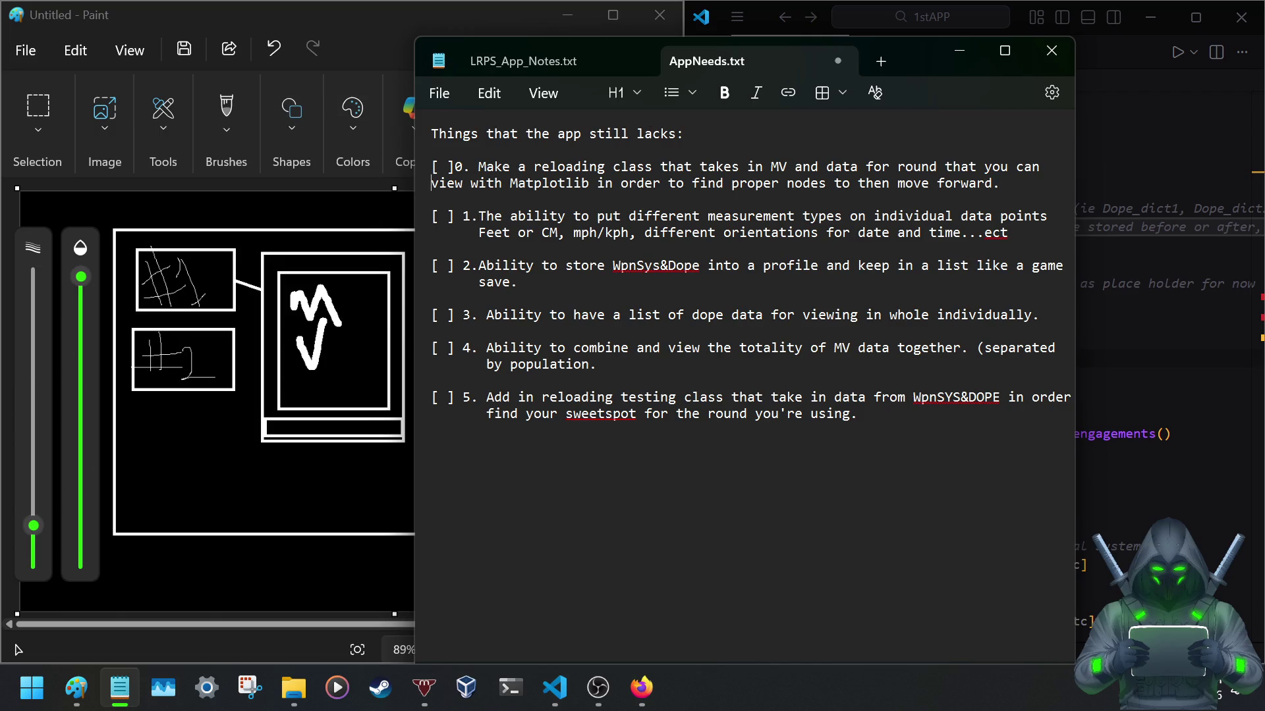
{"action": "key", "text": "Tab"}
{"action": "key", "text": "BackSpace"}
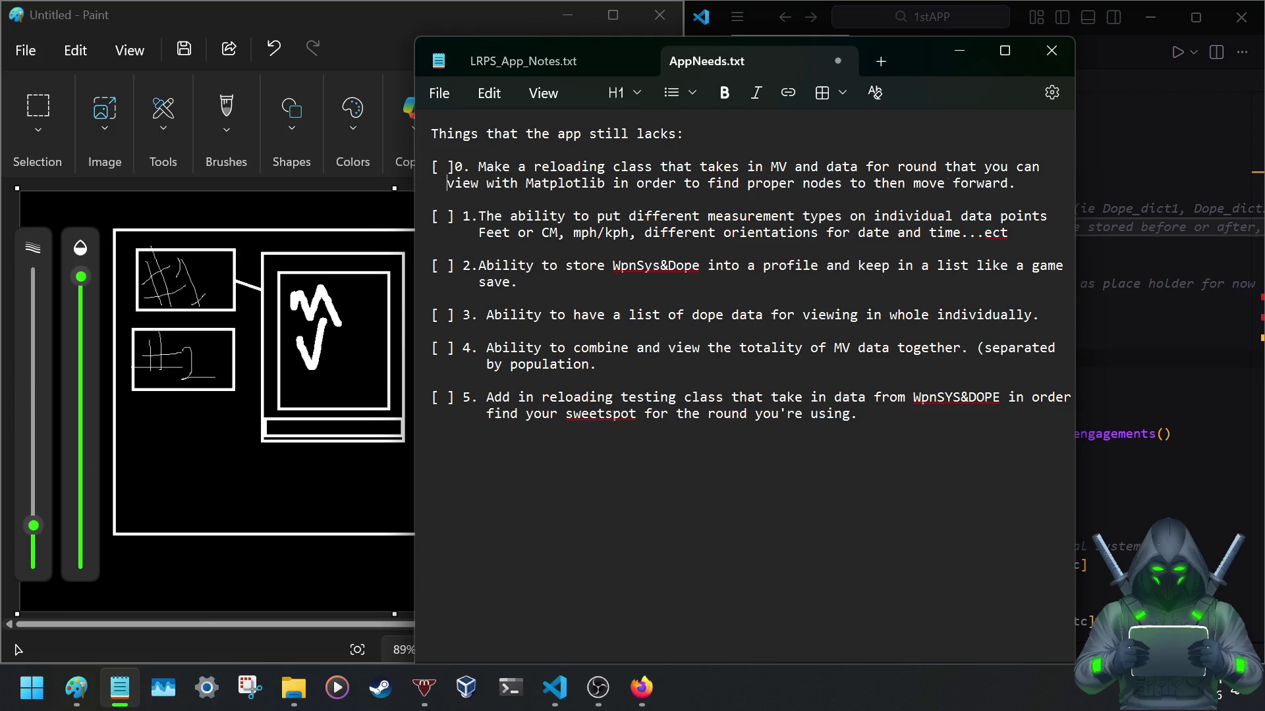
{"action": "key", "text": "ctrl+s"}
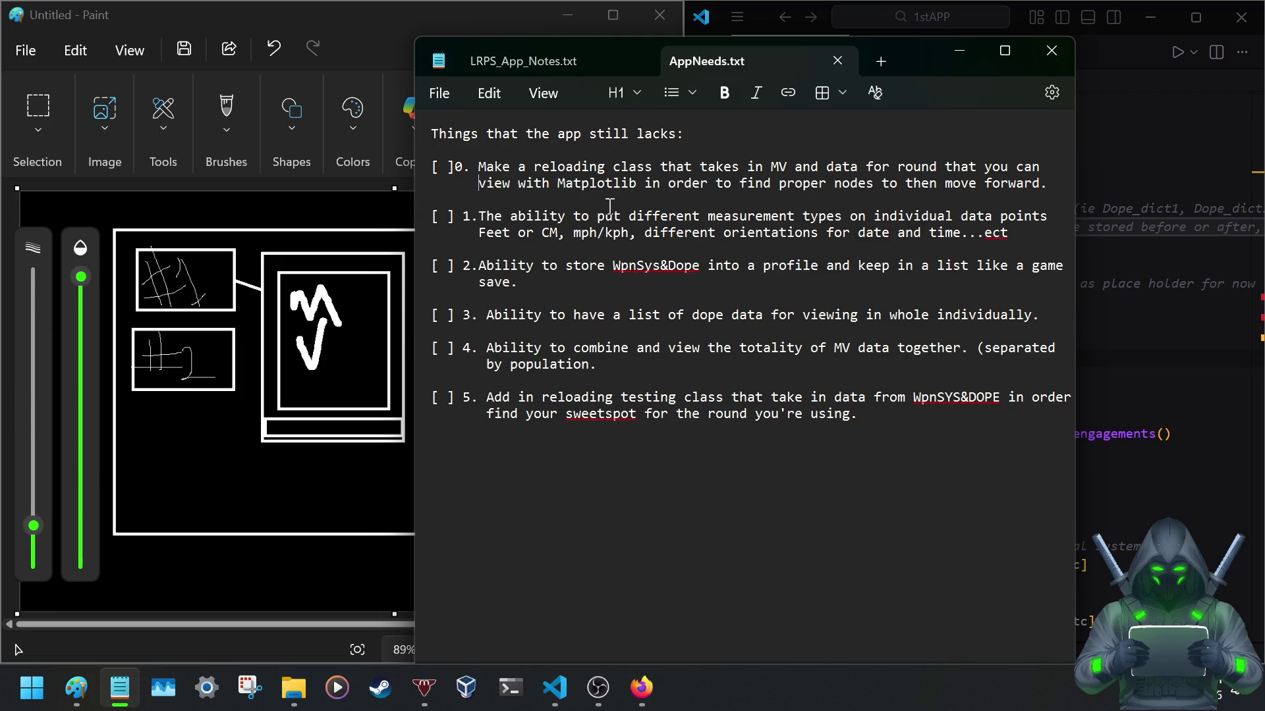
{"action": "left_click", "coordinate": [454, 169]}
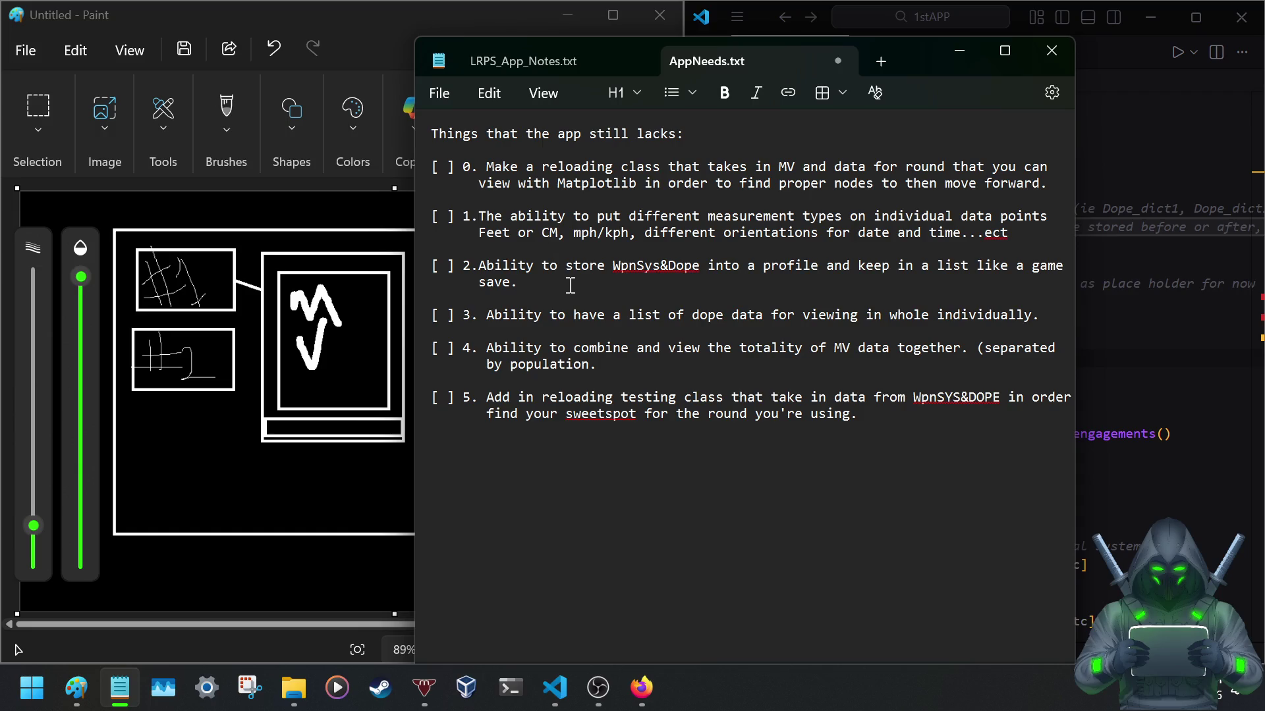
Move the checklist window to the left edge and fold the data_on_previous_engagements class beside it.
{"action": "left_click_drag", "start_coordinate": [478, 195], "coordinate": [745, 414]}
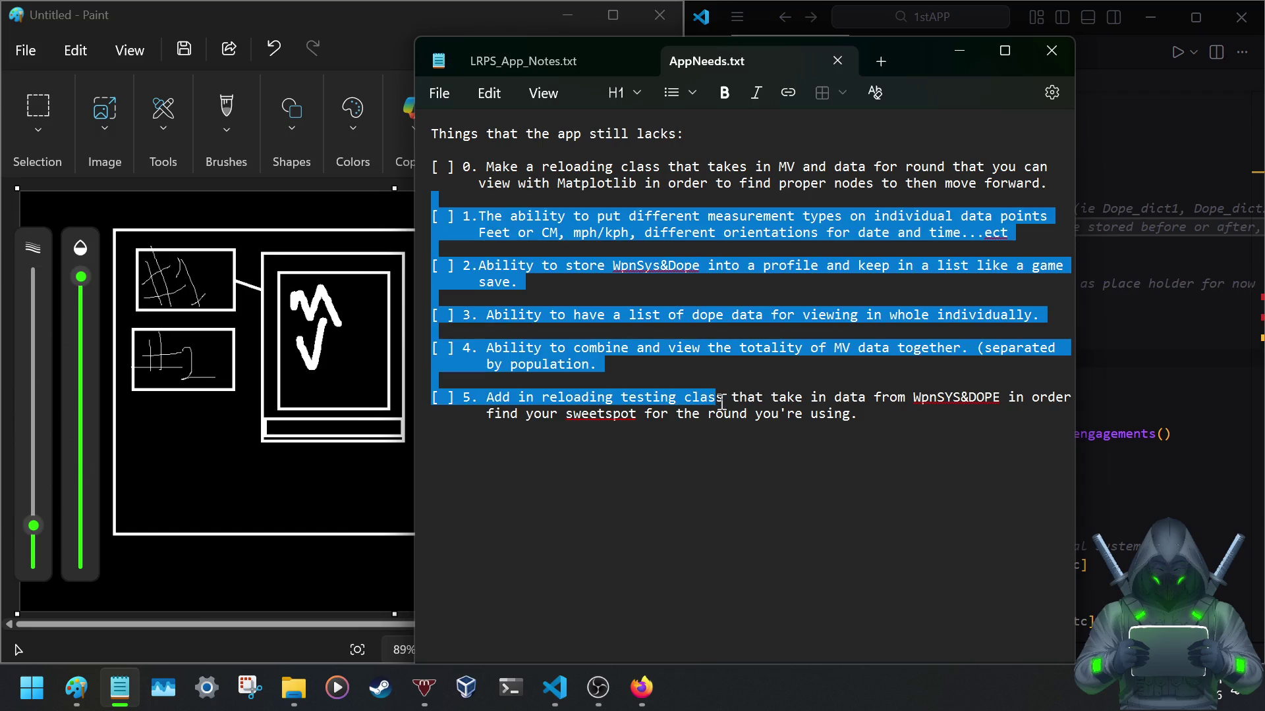
{"action": "left_click_drag", "start_coordinate": [904, 61], "coordinate": [486, 59]}
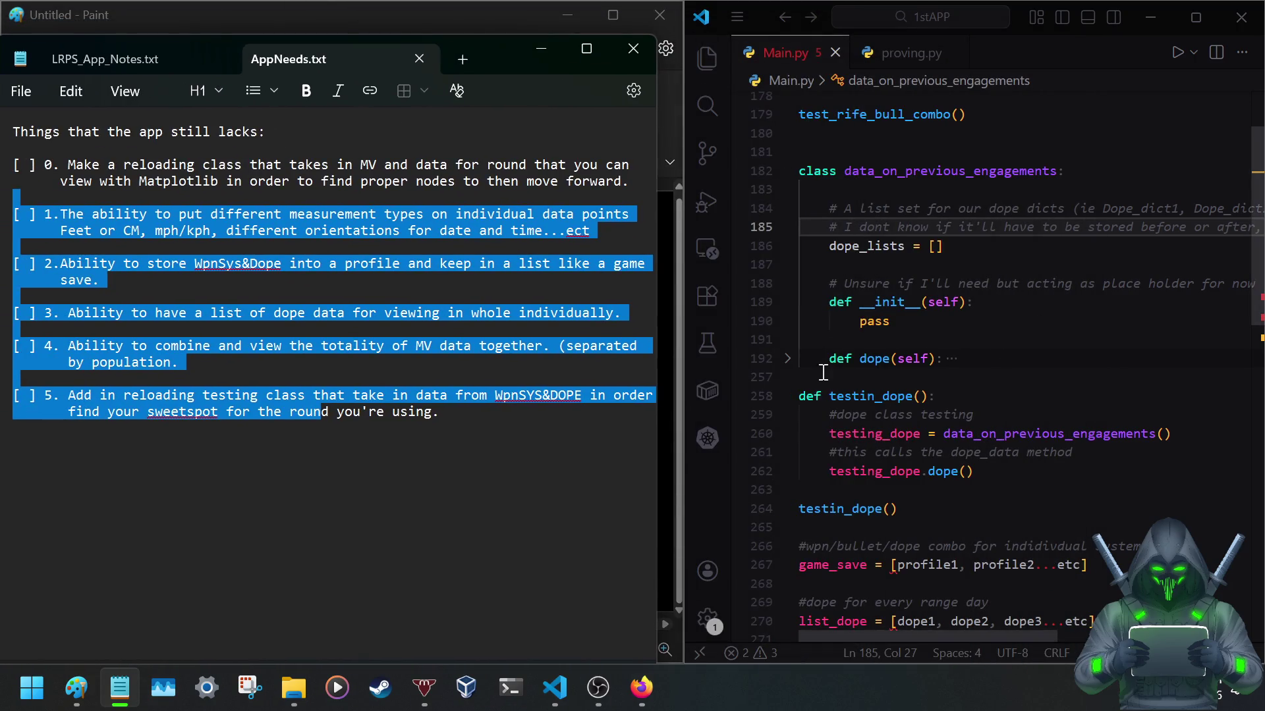
{"action": "left_click", "coordinate": [788, 172]}
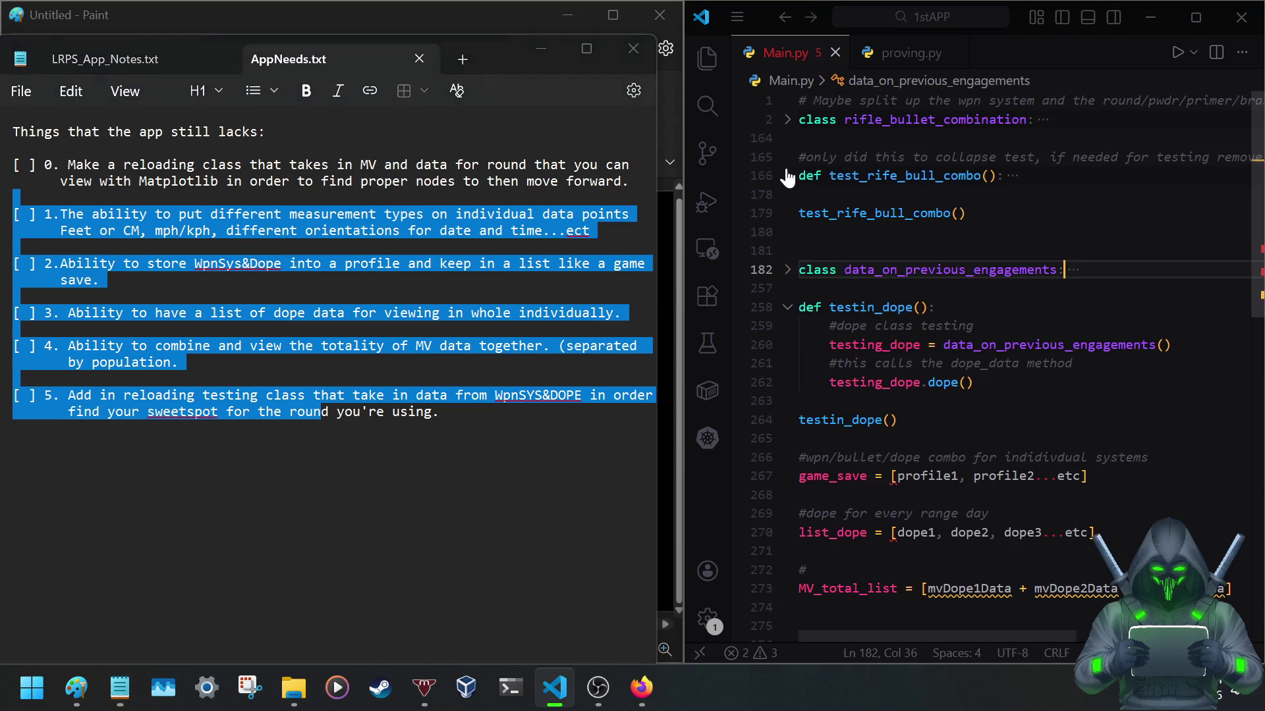
Review item 0 of the checklist, then nudge the Notepad window slightly right.
{"action": "mouse_move", "coordinate": [46, 166]}
{"action": "left_mouse_down"}
{"action": "mouse_move", "coordinate": [590, 171]}
{"action": "mouse_move", "coordinate": [629, 182]}
{"action": "left_mouse_up"}
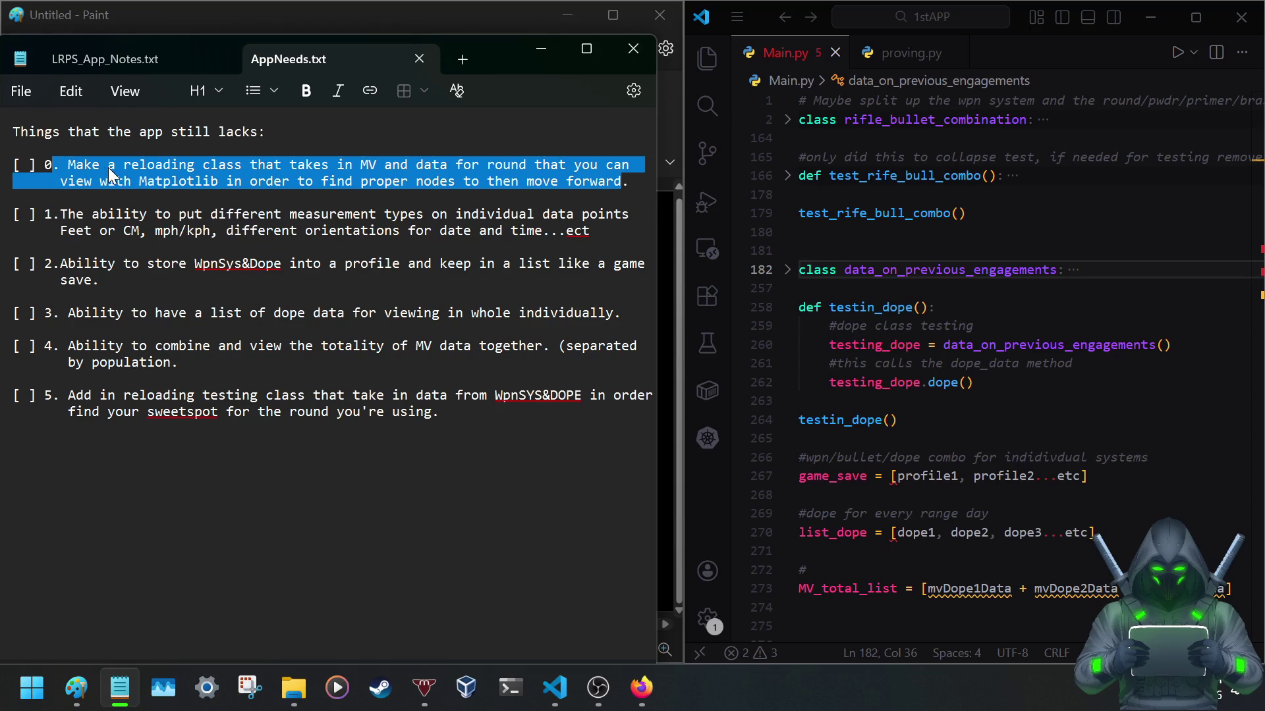
{"action": "left_click", "coordinate": [75, 169]}
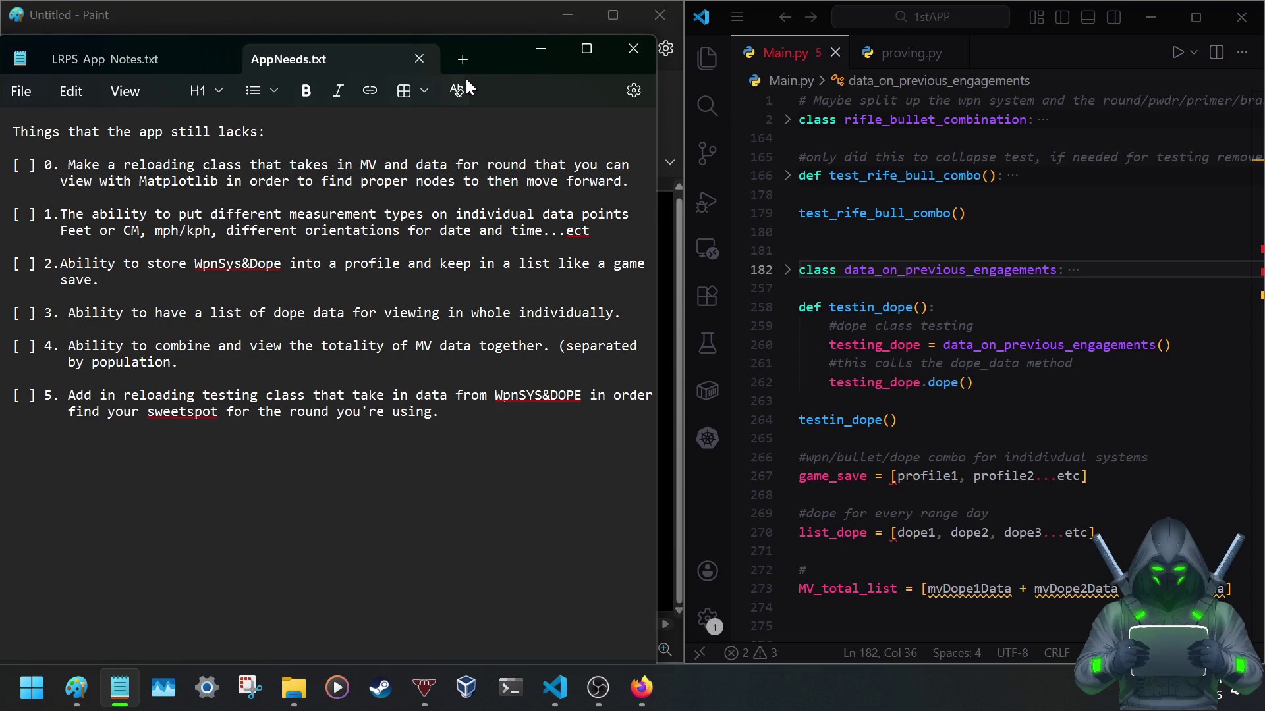
{"action": "left_click_drag", "start_coordinate": [488, 58], "coordinate": [566, 62]}
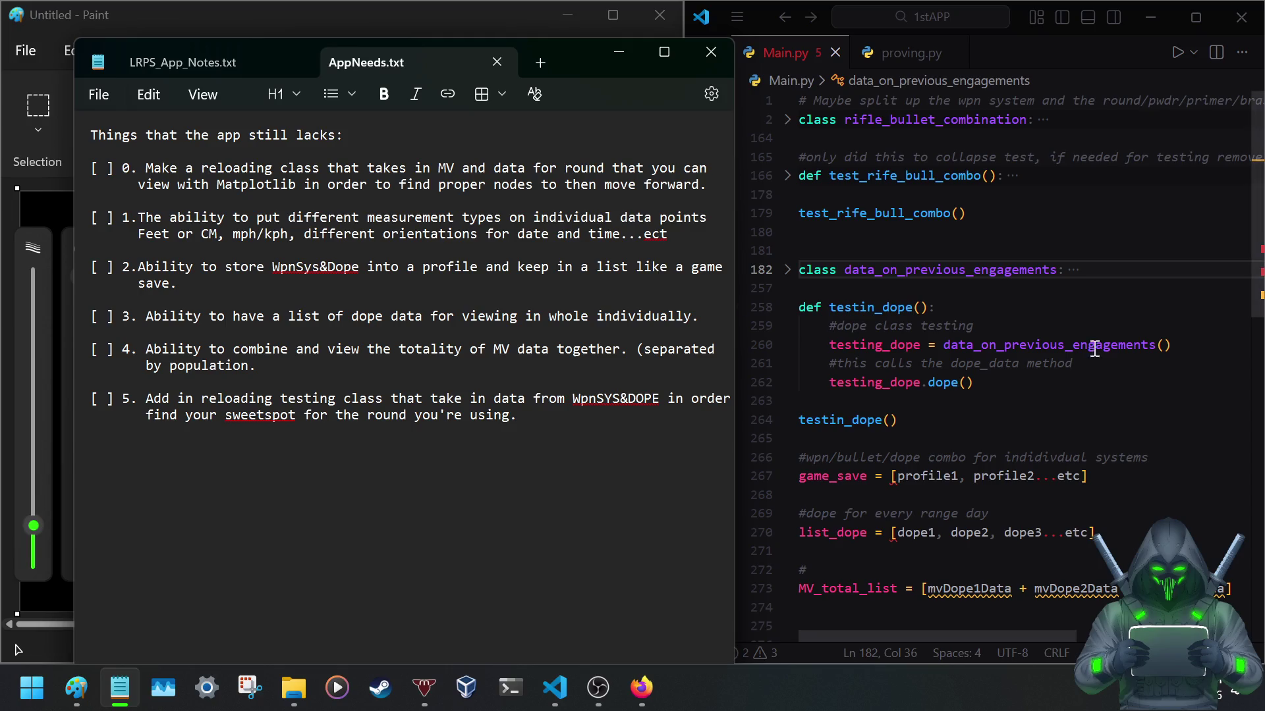
{"action": "scroll", "coordinate": [933, 465], "scroll_direction": "down", "scroll_amount": 3}
{"action": "scroll", "coordinate": [932, 466], "scroll_direction": "up", "scroll_amount": 3}
Peek inside data_on_previous_engagements, leave it folded, and return the checklist window to screen centre.
{"action": "left_click", "coordinate": [787, 272]}
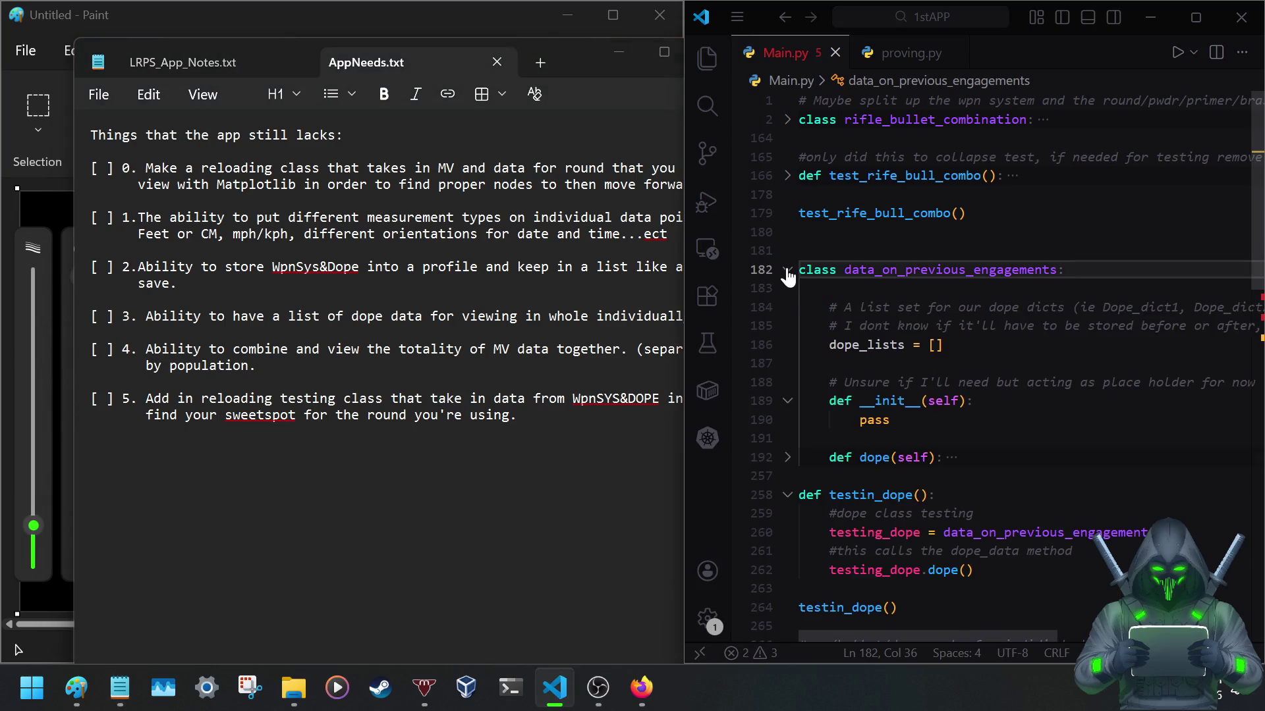
{"action": "left_click", "coordinate": [788, 272]}
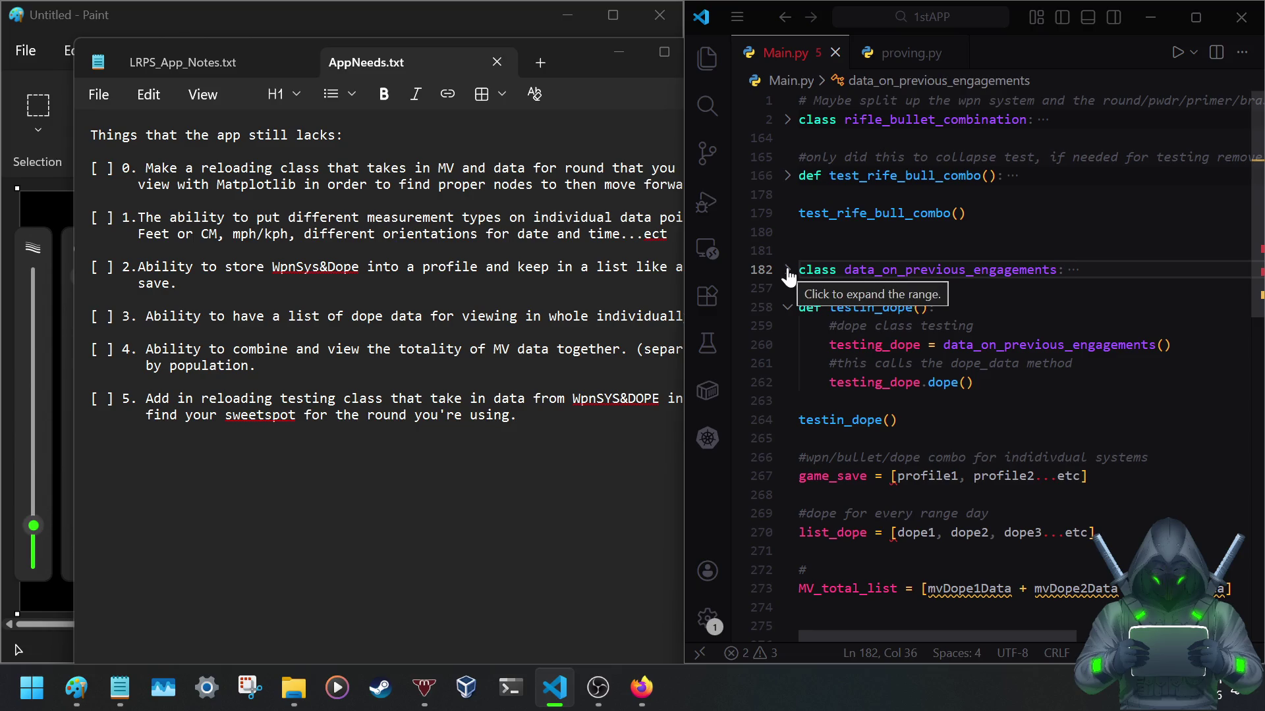
{"action": "left_click", "coordinate": [787, 272]}
{"action": "left_click", "coordinate": [788, 271]}
{"action": "left_click", "coordinate": [787, 271]}
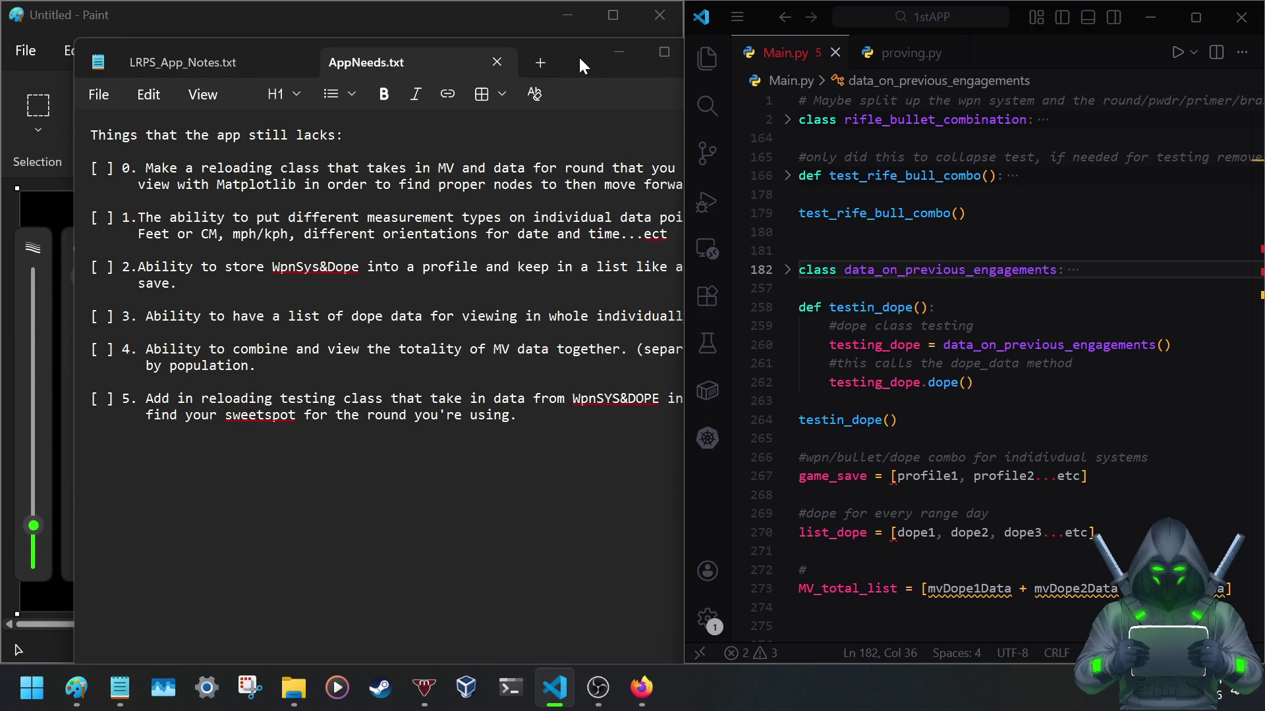
{"action": "left_click_drag", "start_coordinate": [568, 58], "coordinate": [952, 138]}
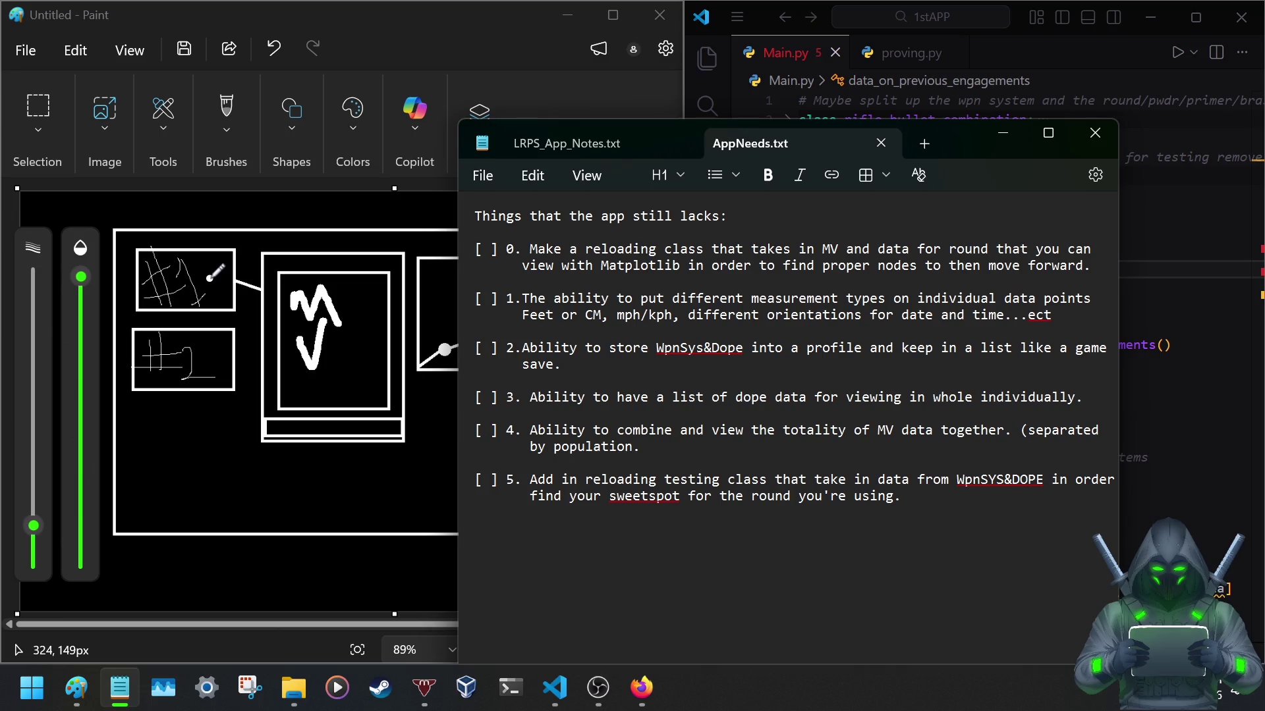
Move the AppNeeds.txt window up and left so it covers most of the Paint sketch.
{"action": "mouse_move", "coordinate": [954, 137]}
{"action": "left_mouse_down"}
{"action": "mouse_move", "coordinate": [379, 82]}
{"action": "mouse_move", "coordinate": [481, 93]}
{"action": "mouse_move", "coordinate": [635, 79]}
{"action": "left_mouse_up"}
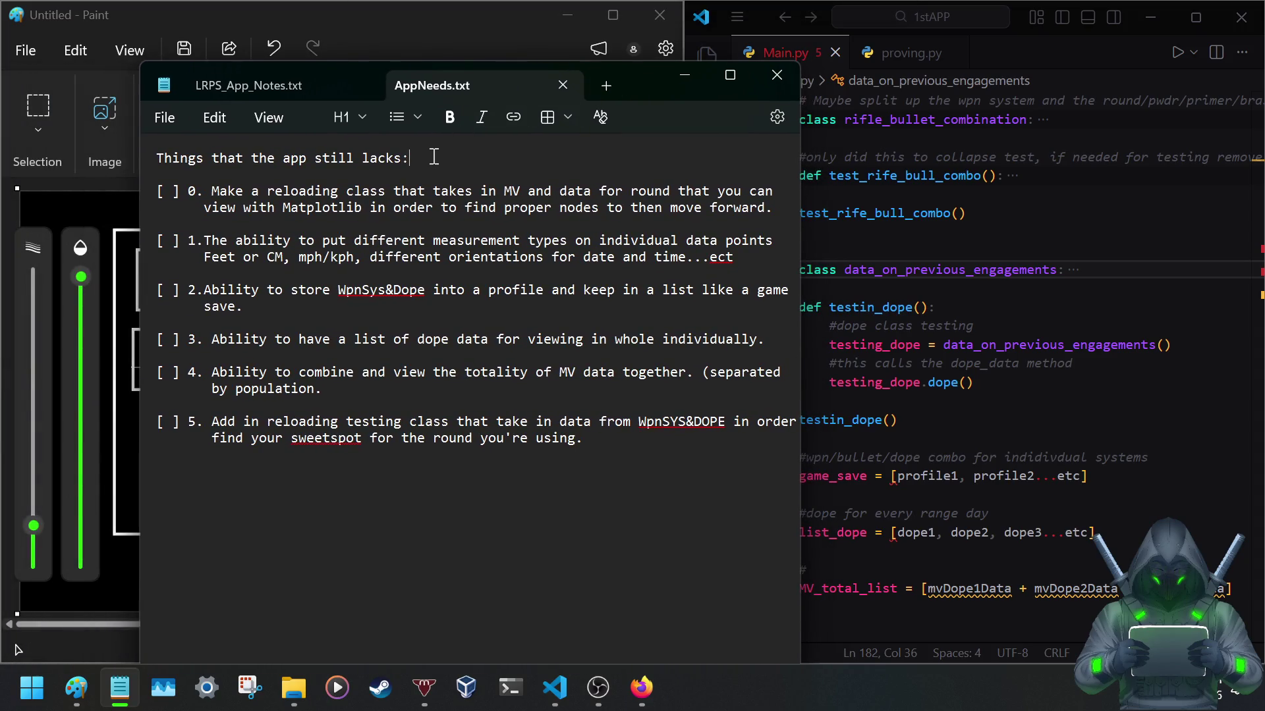
Finish the profiles note — 'of all the classes that exist then program can call that.' — and save.
{"action": "key", "text": "Return"}
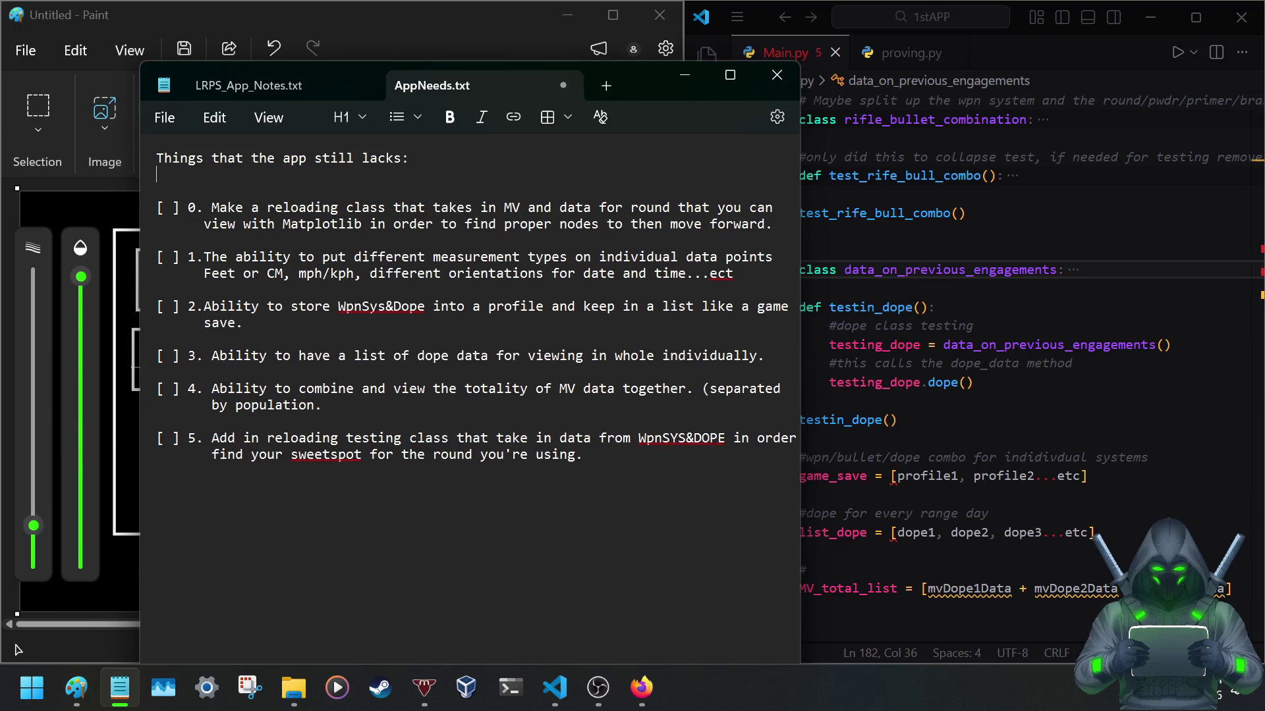
{"action": "key", "text": "Return"}
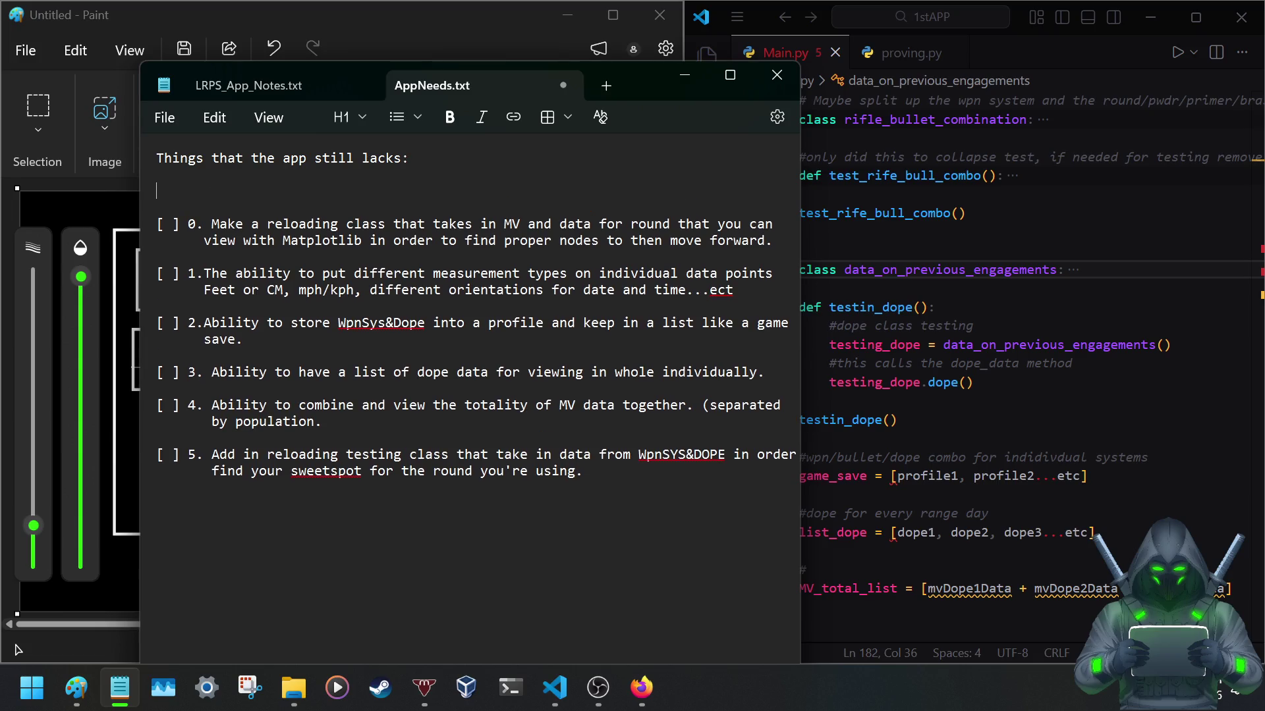
{"action": "type", "text": "*in order to "}
{"action": "type", "text": "make"}
{"action": "key", "text": "BackSpace"}
{"action": "key", "text": "BackSpace"}
{"action": "type", "text": "rofiles"}
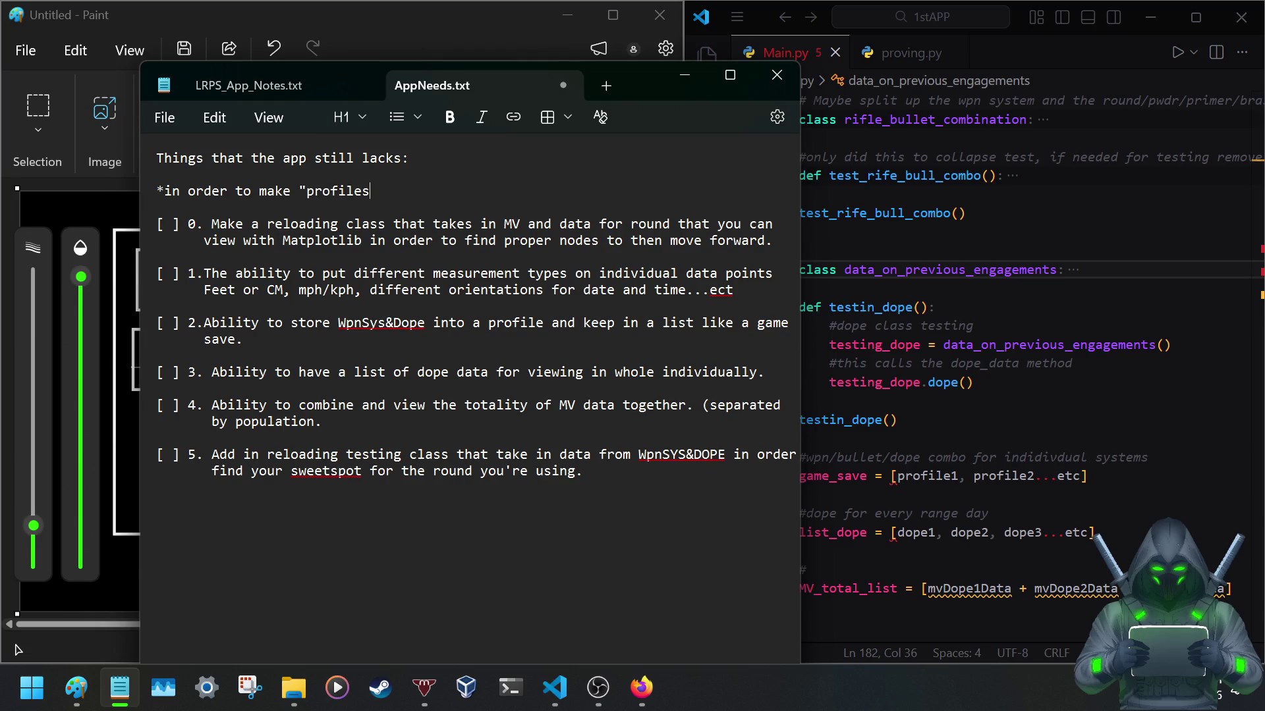
{"action": "type", "text": "\" need to "}
{"action": "type", "text": "make a class of the "}
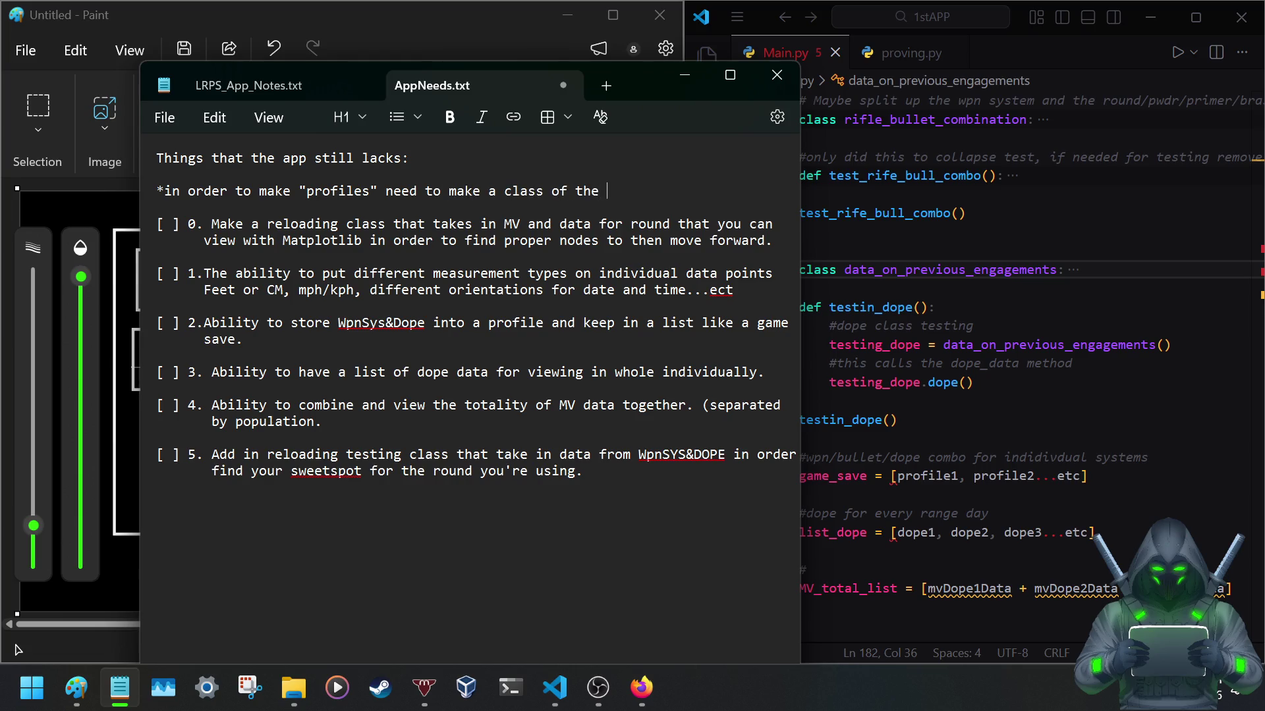
{"action": "key", "text": "BackSpace"}
{"action": "key", "text": "BackSpace"}
{"action": "key", "text": "BackSpace"}
{"action": "key", "text": "BackSpace"}
{"action": "type", "text": "all the classes that exist"}
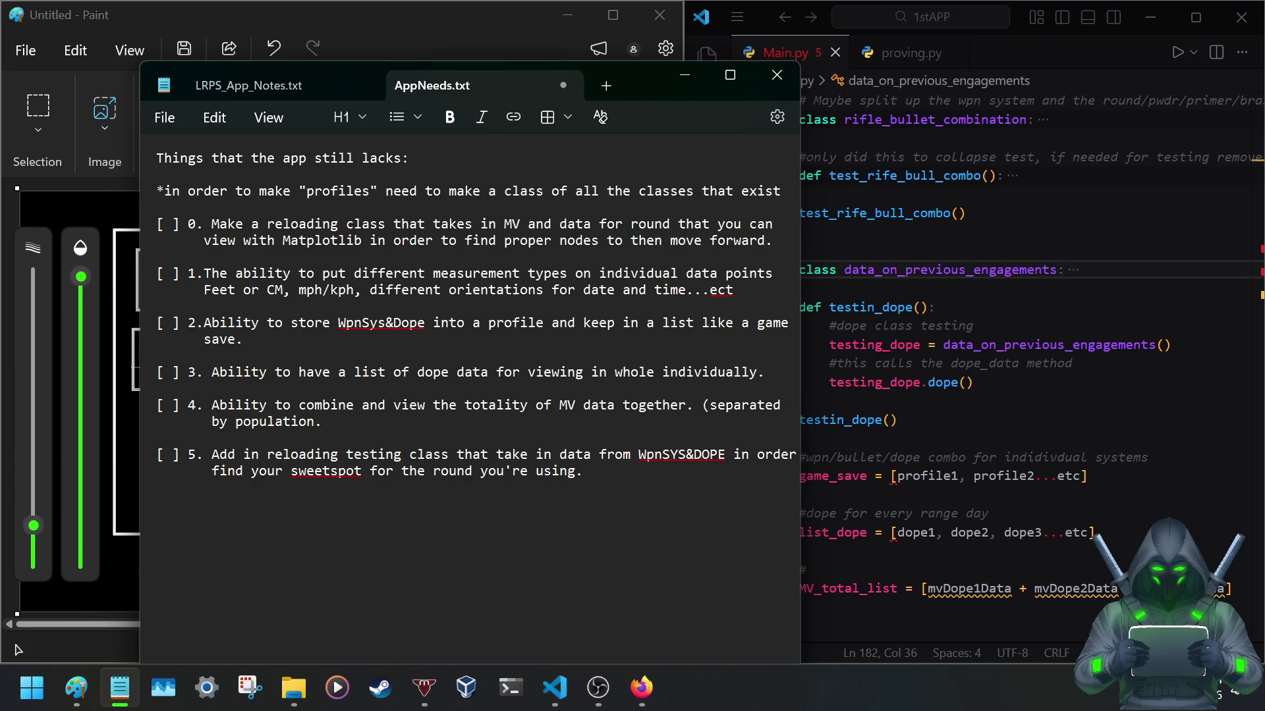
{"action": "type", "text": " then u"}
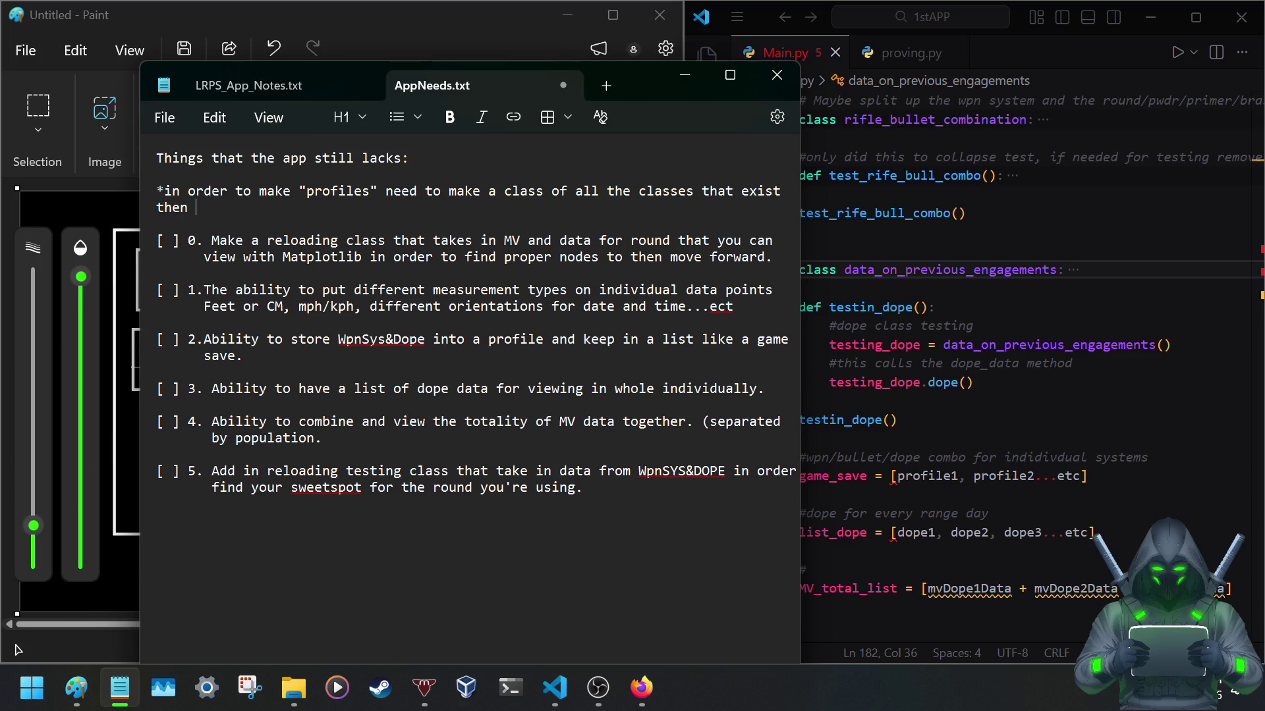
{"action": "key", "text": "BackSpace"}
{"action": "type", "text": "program can call tha"}
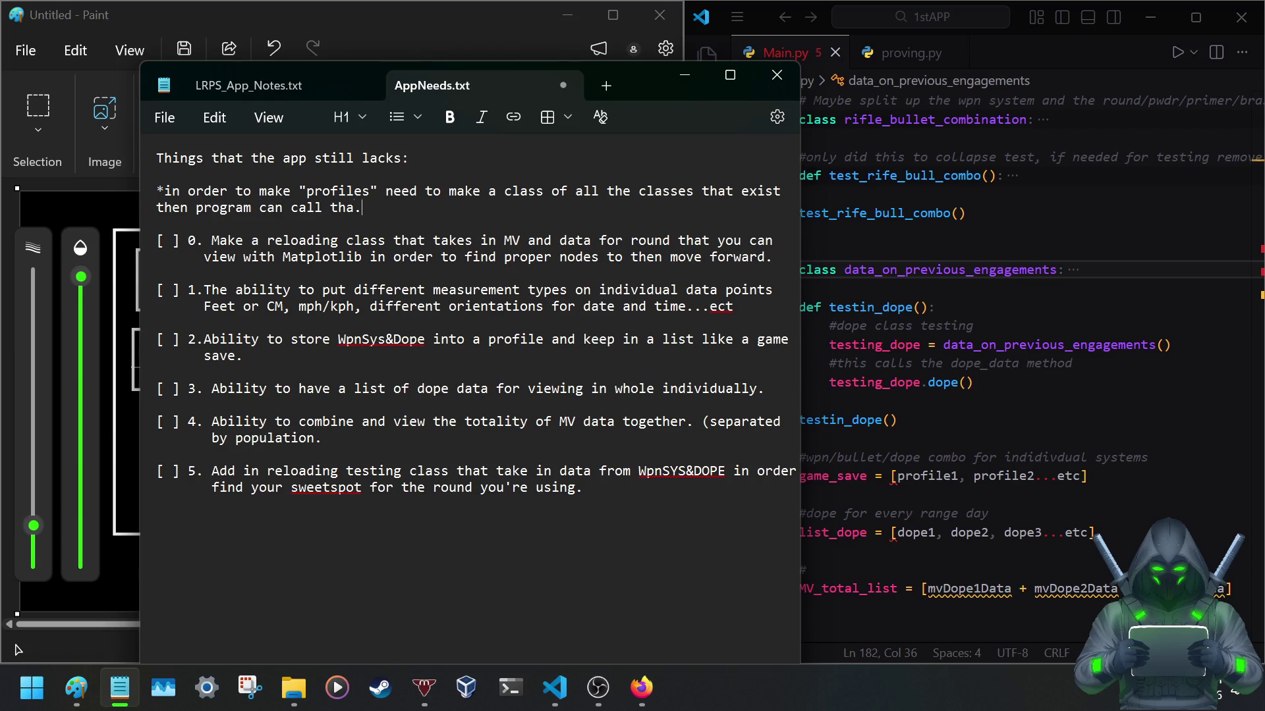
{"action": "type", "text": "t."}
{"action": "key", "text": "ctrl+s"}
Bring Main.py forward at the game_save profiles list and restore the editor to a smaller floating window.
{"action": "mouse_move", "coordinate": [800, 476]}
{"action": "left_mouse_down"}
{"action": "mouse_move", "coordinate": [1006, 477]}
{"action": "mouse_move", "coordinate": [1120, 492]}
{"action": "left_mouse_up"}
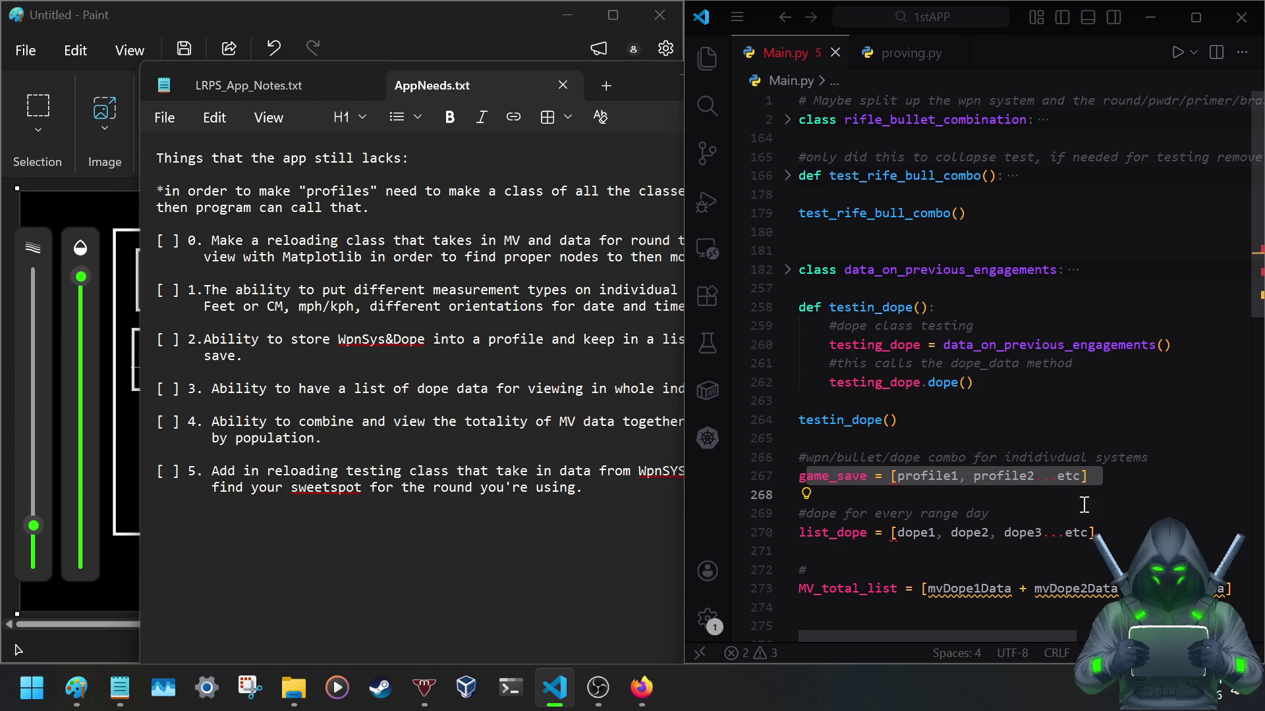
{"action": "left_click", "coordinate": [905, 480]}
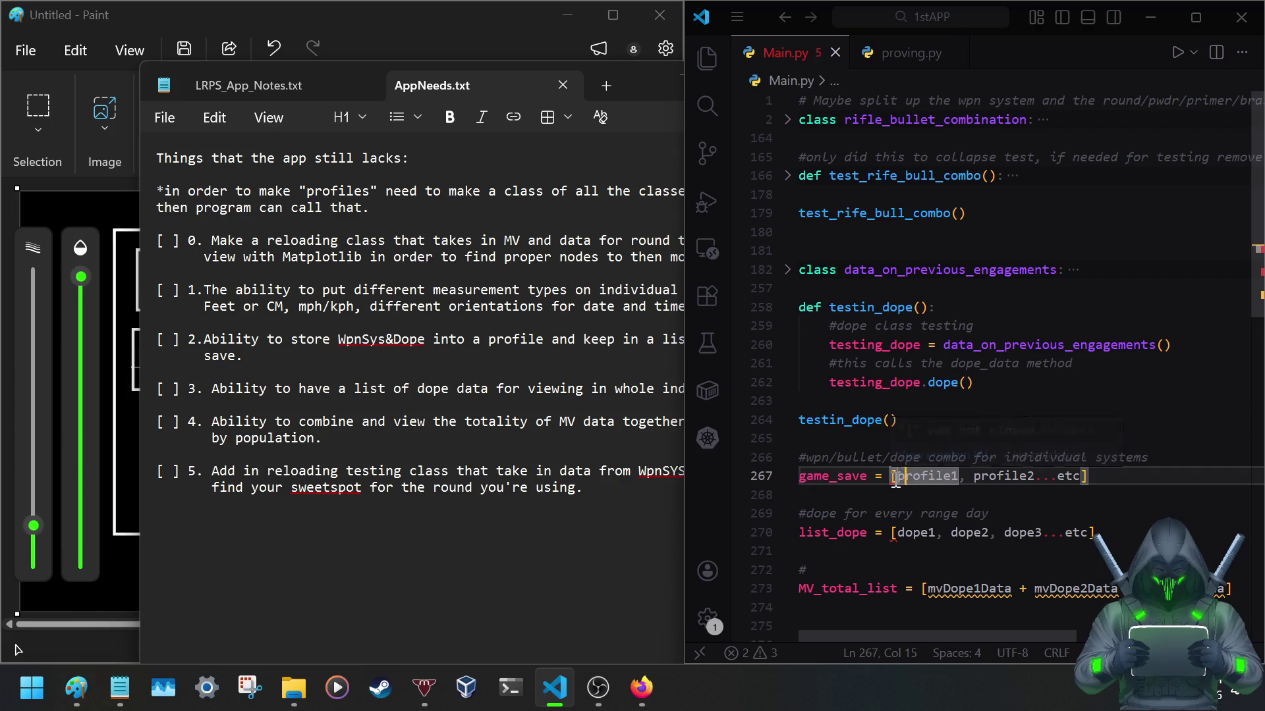
{"action": "left_click_drag", "start_coordinate": [898, 480], "coordinate": [958, 481]}
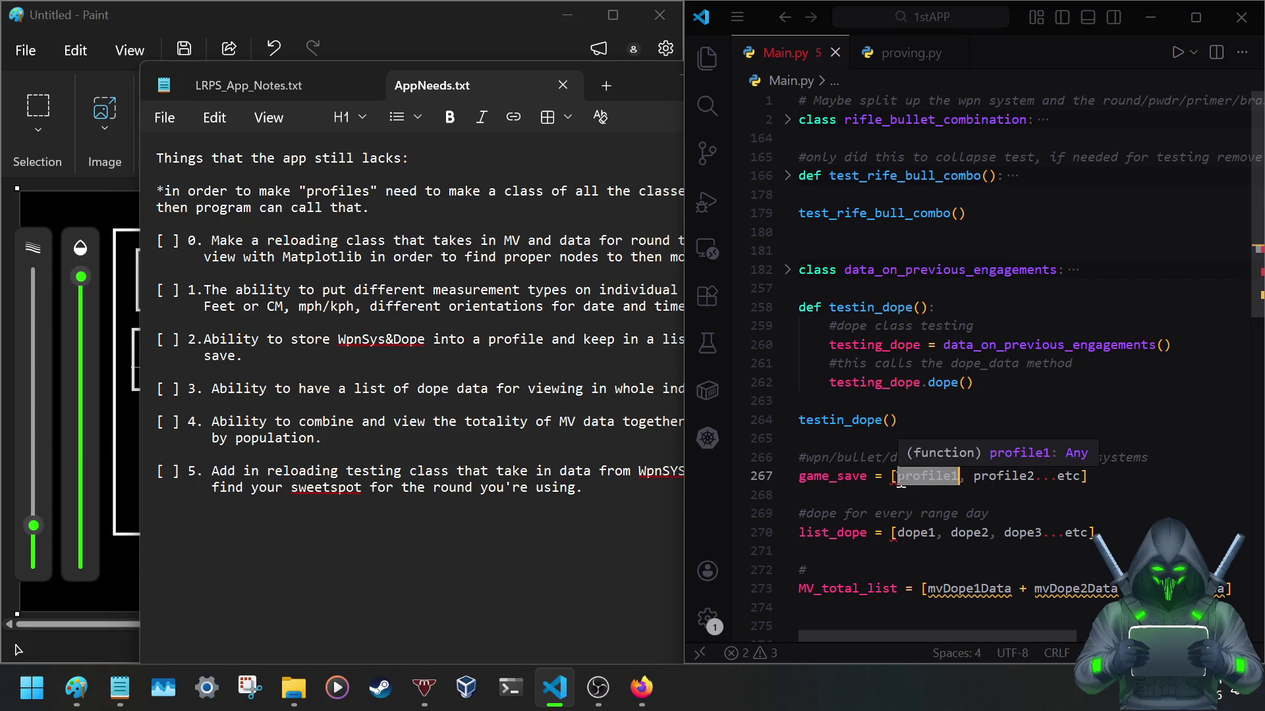
{"action": "left_click", "coordinate": [803, 475]}
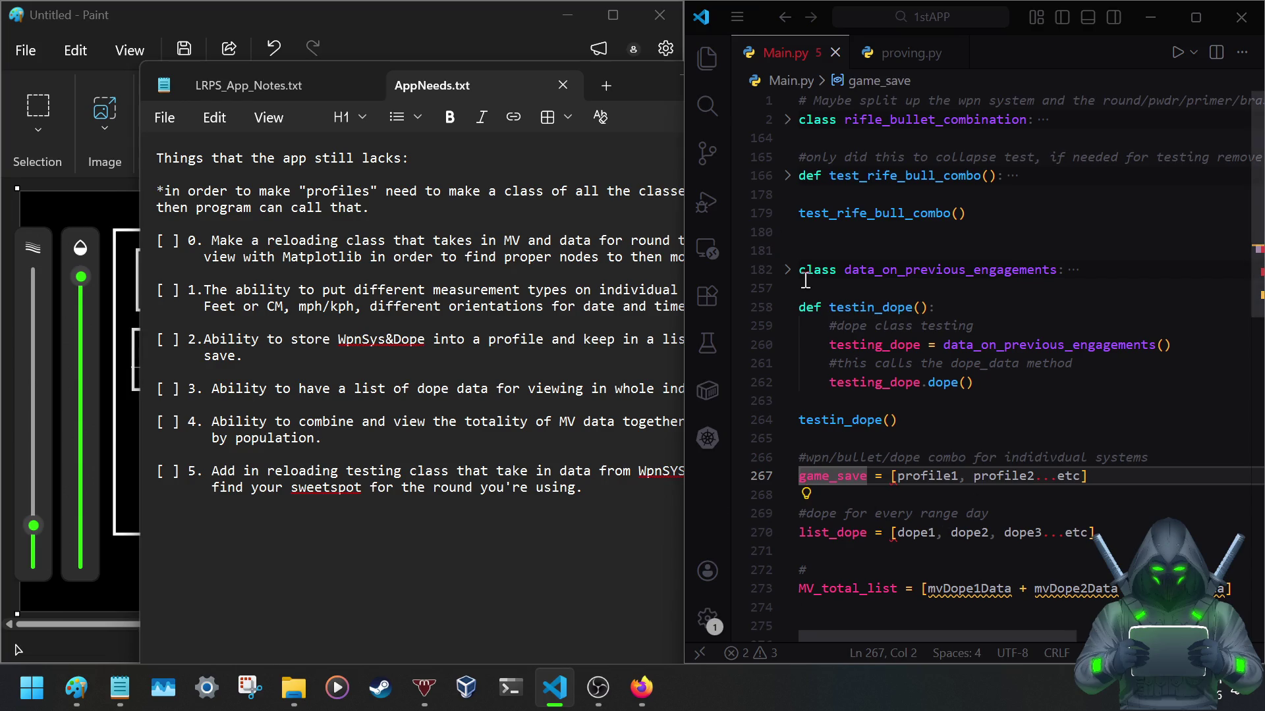
{"action": "left_click_drag", "start_coordinate": [763, 11], "coordinate": [778, 211]}
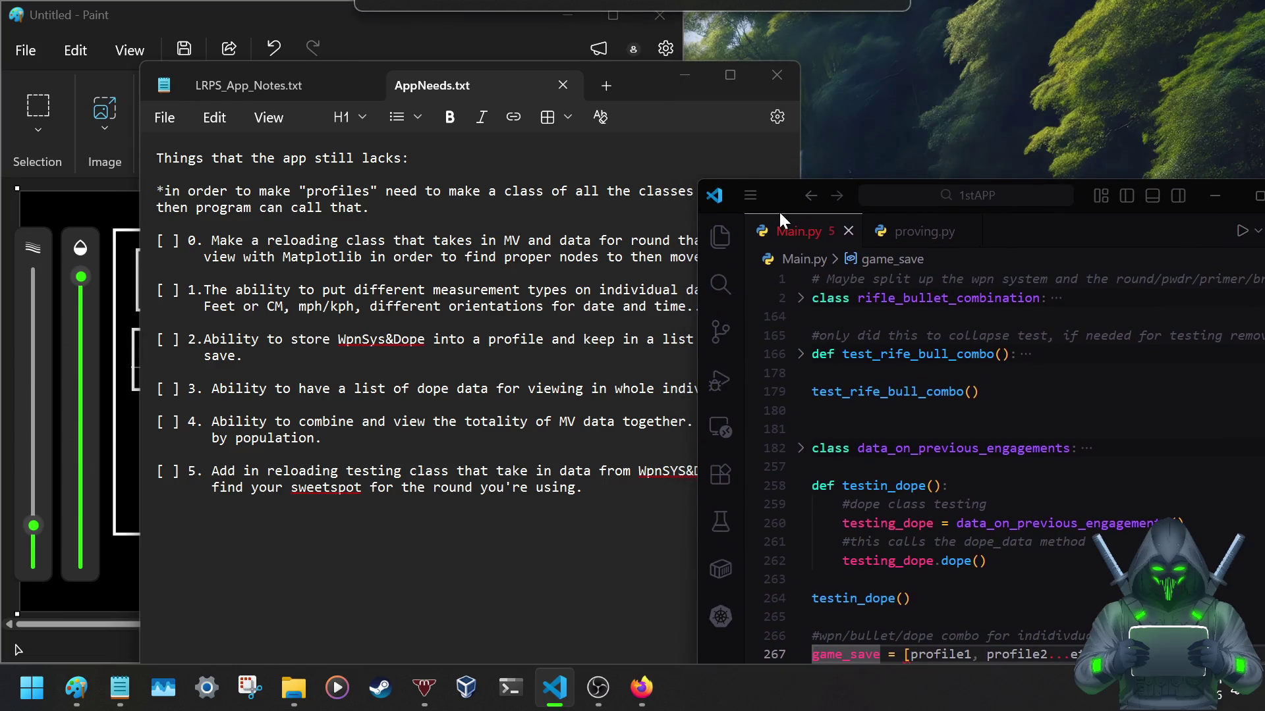
Shuffle the notes and editor windows, then snap the Main.py editor to the right half.
{"action": "left_click_drag", "start_coordinate": [642, 72], "coordinate": [1027, 291]}
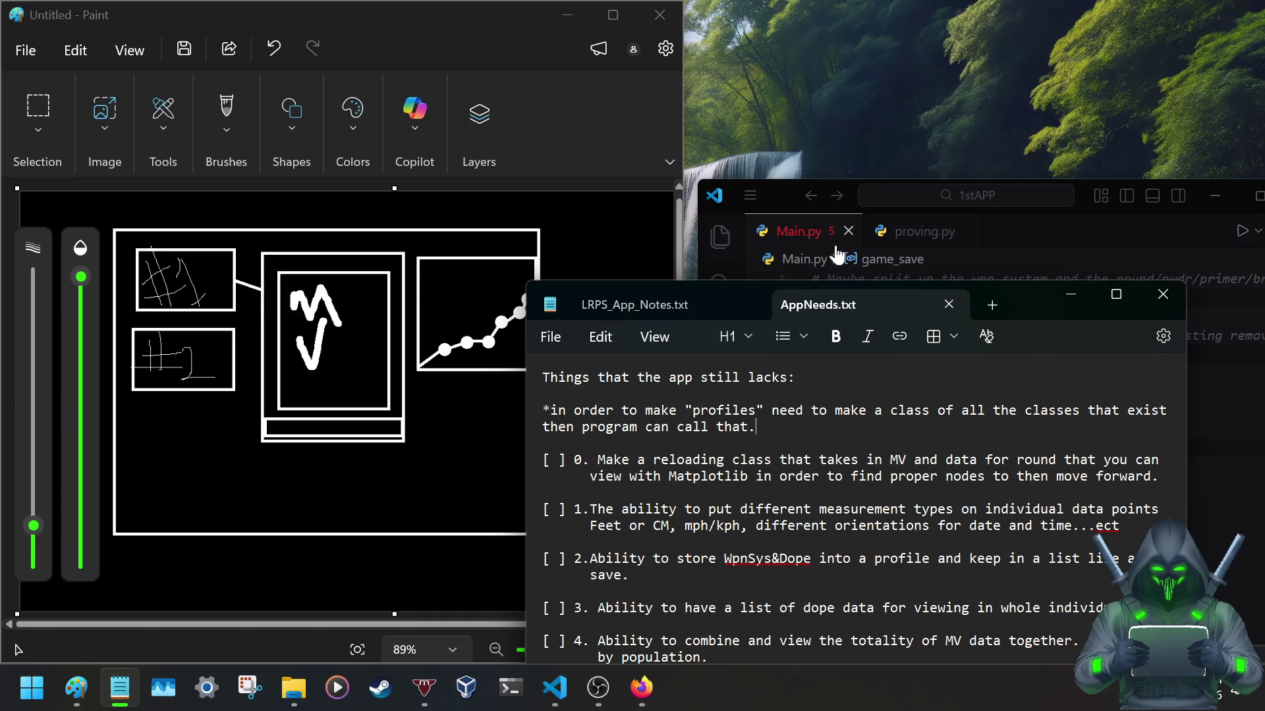
{"action": "left_click_drag", "start_coordinate": [1020, 293], "coordinate": [604, 93]}
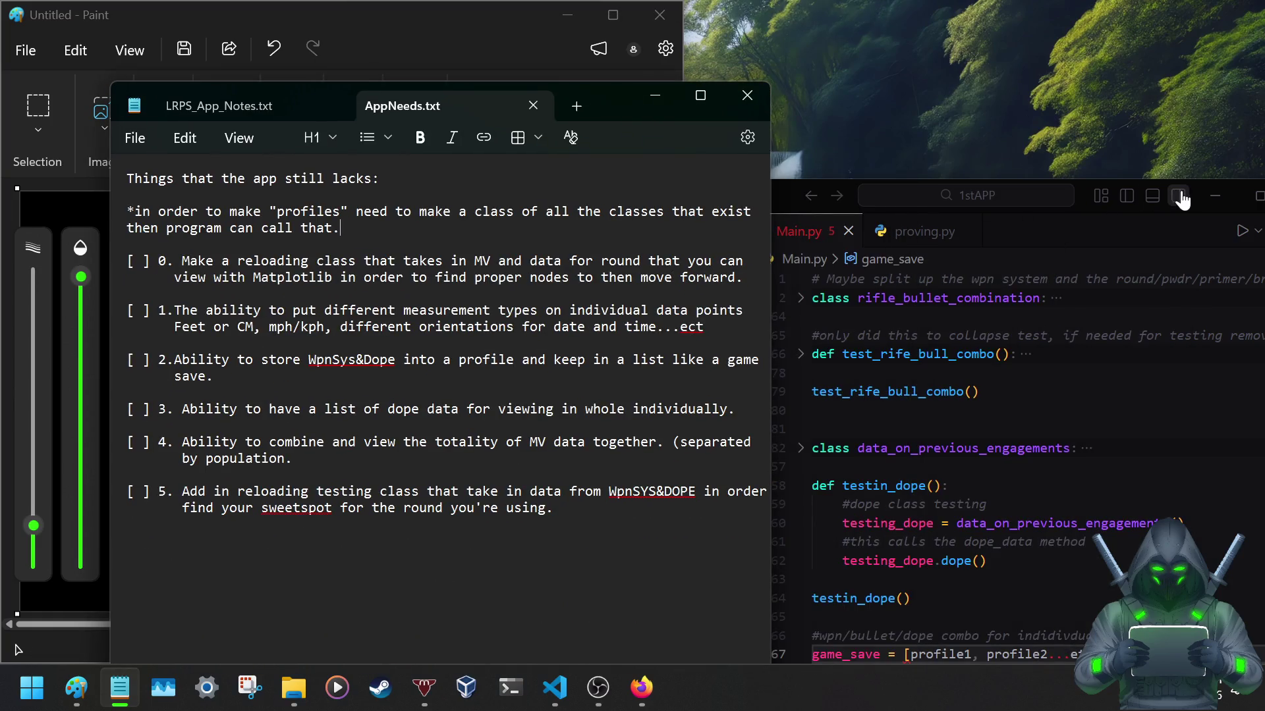
{"action": "left_click_drag", "start_coordinate": [795, 196], "coordinate": [778, 75]}
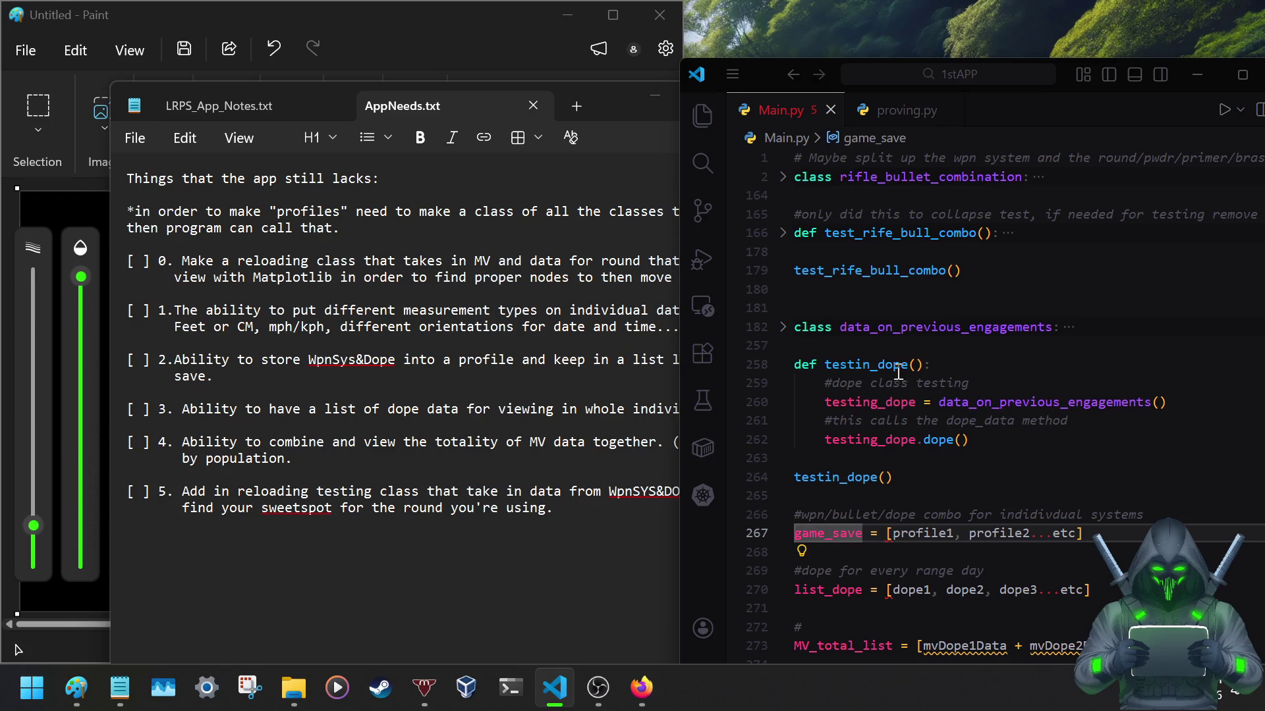
{"action": "scroll", "coordinate": [895, 365], "scroll_direction": "down", "scroll_amount": 3}
{"action": "scroll", "coordinate": [895, 366], "scroll_direction": "down", "scroll_amount": 2}
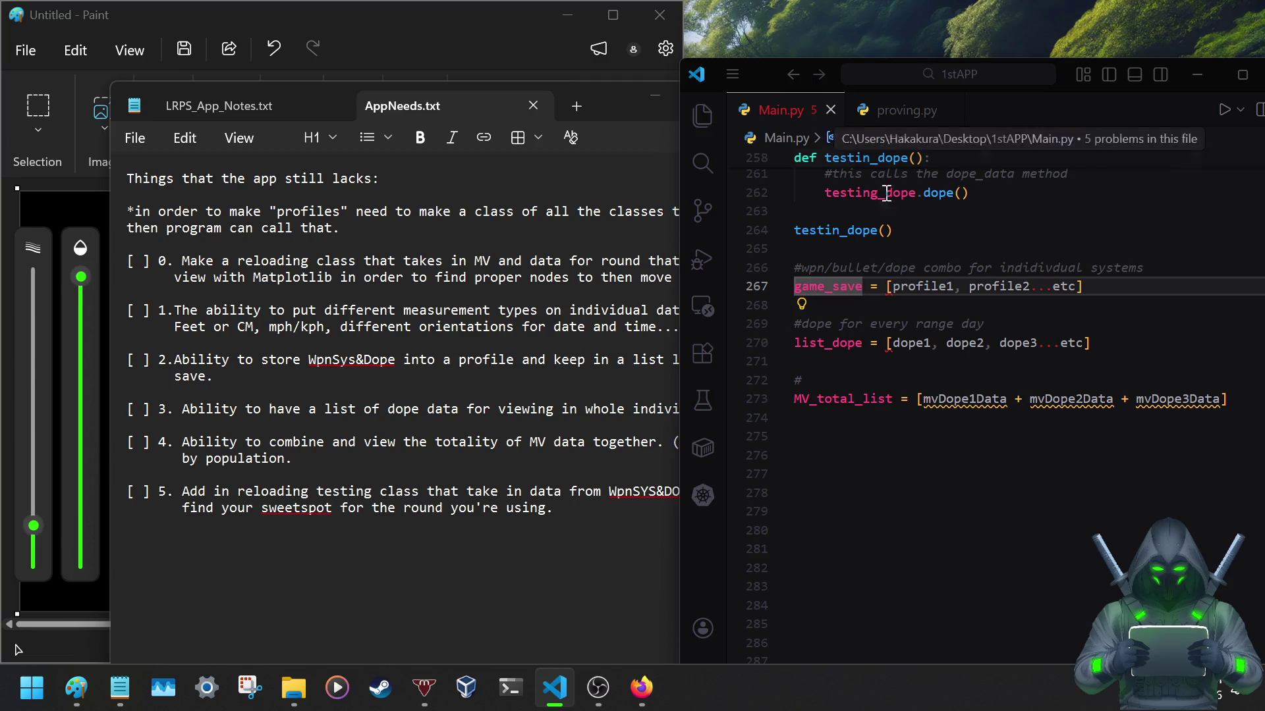
{"action": "scroll", "coordinate": [943, 292], "scroll_direction": "up", "scroll_amount": 5}
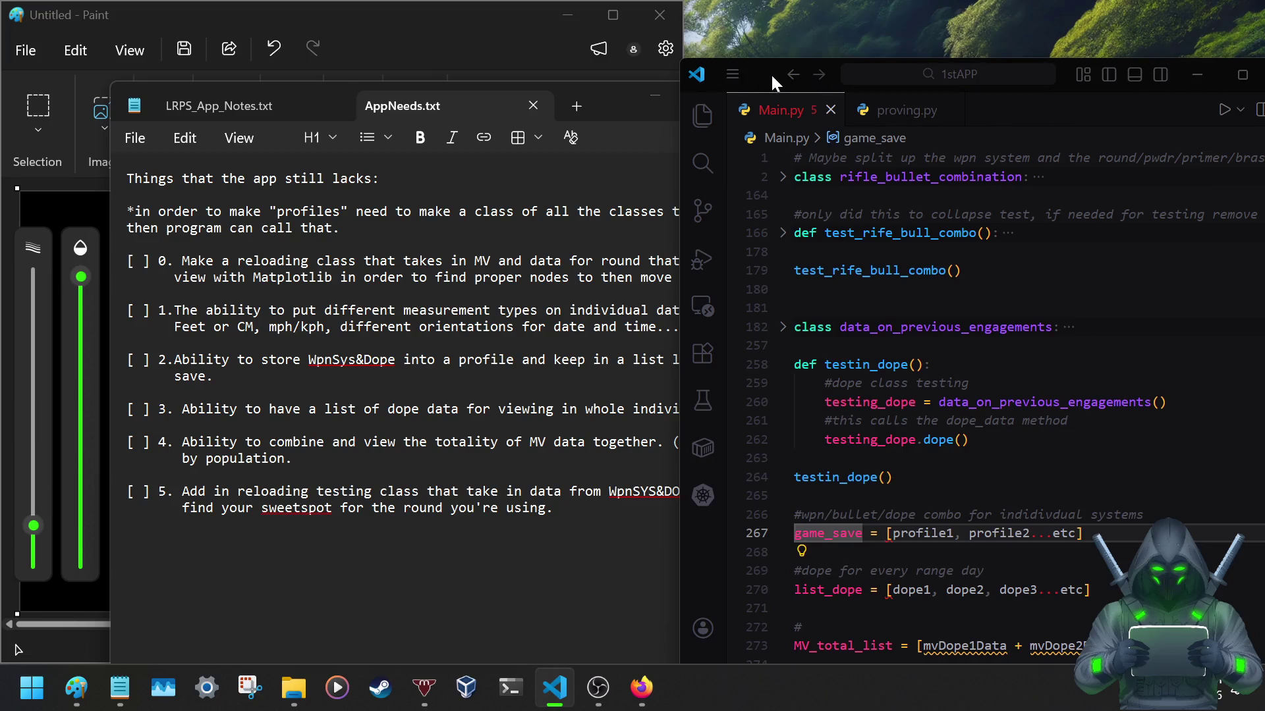
{"action": "left_click_drag", "start_coordinate": [769, 72], "coordinate": [1258, 140]}
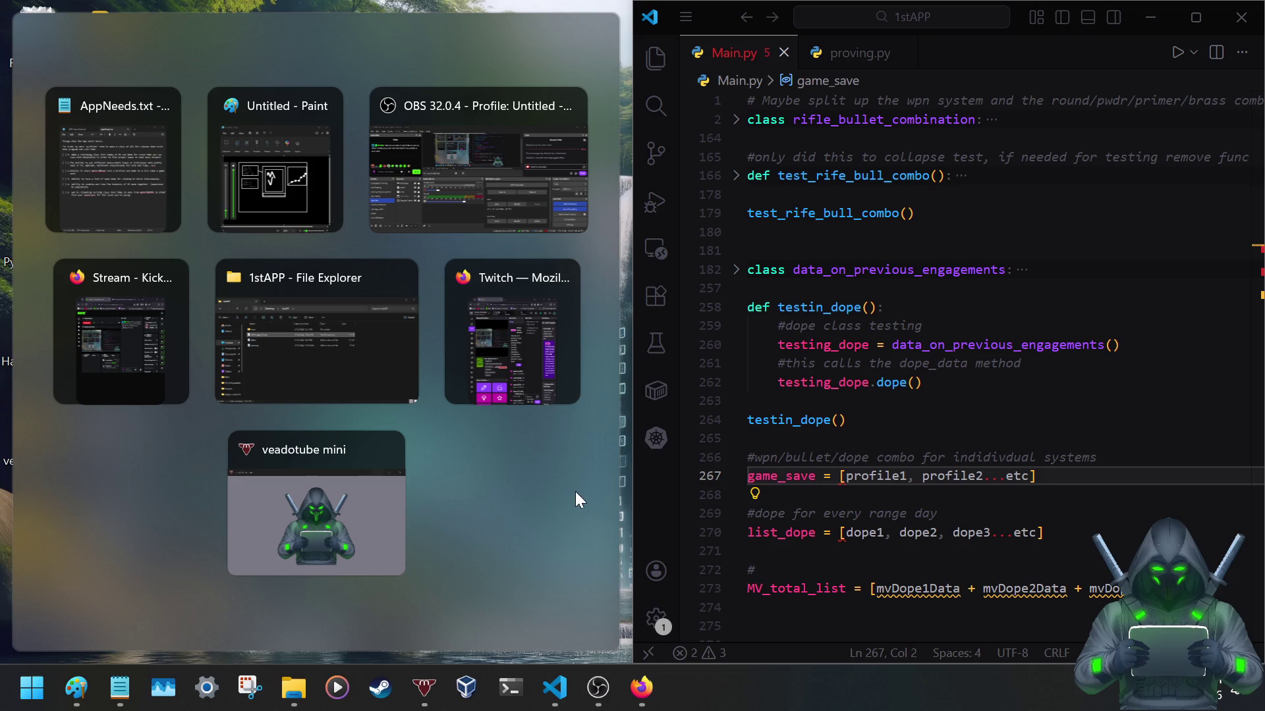
Dismiss Snap Assist and float the AppNeeds notes, enlarged, over the left side.
{"action": "left_click", "coordinate": [552, 493]}
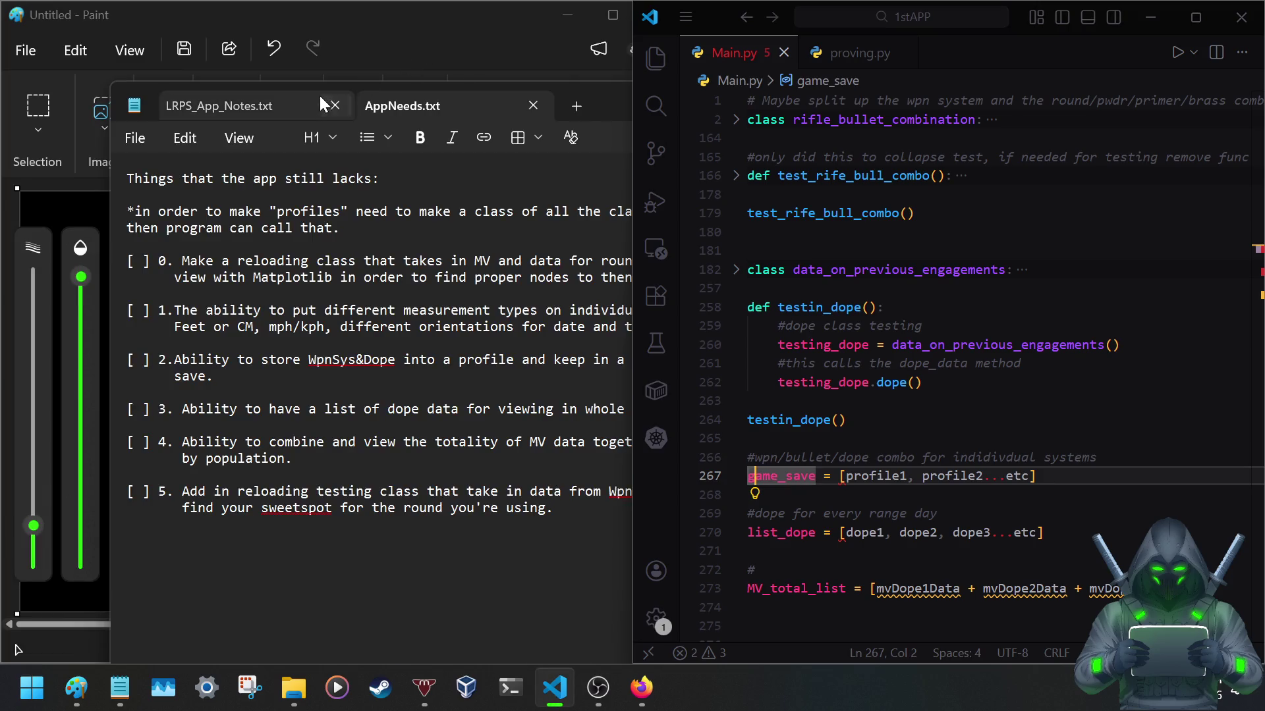
{"action": "mouse_move", "coordinate": [595, 102]}
{"action": "left_mouse_down"}
{"action": "mouse_move", "coordinate": [840, 79]}
{"action": "mouse_move", "coordinate": [810, 64]}
{"action": "mouse_move", "coordinate": [645, 60]}
{"action": "left_mouse_up"}
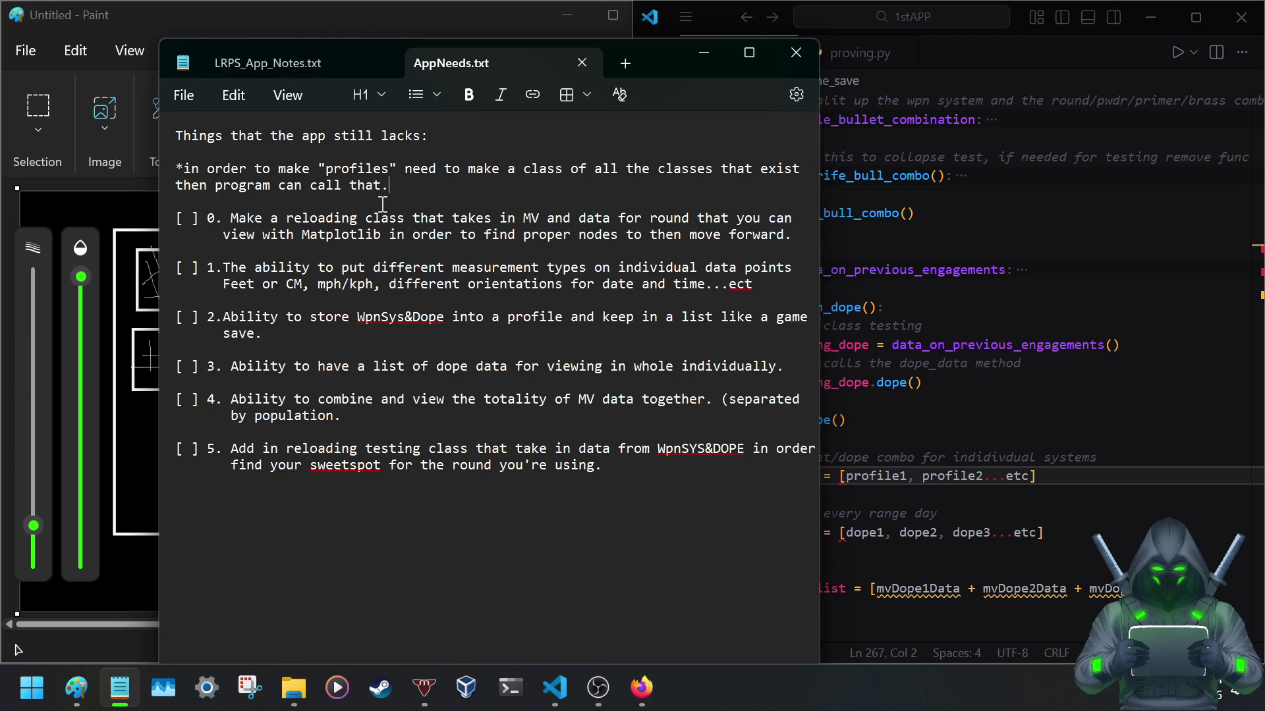
Highlight the profiles note and task 0 text, then bring the Main.py editor back in front.
{"action": "triple_click", "coordinate": [176, 164]}
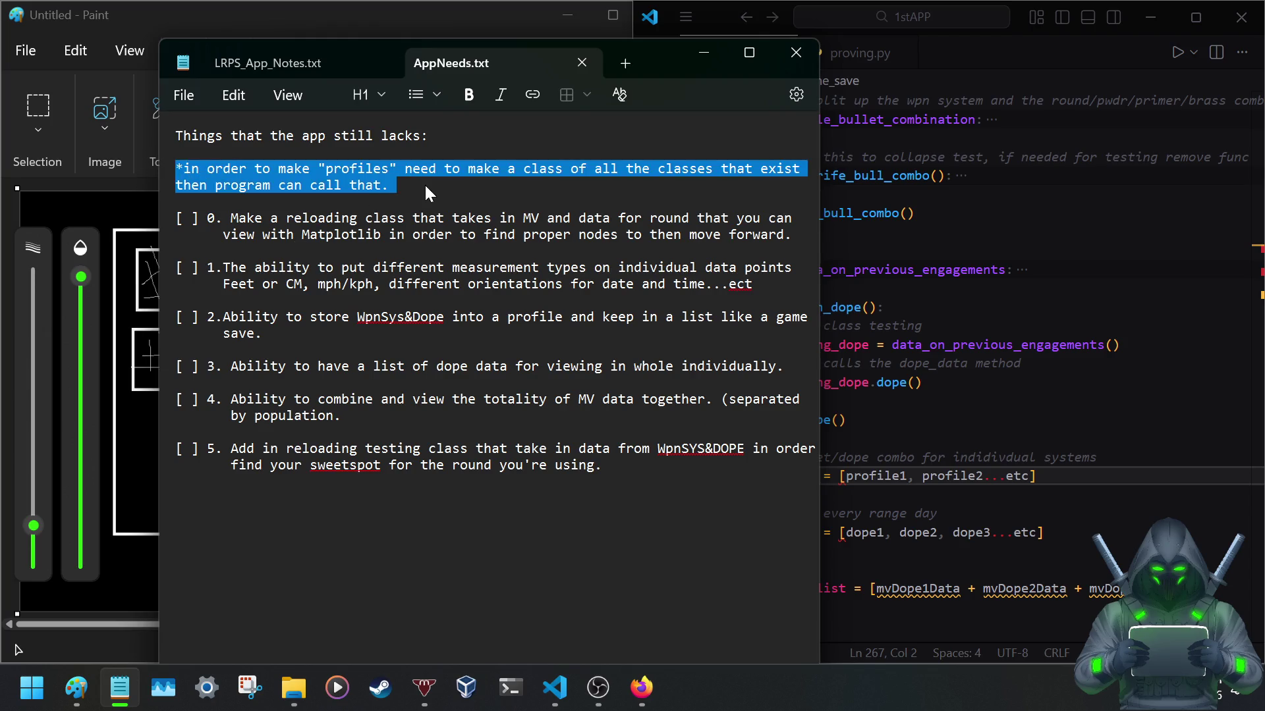
{"action": "left_click", "coordinate": [262, 216]}
{"action": "mouse_move", "coordinate": [237, 215]}
{"action": "left_mouse_down"}
{"action": "mouse_move", "coordinate": [741, 267]}
{"action": "mouse_move", "coordinate": [796, 240]}
{"action": "left_mouse_up"}
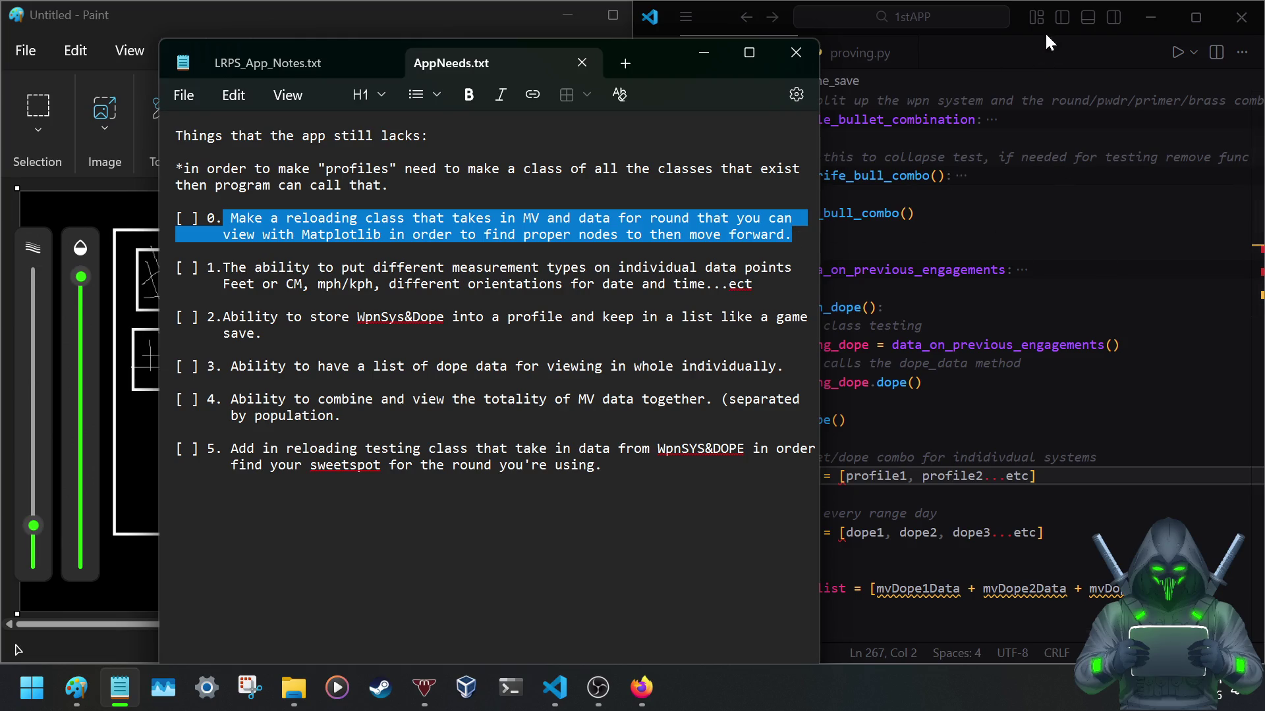
{"action": "left_click", "coordinate": [713, 19]}
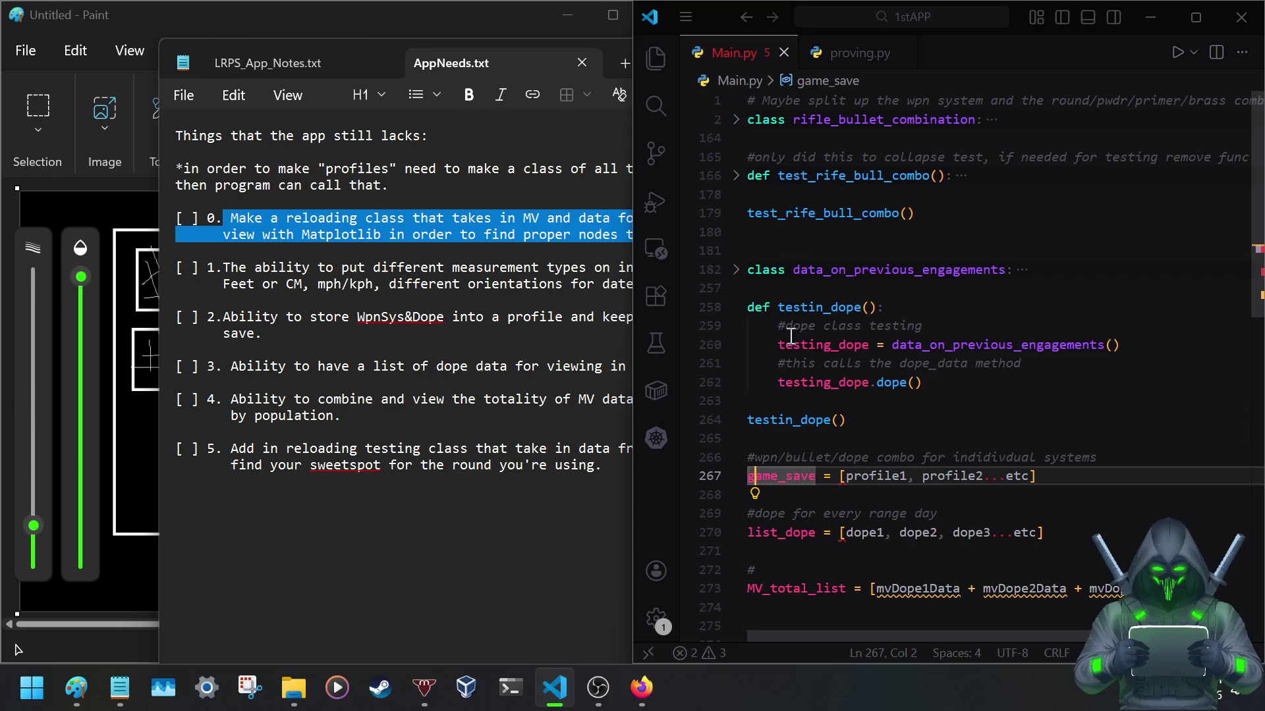
{"action": "scroll", "coordinate": [850, 410], "scroll_direction": "down", "scroll_amount": 3}
{"action": "scroll", "coordinate": [850, 411], "scroll_direction": "up", "scroll_amount": 2}
{"action": "scroll", "coordinate": [851, 410], "scroll_direction": "up", "scroll_amount": 1}
Unfold rifle_bullet_combination to show its round-through-brass methods, then return to the AppNeeds notes.
{"action": "left_click", "coordinate": [736, 270]}
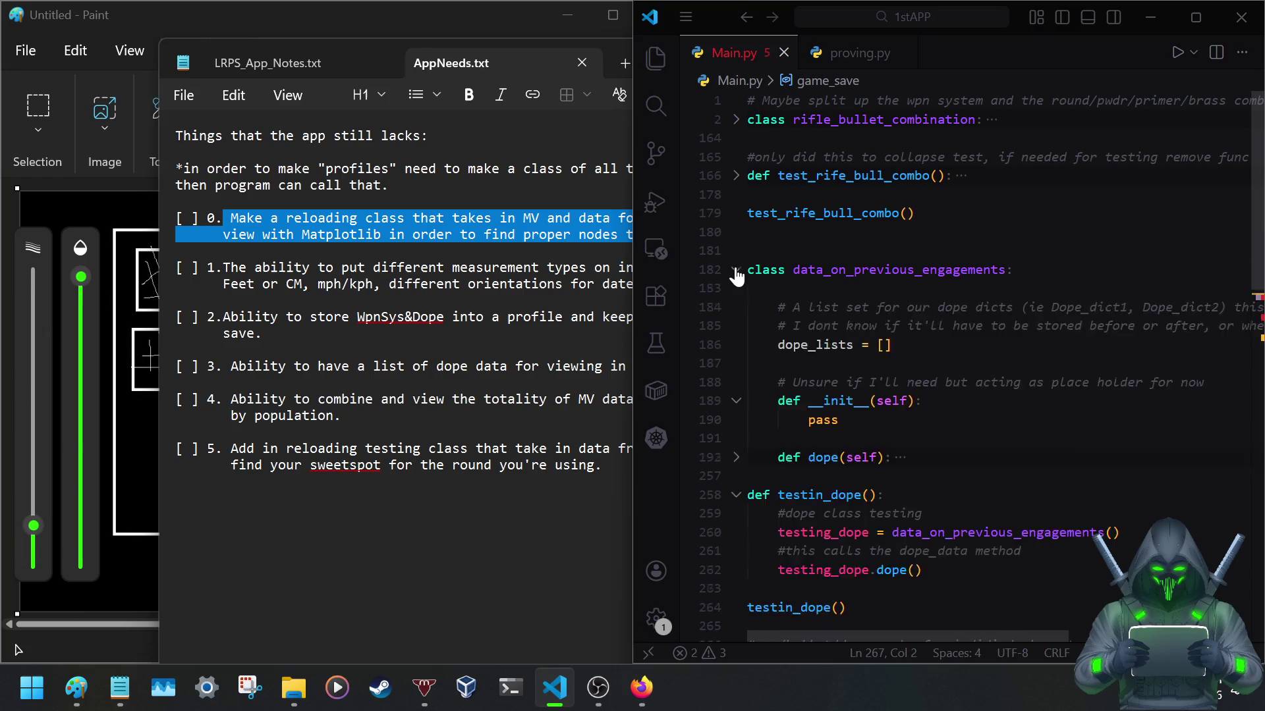
{"action": "left_click", "coordinate": [737, 269]}
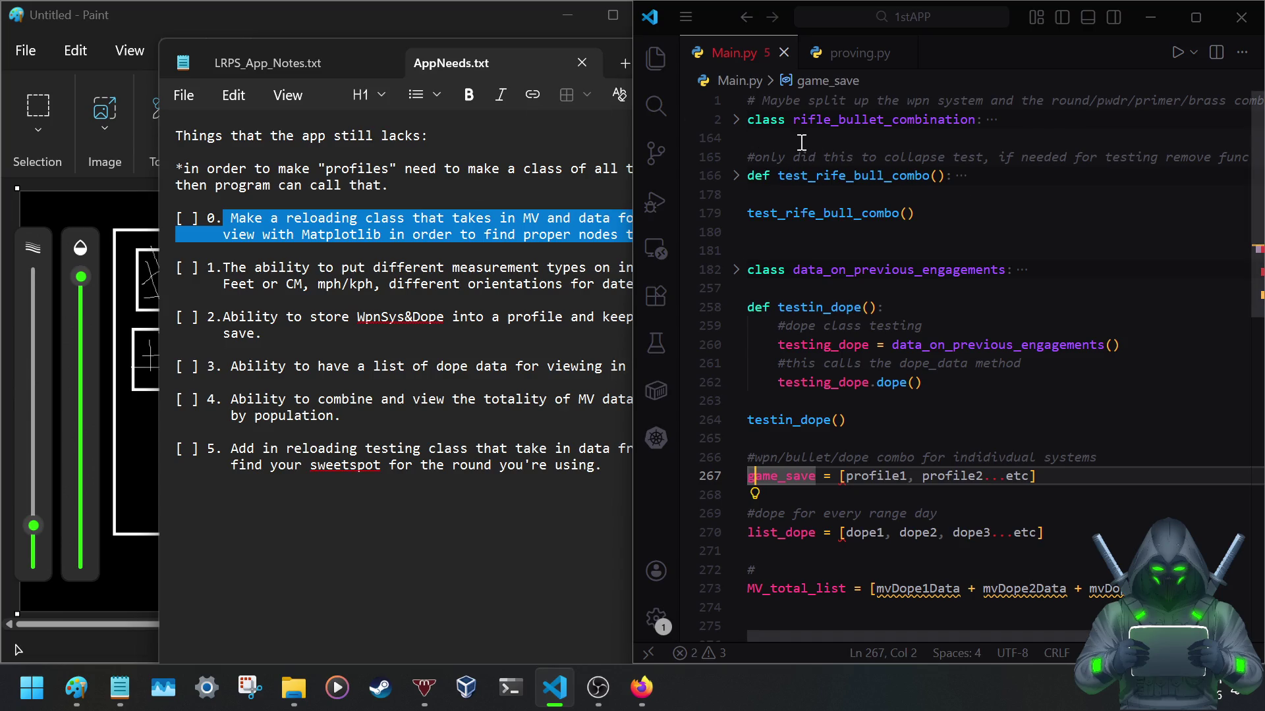
{"action": "left_click", "coordinate": [735, 120]}
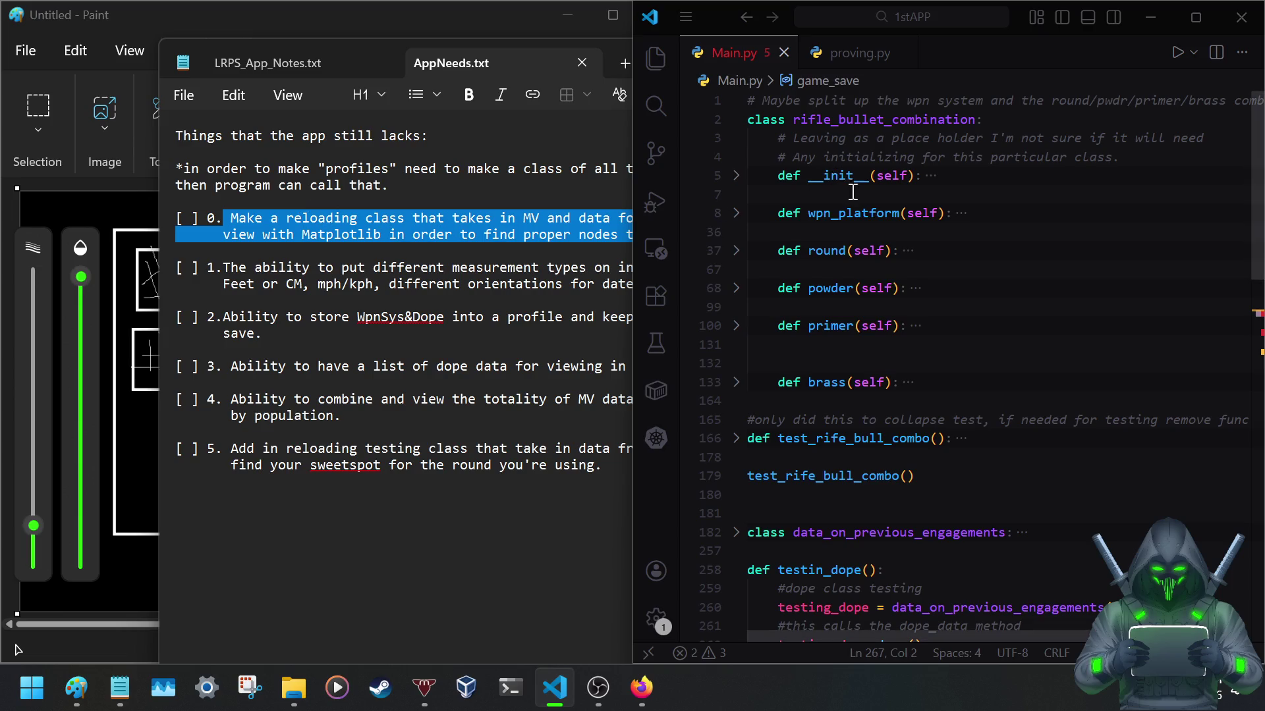
{"action": "left_click_drag", "start_coordinate": [775, 248], "coordinate": [965, 396]}
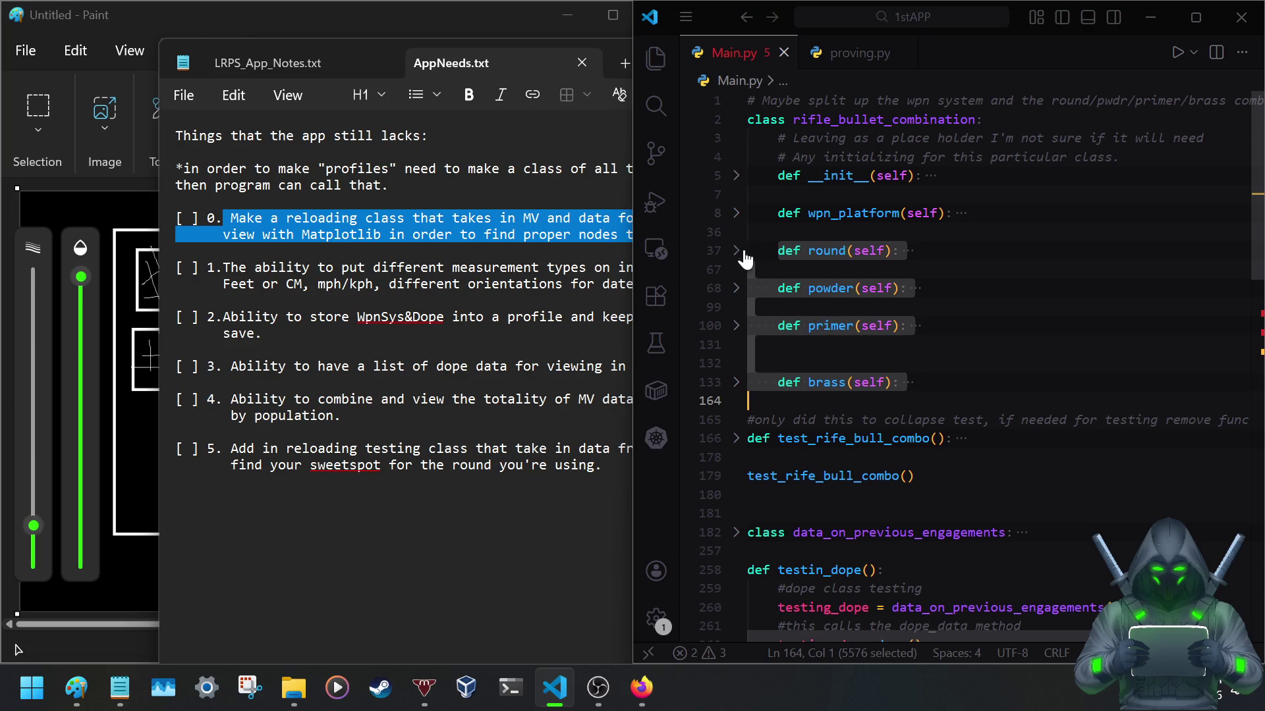
{"action": "left_click", "coordinate": [488, 199]}
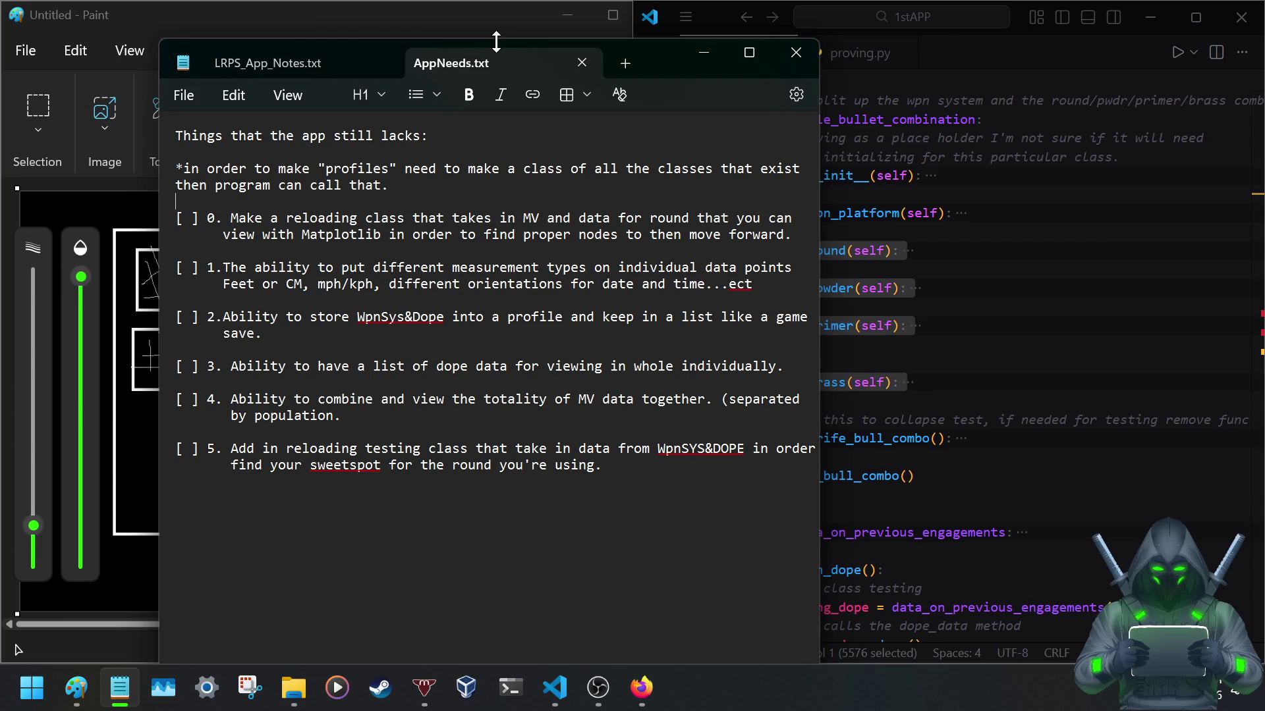
Shift the notes window up-left and unfold the wpn_platform method in Main.py.
{"action": "left_click_drag", "start_coordinate": [674, 60], "coordinate": [547, 43]}
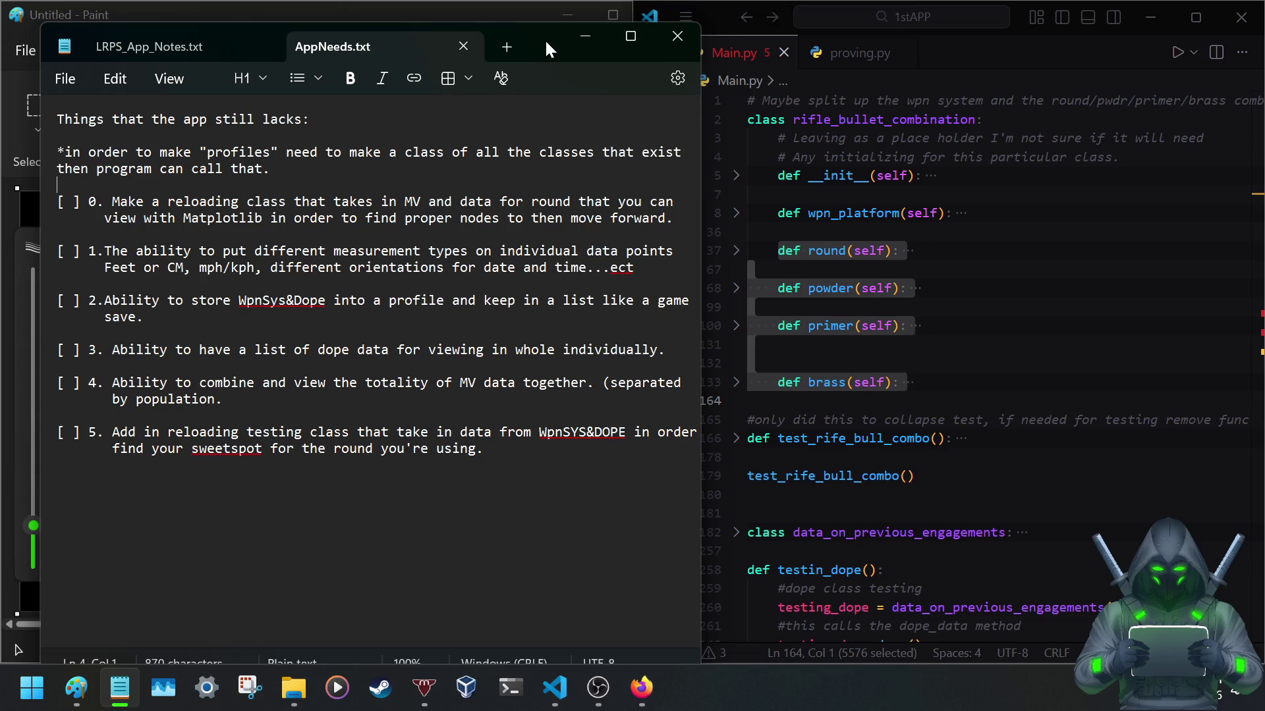
{"action": "left_click", "coordinate": [735, 212]}
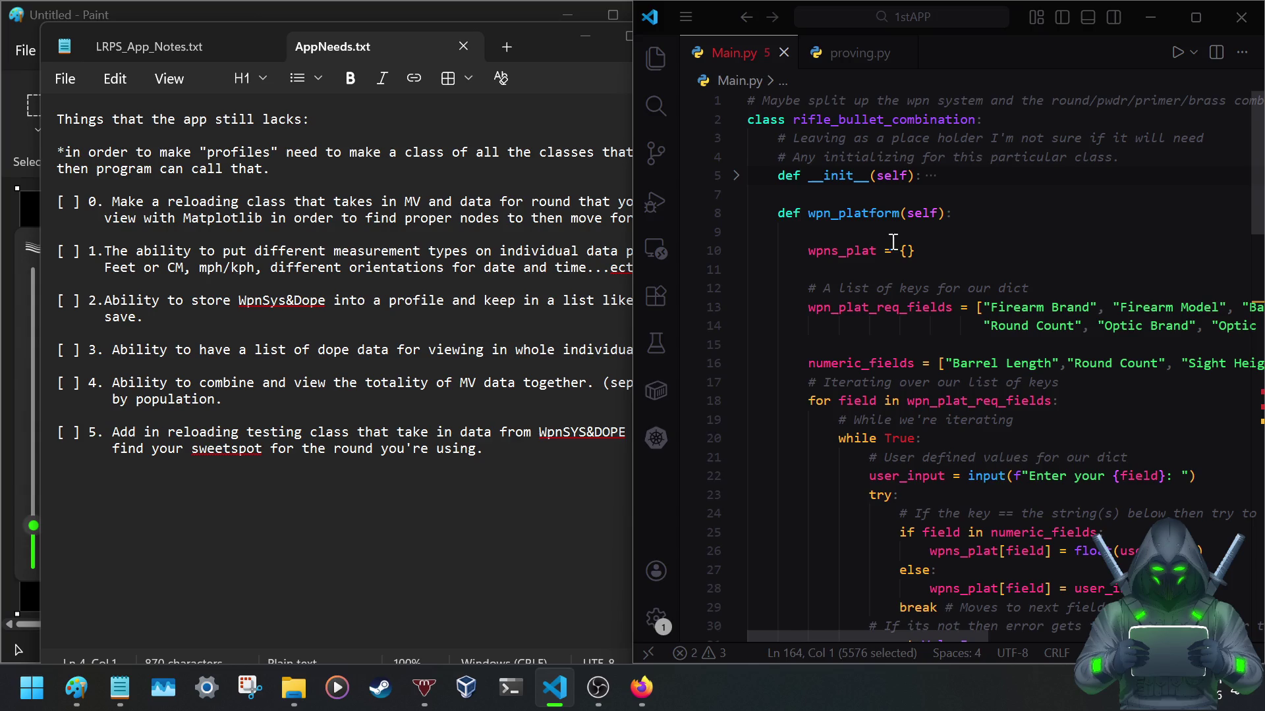
{"action": "mouse_move", "coordinate": [841, 637]}
{"action": "left_mouse_down"}
{"action": "mouse_move", "coordinate": [1105, 637]}
{"action": "mouse_move", "coordinate": [811, 585]}
{"action": "left_mouse_up"}
Refold the wpn_platform and round methods, then mark 'reloading class' in item 0 of the notes.
{"action": "left_click", "coordinate": [737, 216]}
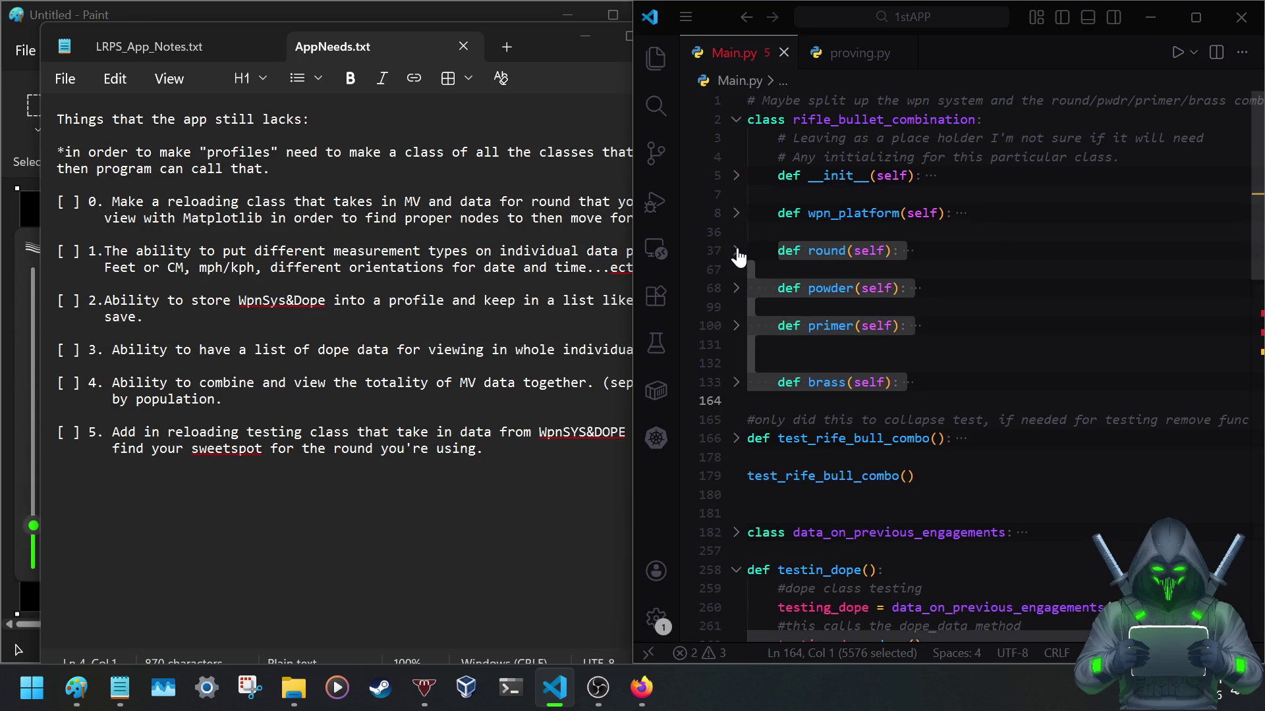
{"action": "left_click", "coordinate": [736, 252]}
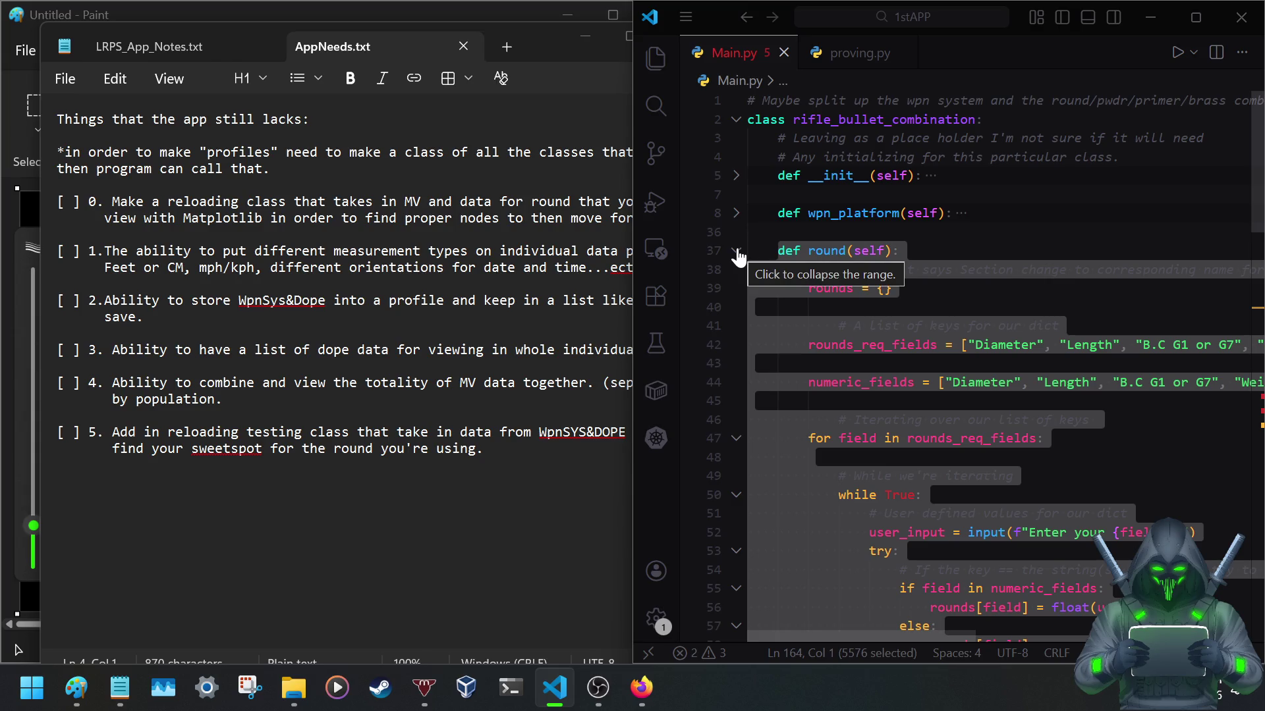
{"action": "left_click", "coordinate": [737, 253]}
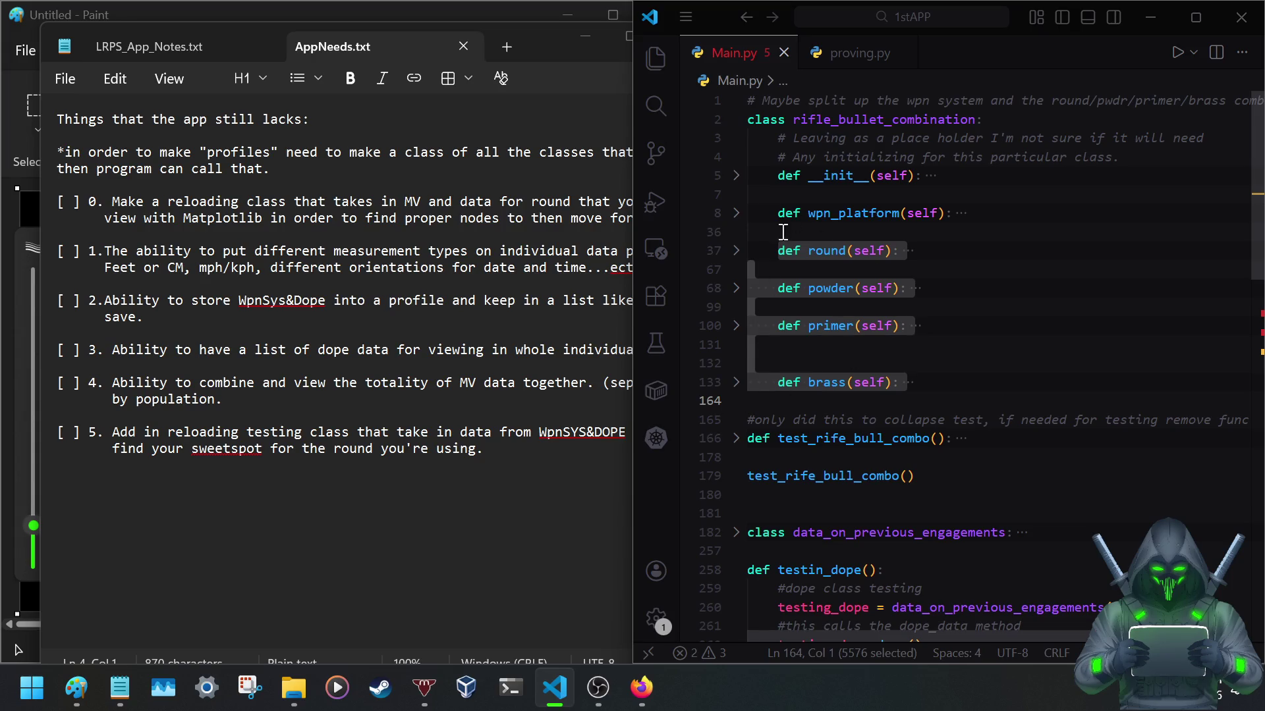
{"action": "left_click_drag", "start_coordinate": [167, 202], "coordinate": [285, 204]}
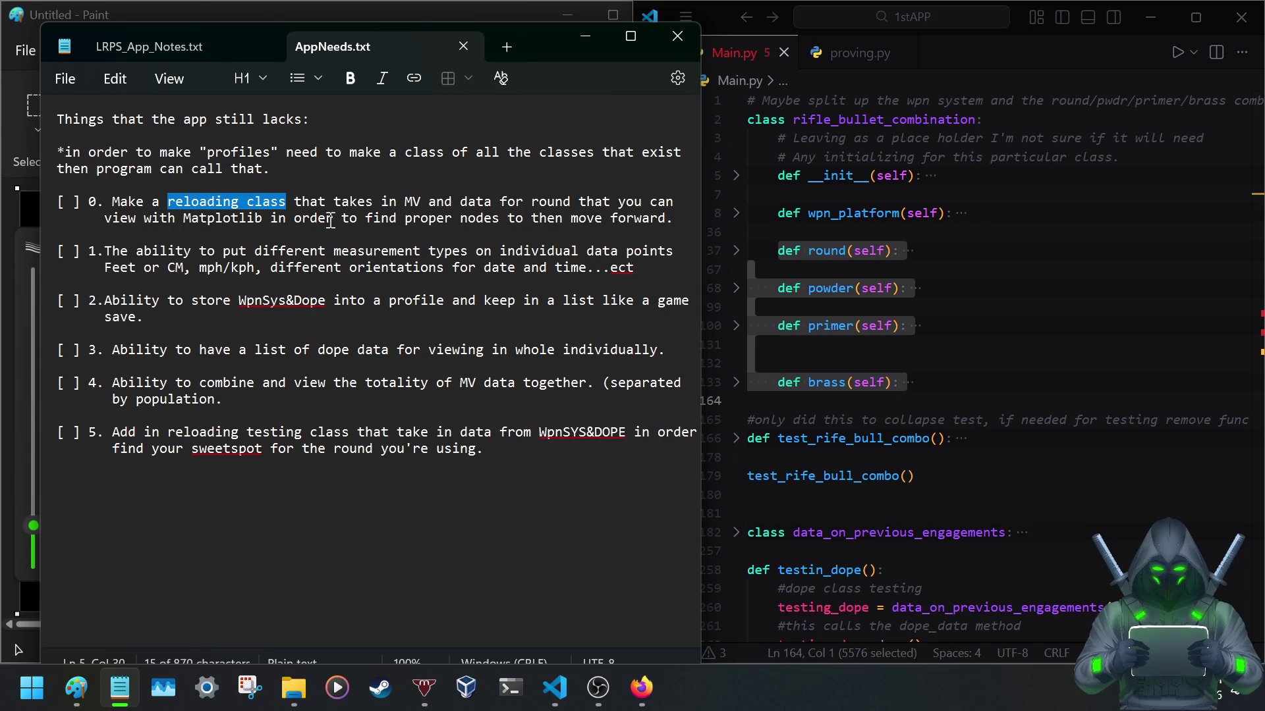
Re-mark 'reloading class' in item 0, then bring the Main.py editor back in front.
{"action": "left_click", "coordinate": [364, 200]}
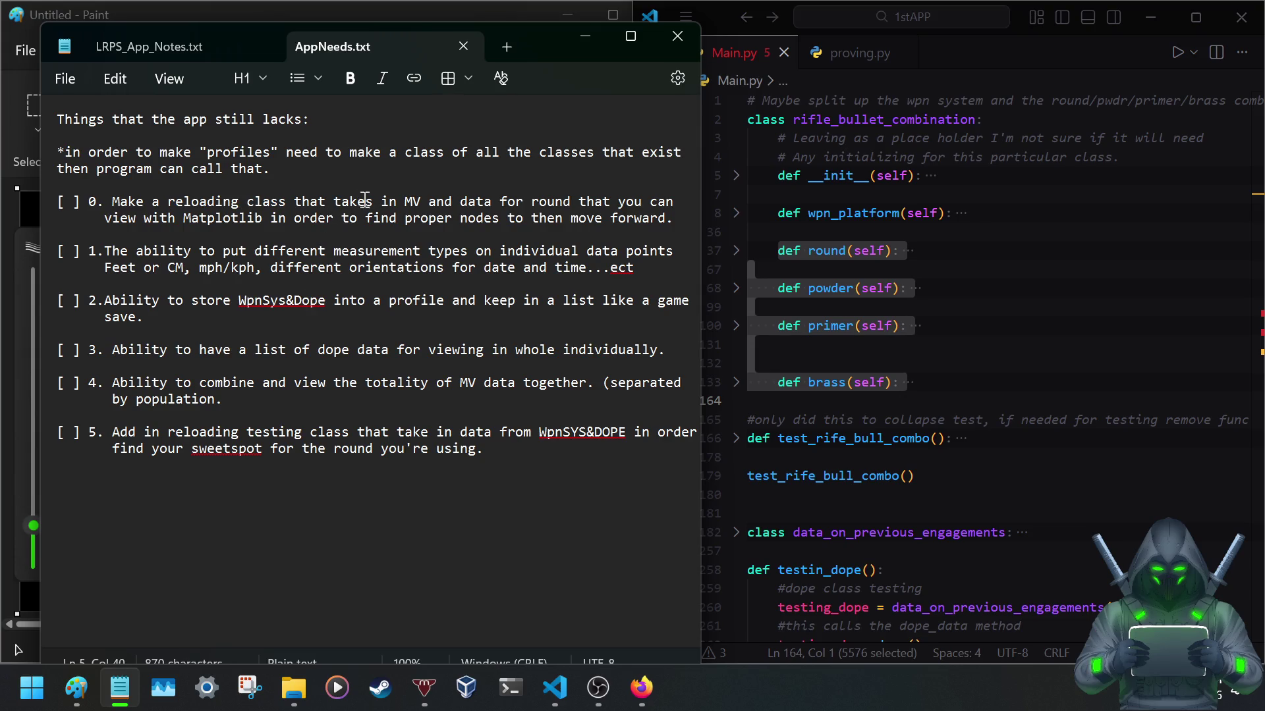
{"action": "left_click_drag", "start_coordinate": [166, 202], "coordinate": [283, 204]}
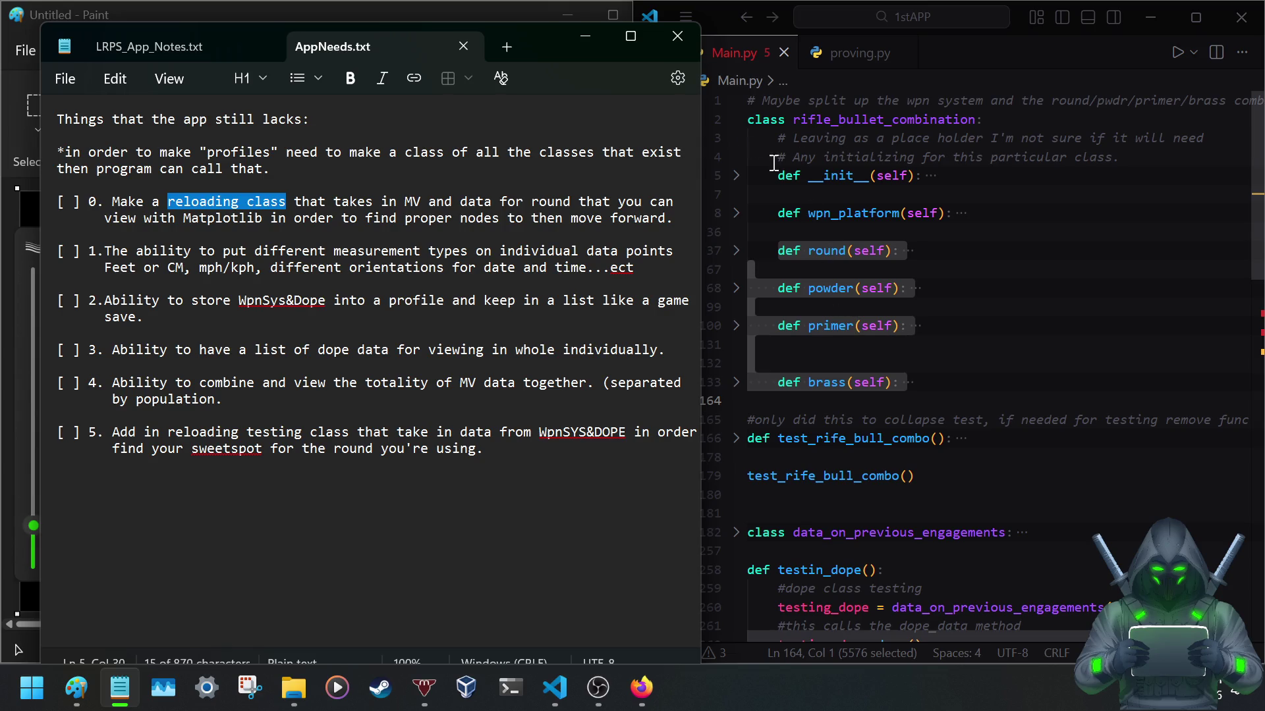
{"action": "left_click", "coordinate": [737, 127]}
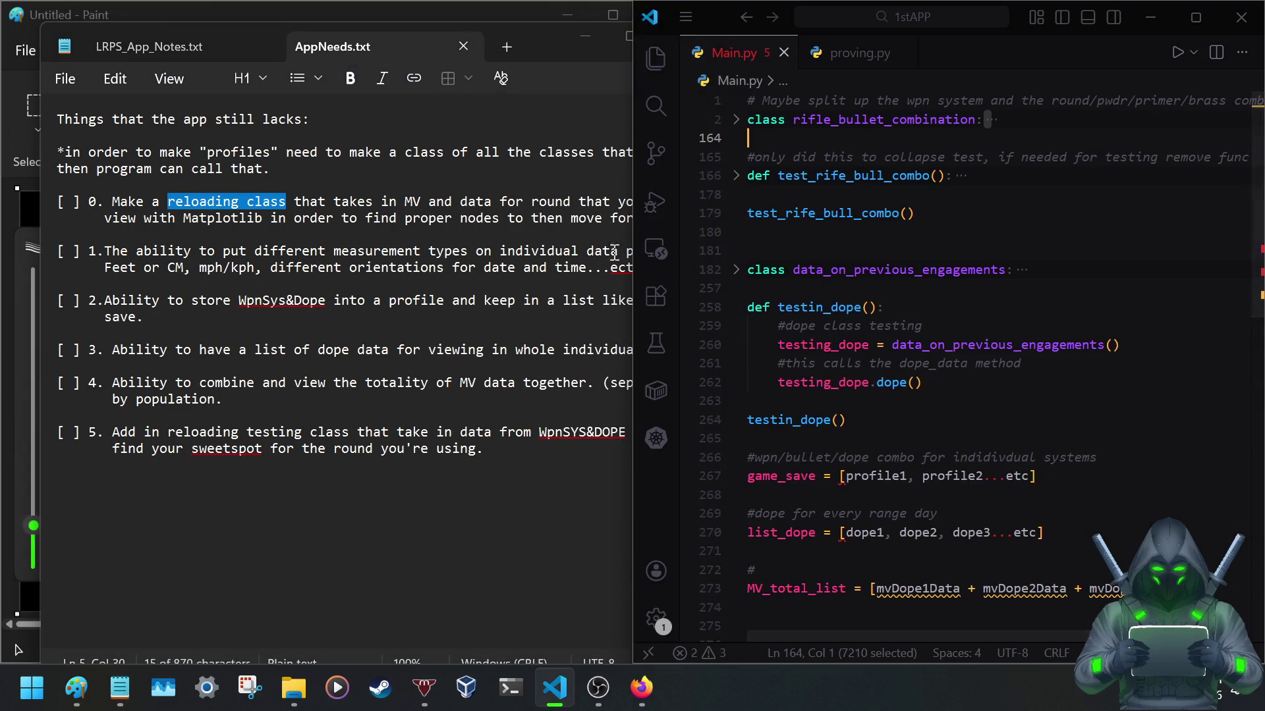
Expand the data_on_previous_engagements class and move the notes window over the code.
{"action": "left_click", "coordinate": [735, 270]}
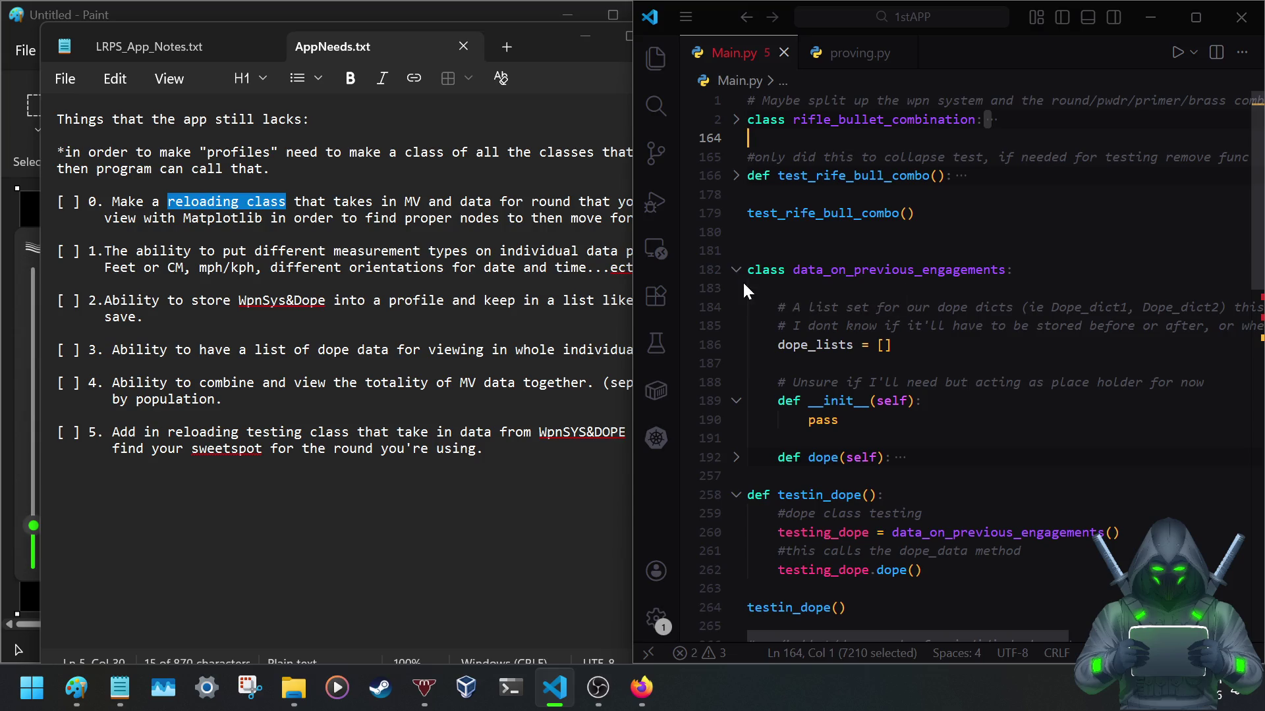
{"action": "scroll", "coordinate": [727, 389], "scroll_direction": "down", "scroll_amount": 1}
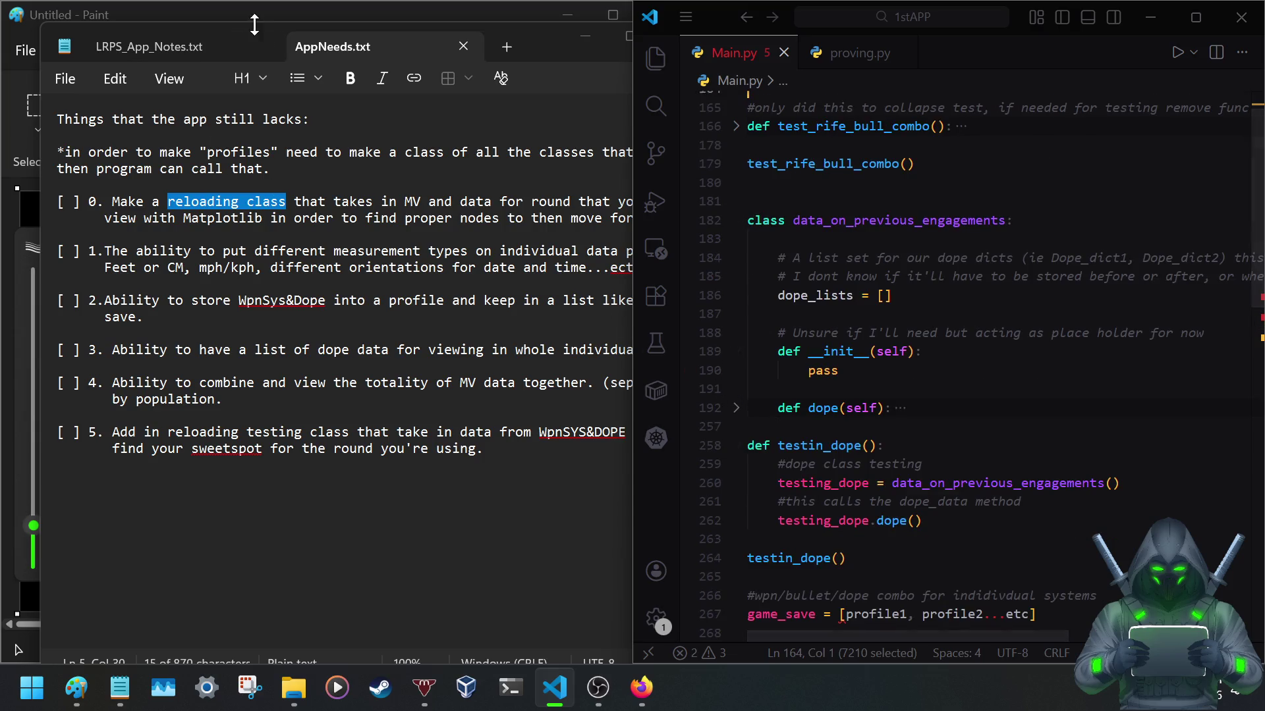
{"action": "left_click_drag", "start_coordinate": [525, 34], "coordinate": [730, 42]}
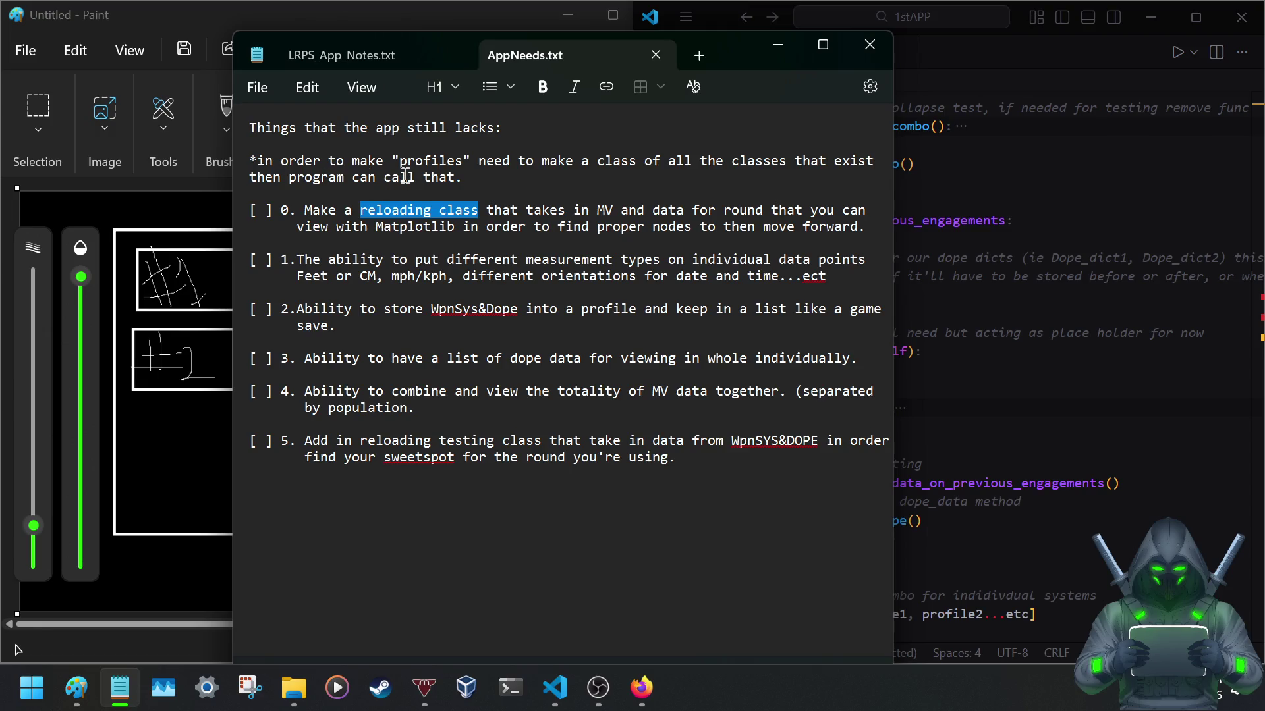
Rewrite the ending of the 'call that.' profiles sentence and save the notes file.
{"action": "left_click", "coordinate": [451, 176]}
{"action": "left_click_drag", "start_coordinate": [463, 177], "coordinate": [438, 177]}
{"action": "type", "text": "em "}
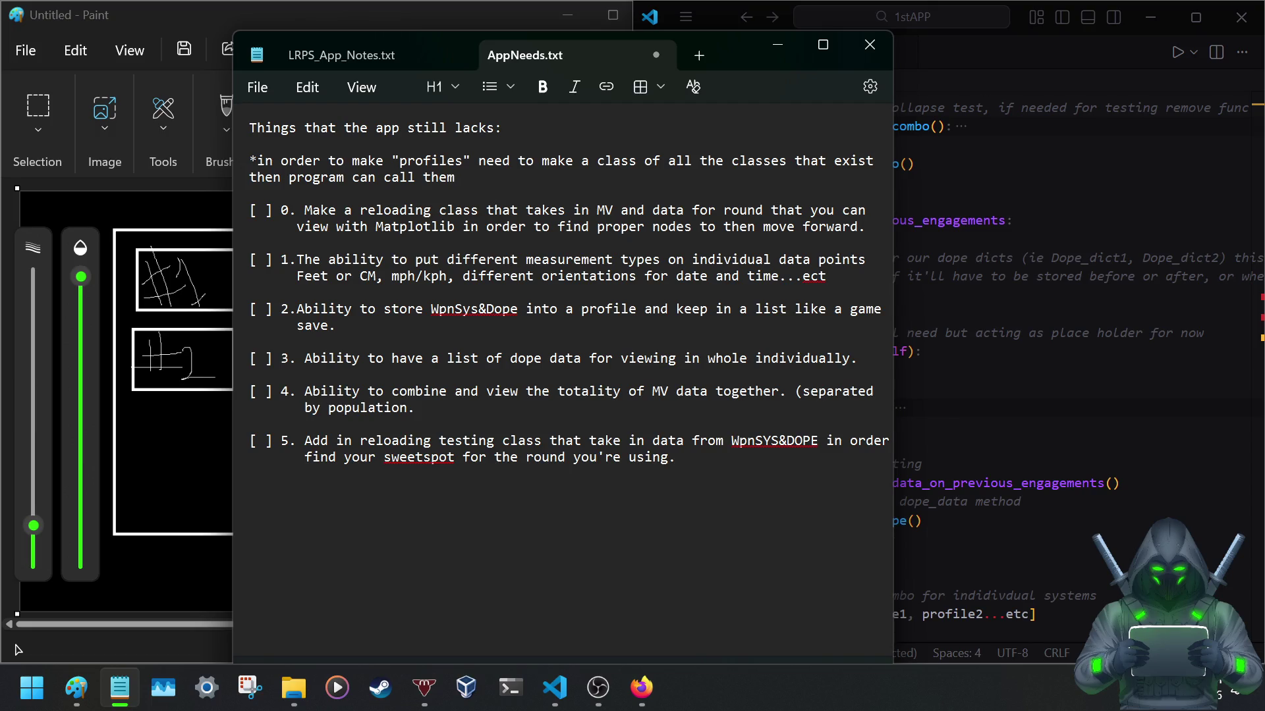
{"action": "type", "text": "into 1 profile and recreate for additional"}
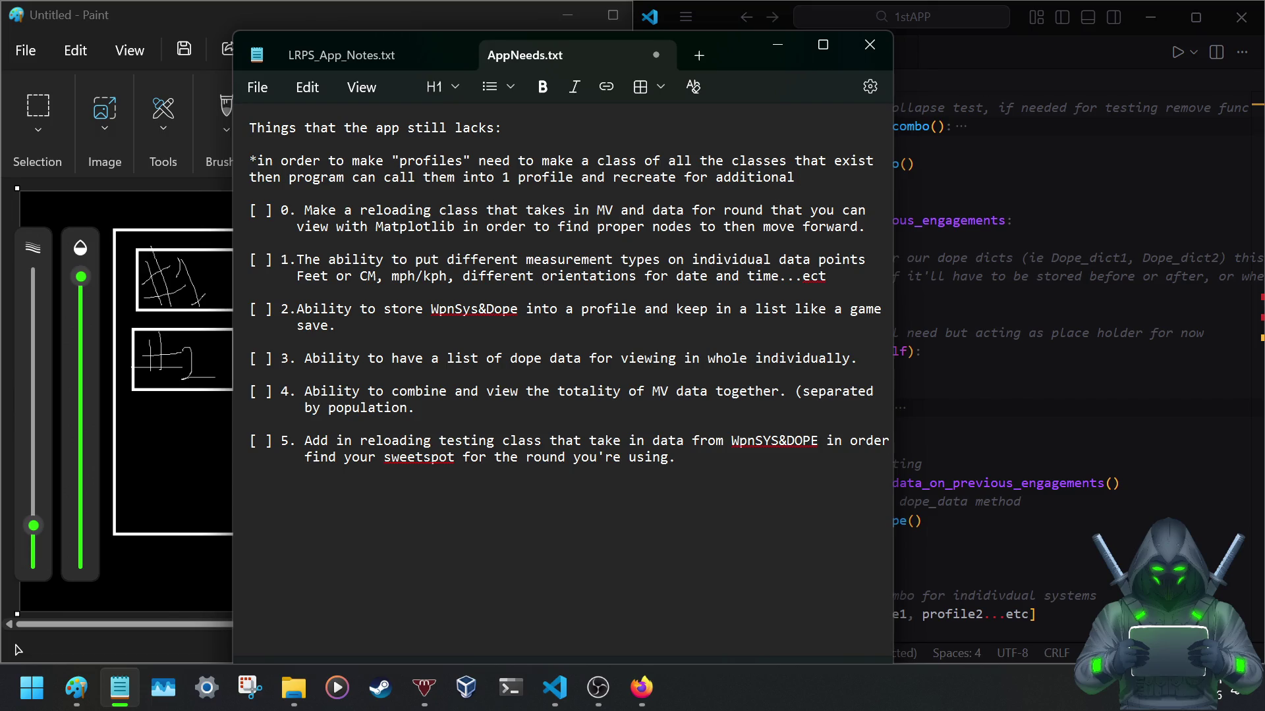
{"action": "key", "text": "ctrl+s"}
Break item 0 onto a continuation line at its end for the added text.
{"action": "left_click", "coordinate": [859, 228]}
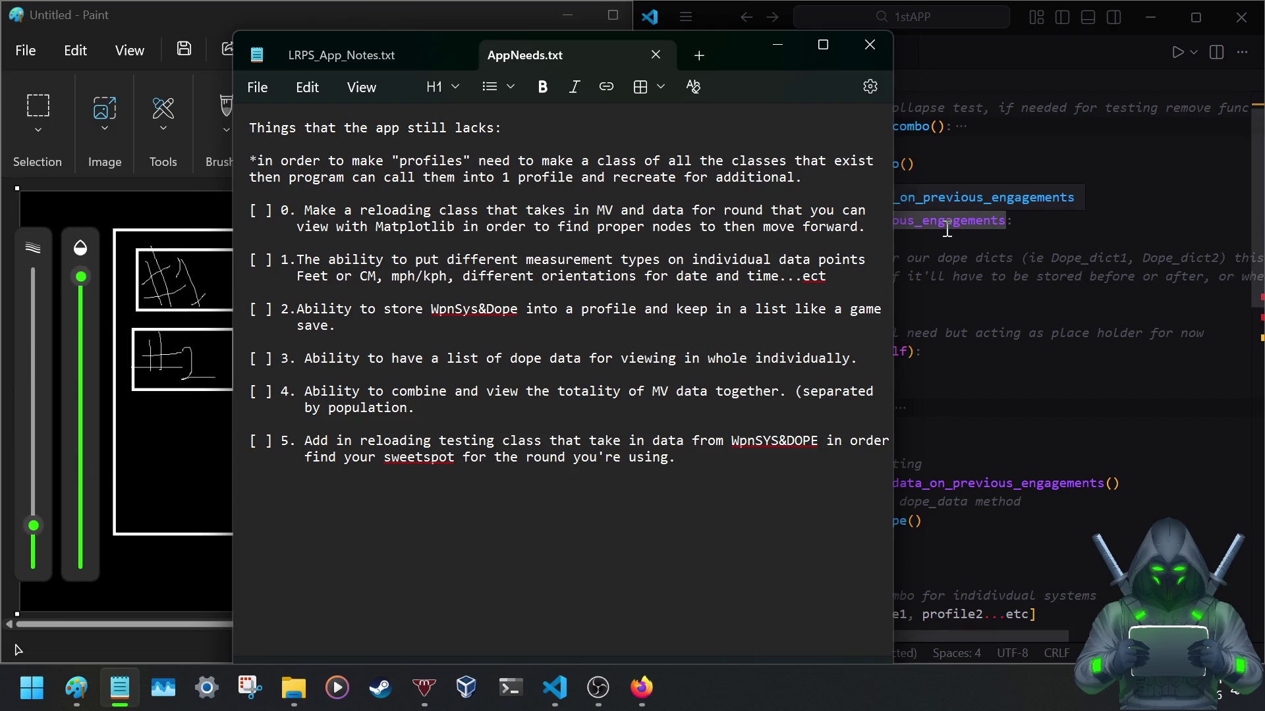
{"action": "key", "text": "Return"}
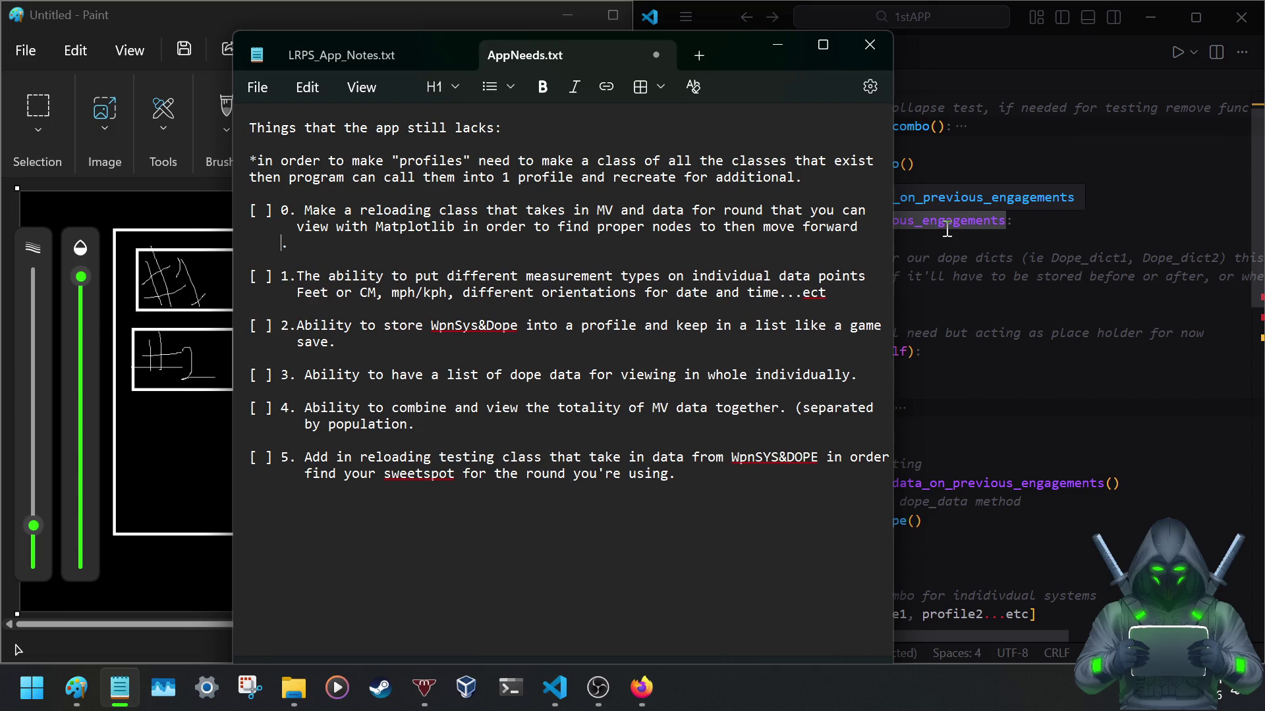
{"action": "type", "text": "with the other data that you needtto collect"}
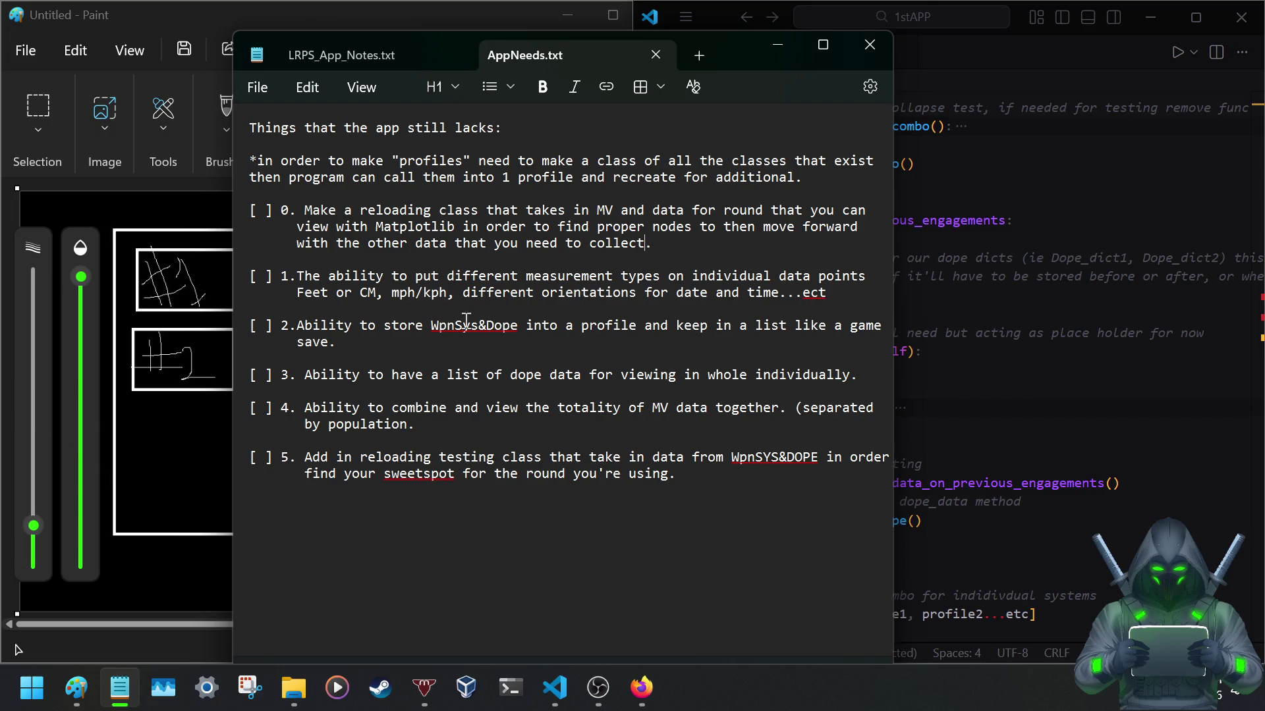
{"action": "left_click_drag", "start_coordinate": [436, 328], "coordinate": [530, 336]}
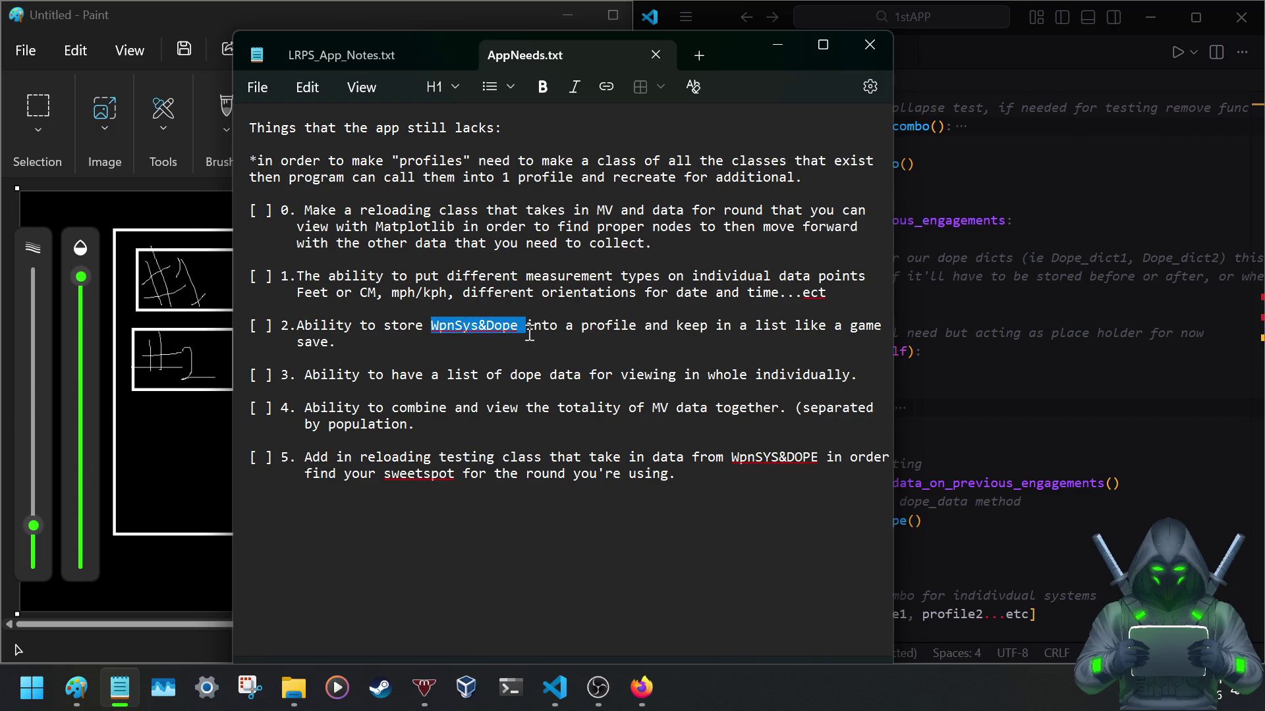
{"action": "left_click", "coordinate": [581, 326]}
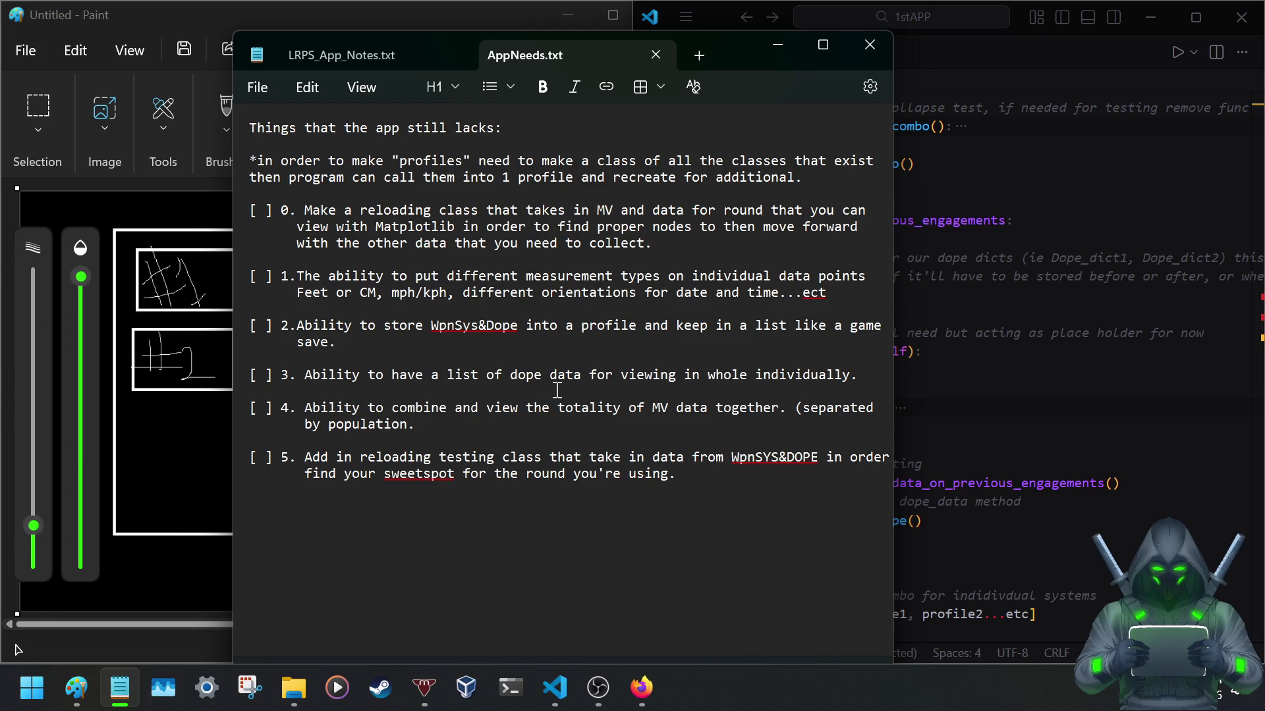
{"action": "left_click_drag", "start_coordinate": [313, 376], "coordinate": [628, 377]}
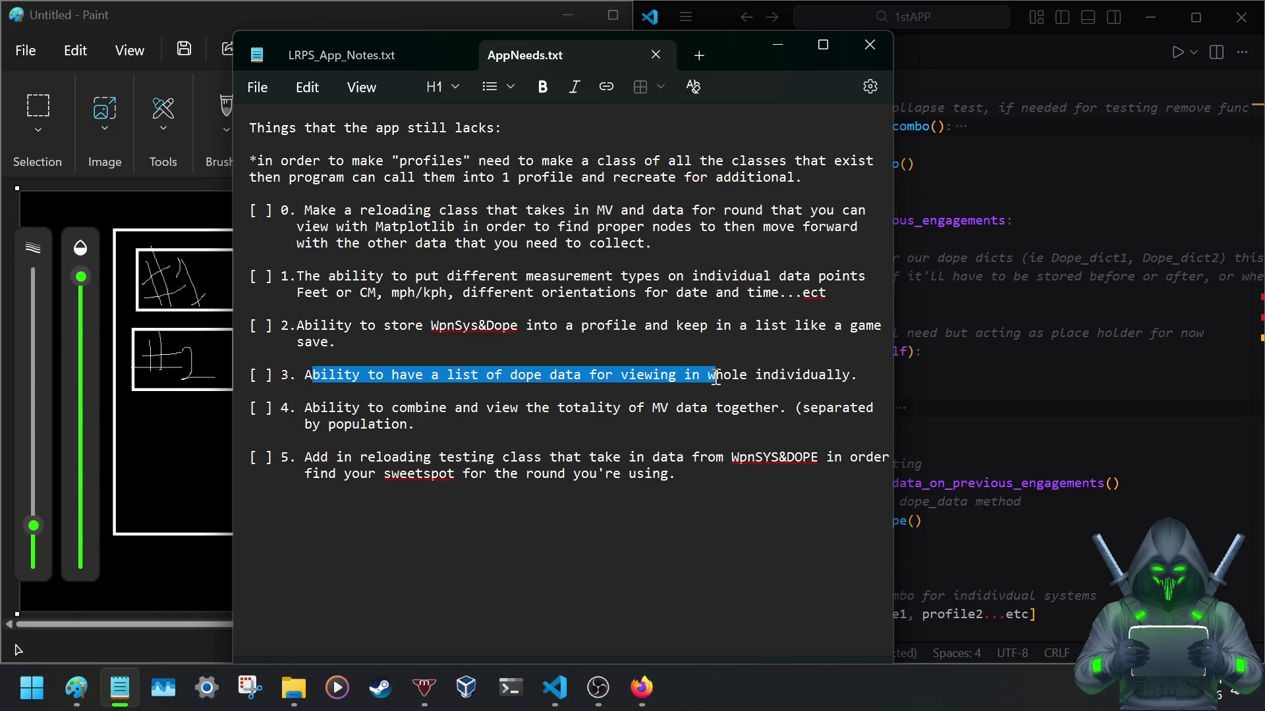
{"action": "left_click_drag", "start_coordinate": [628, 377], "coordinate": [856, 379]}
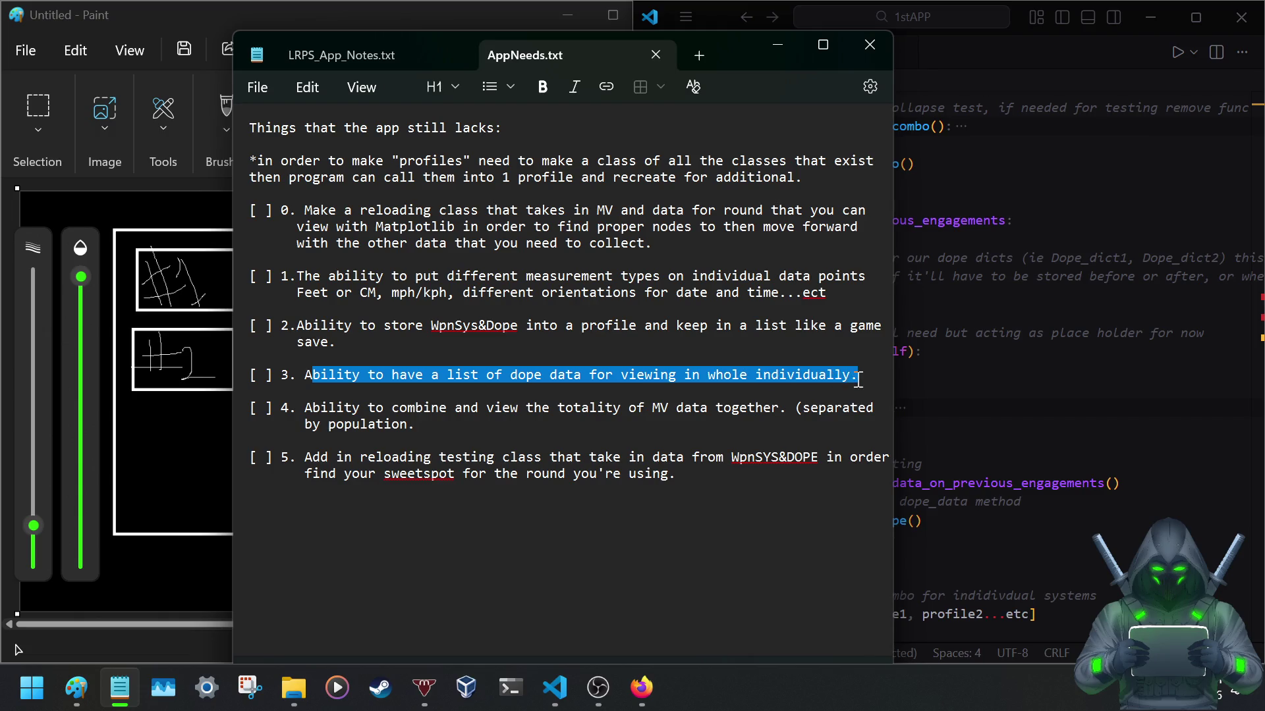
{"action": "left_click", "coordinate": [386, 409]}
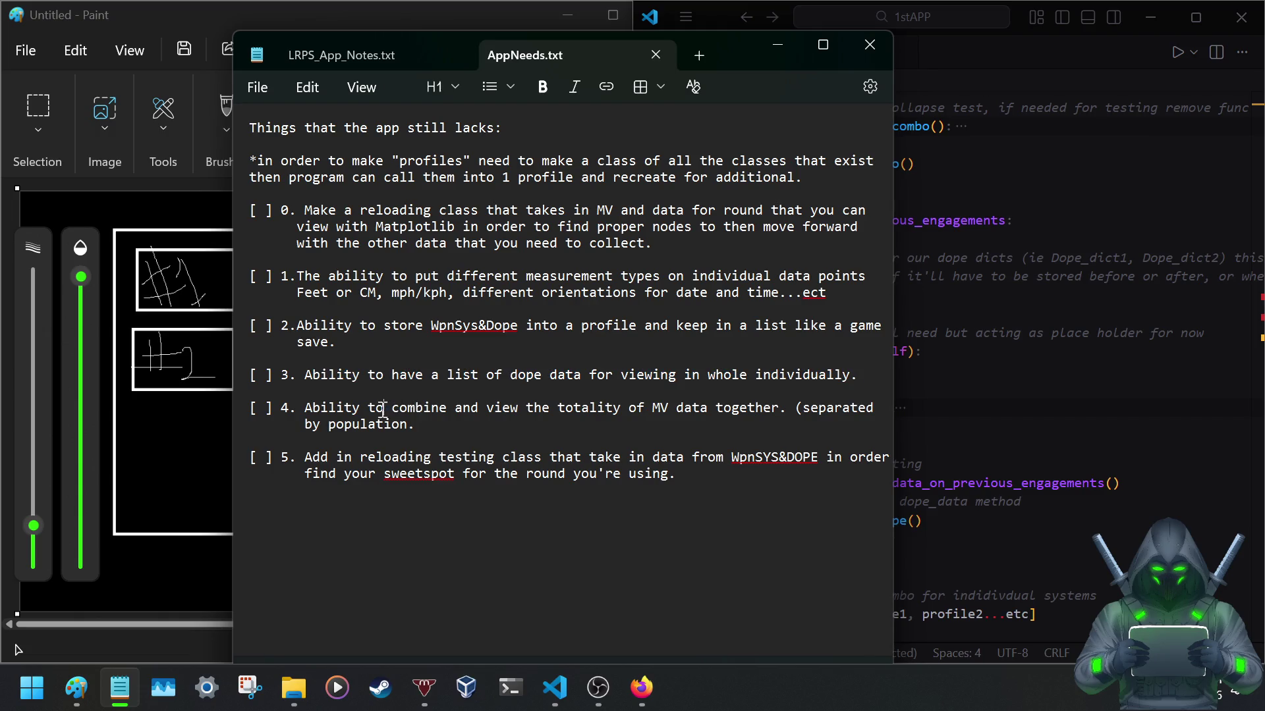
{"action": "left_click_drag", "start_coordinate": [304, 408], "coordinate": [513, 409]}
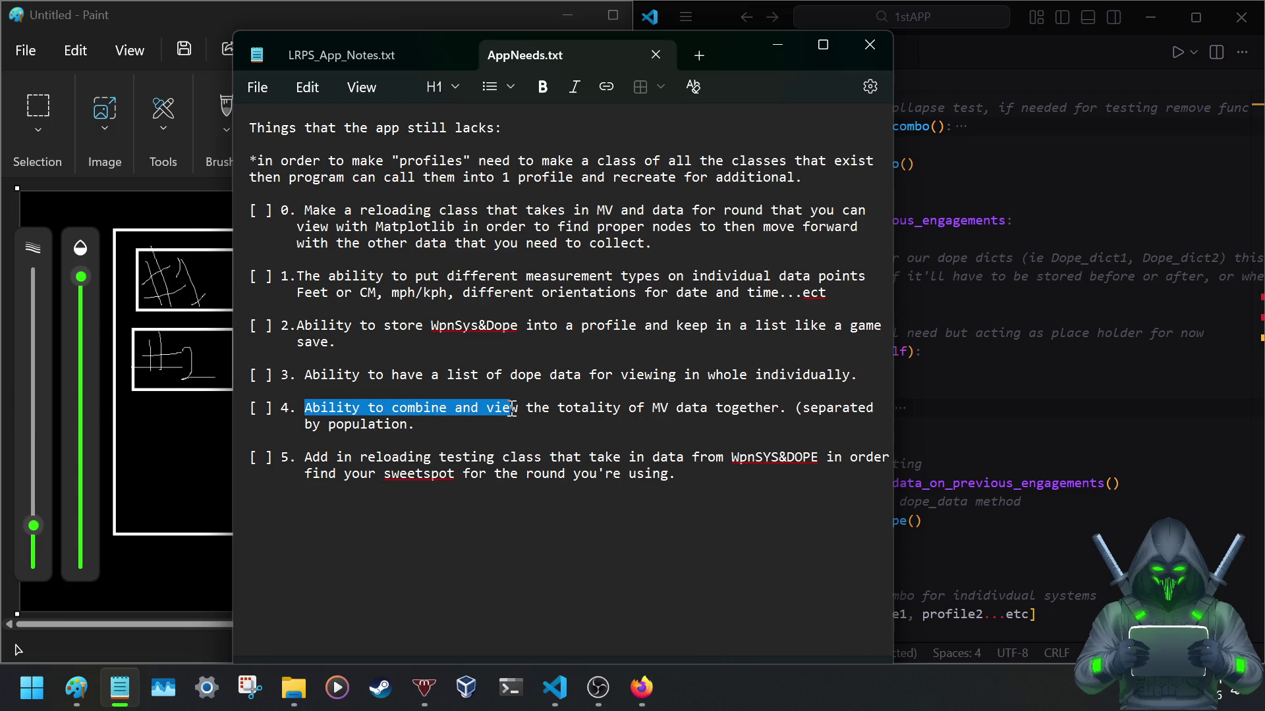
{"action": "left_click_drag", "start_coordinate": [513, 409], "coordinate": [790, 409]}
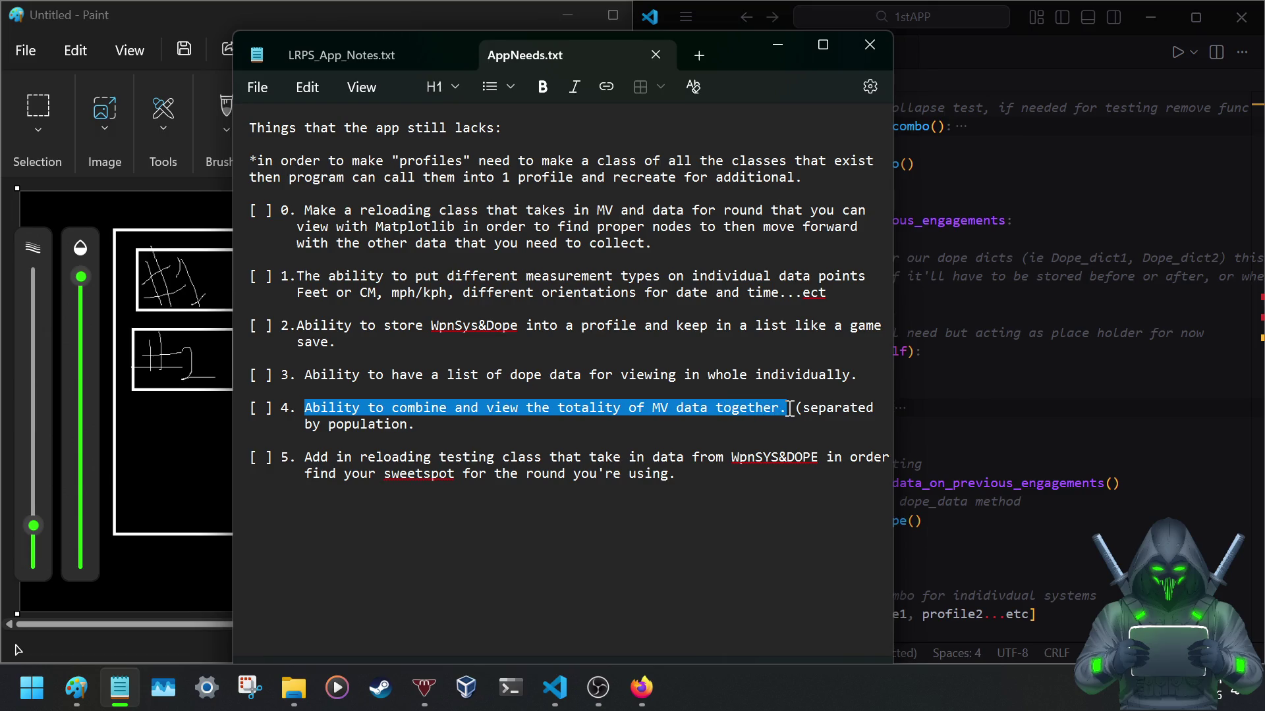
{"action": "left_click", "coordinate": [441, 423]}
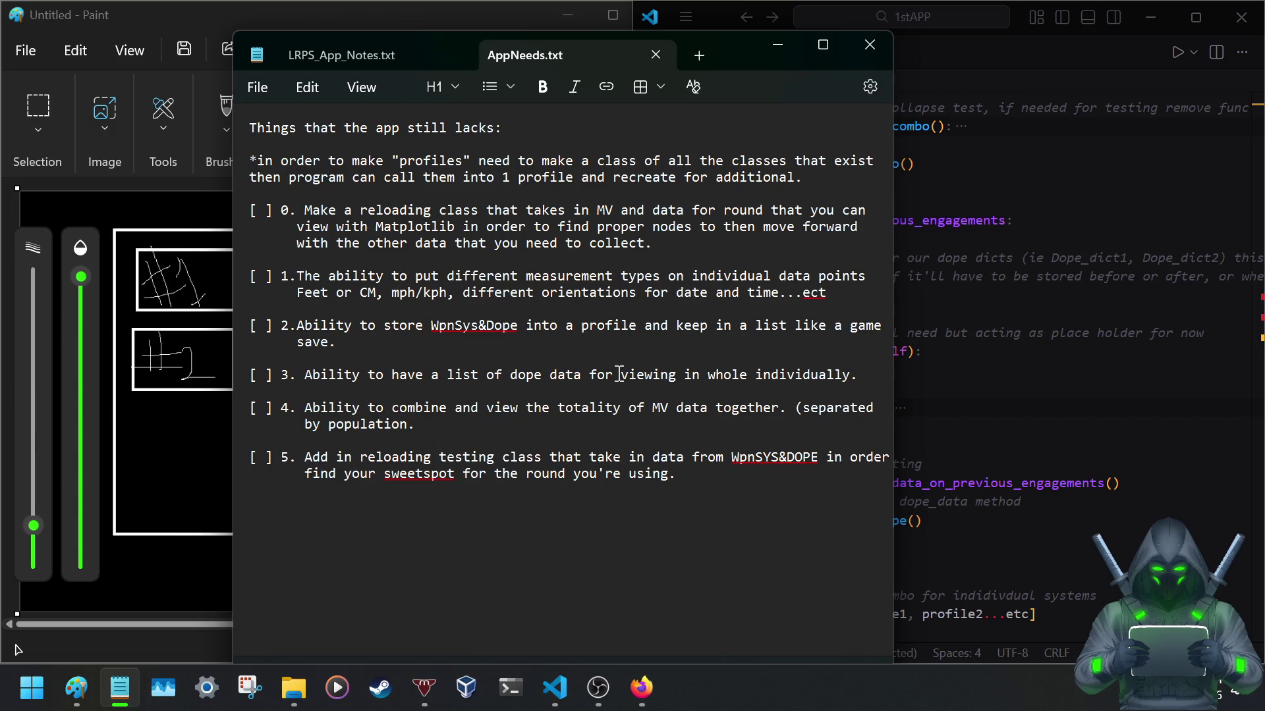
{"action": "type", "text": "for"}
Append 'For better consistency in calculations(more data points more better)' to item 4, indented, and save.
{"action": "key", "text": "BackSpace"}
{"action": "key", "text": "BackSpace"}
{"action": "key", "text": "BackSpace"}
{"action": "type", "text": "For better consistancy"}
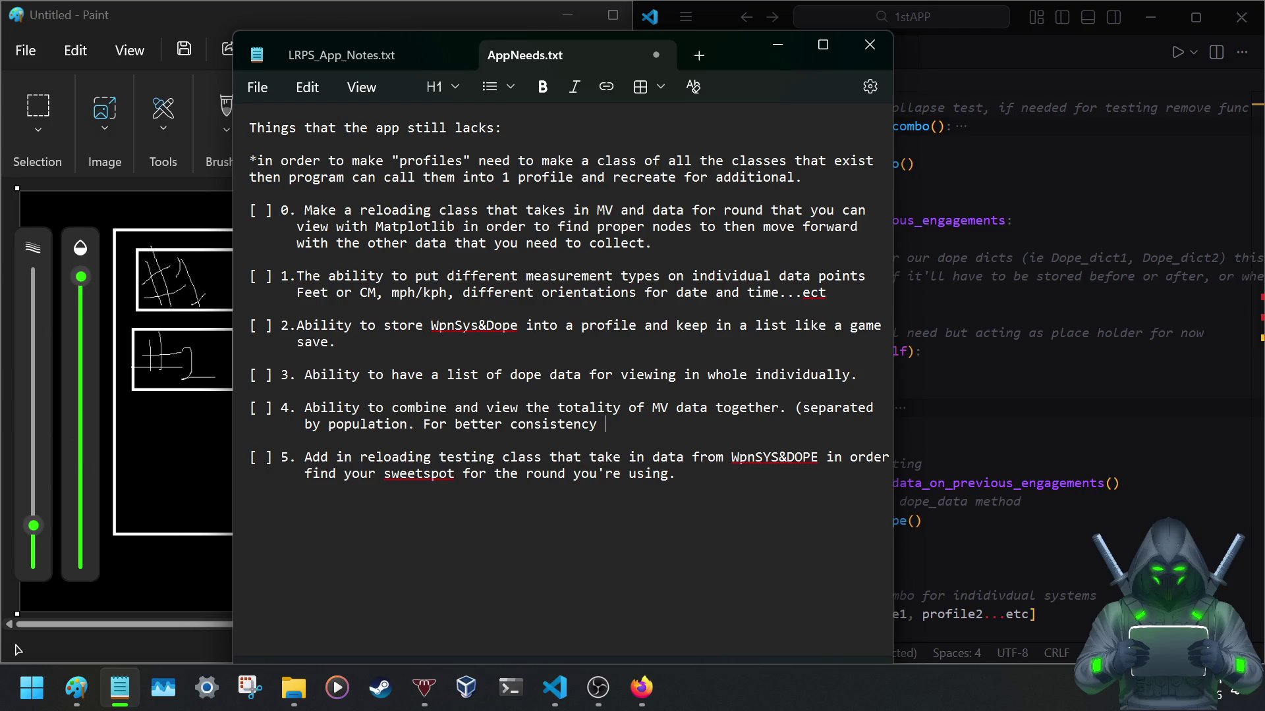
{"action": "type", "text": "in calculations(more dat poi"}
{"action": "key", "text": "BackSpace"}
{"action": "key", "text": "BackSpace"}
{"action": "key", "text": "BackSpace"}
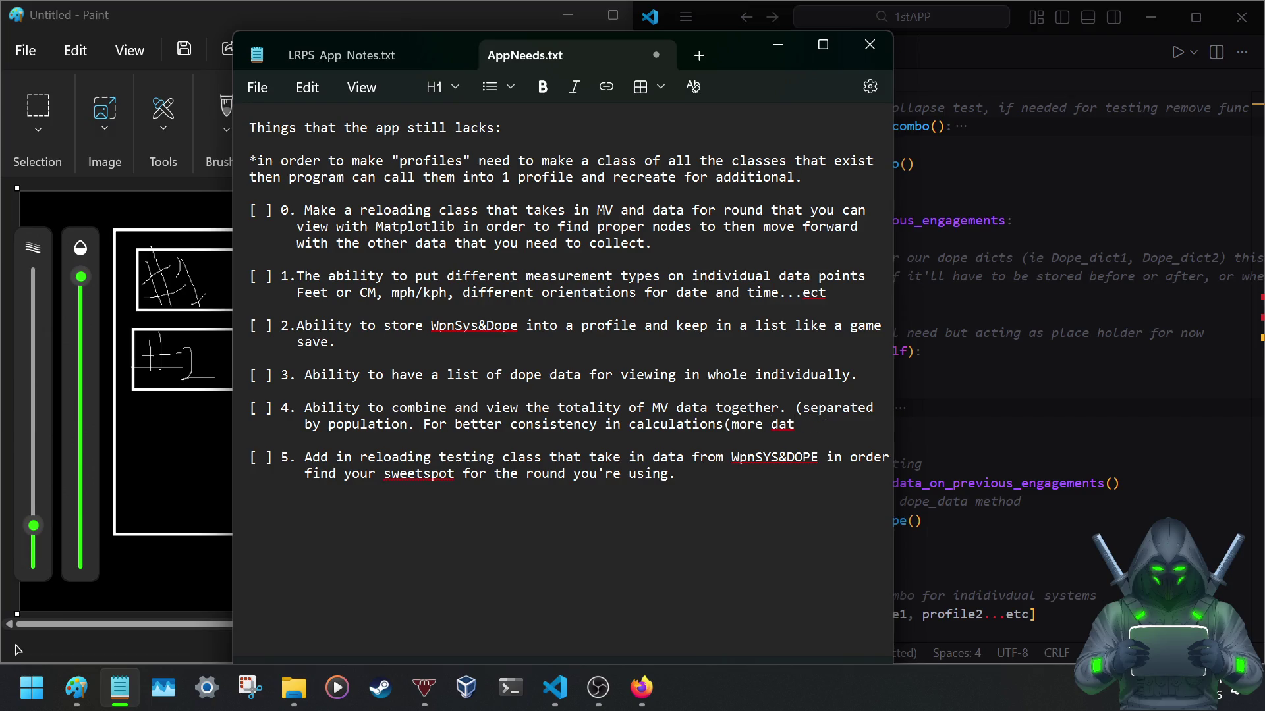
{"action": "type", "text": "points"}
{"action": "key", "text": "Return"}
{"action": "key", "text": "Tab"}
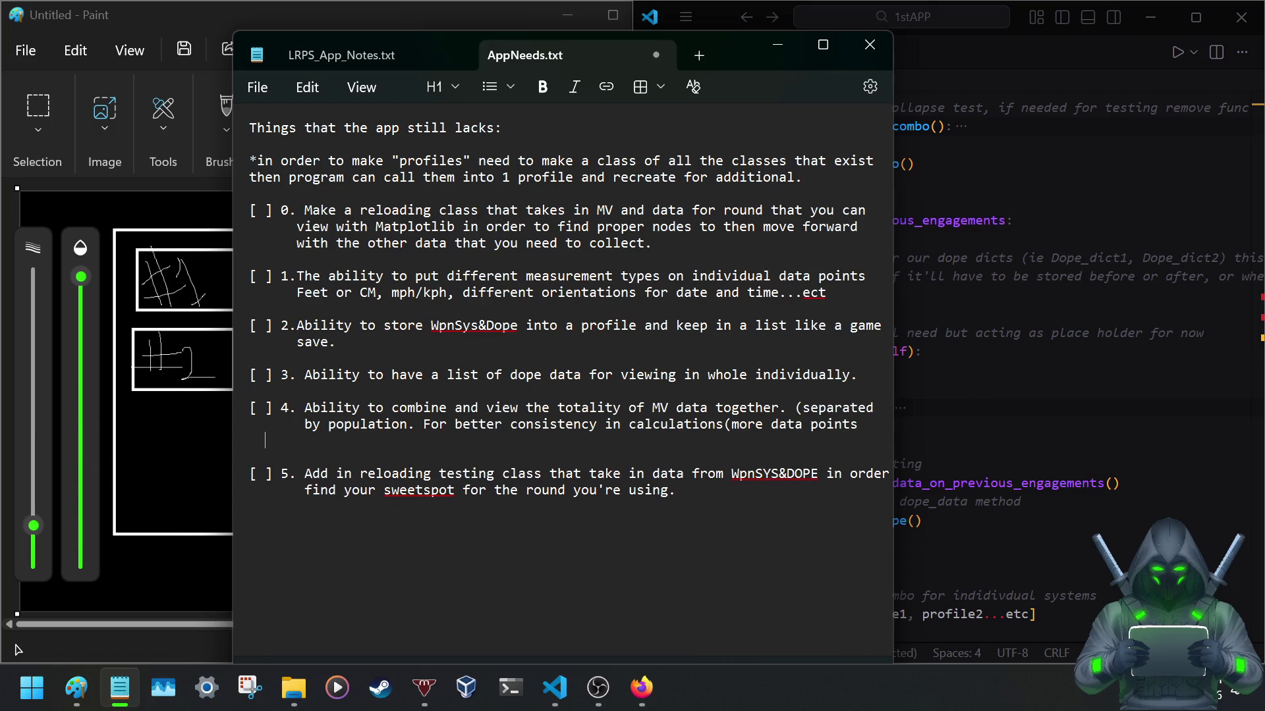
{"action": "type", "text": "more better"}
{"action": "key", "text": "ctrl+s"}
Delete item 5's old text and save the notes file.
{"action": "left_click_drag", "start_coordinate": [673, 493], "coordinate": [306, 472]}
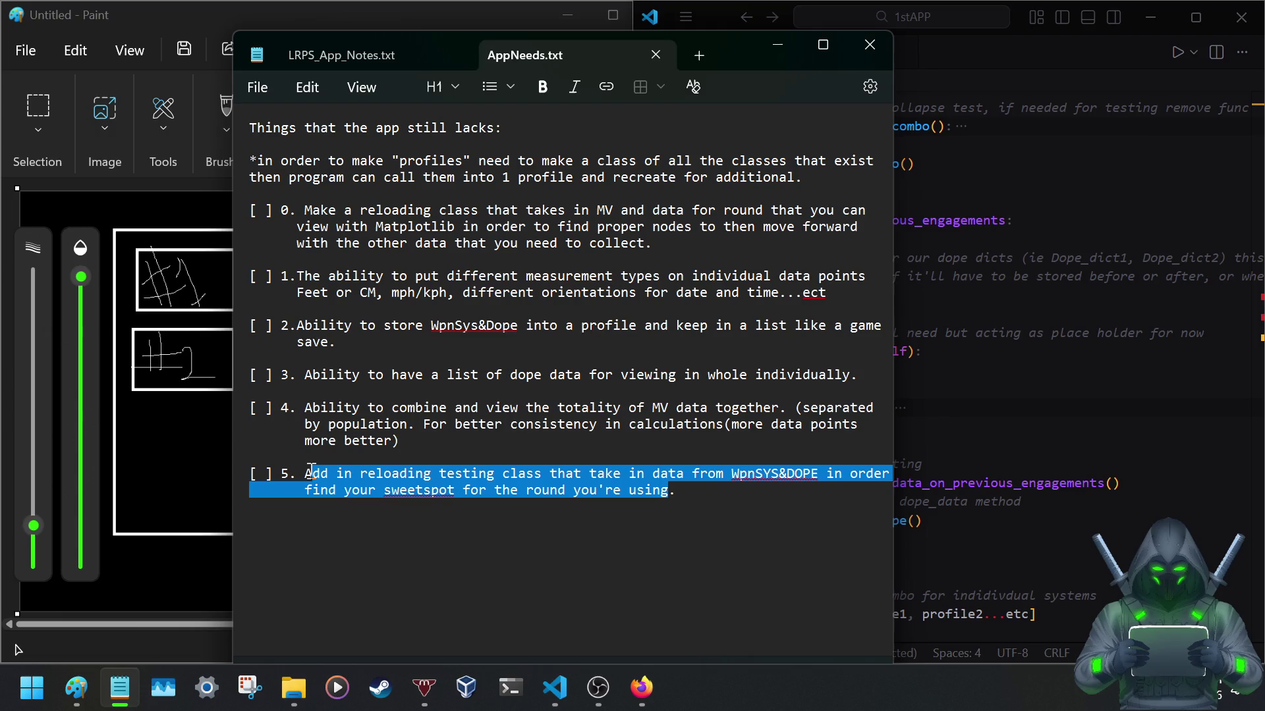
{"action": "key", "text": "Delete"}
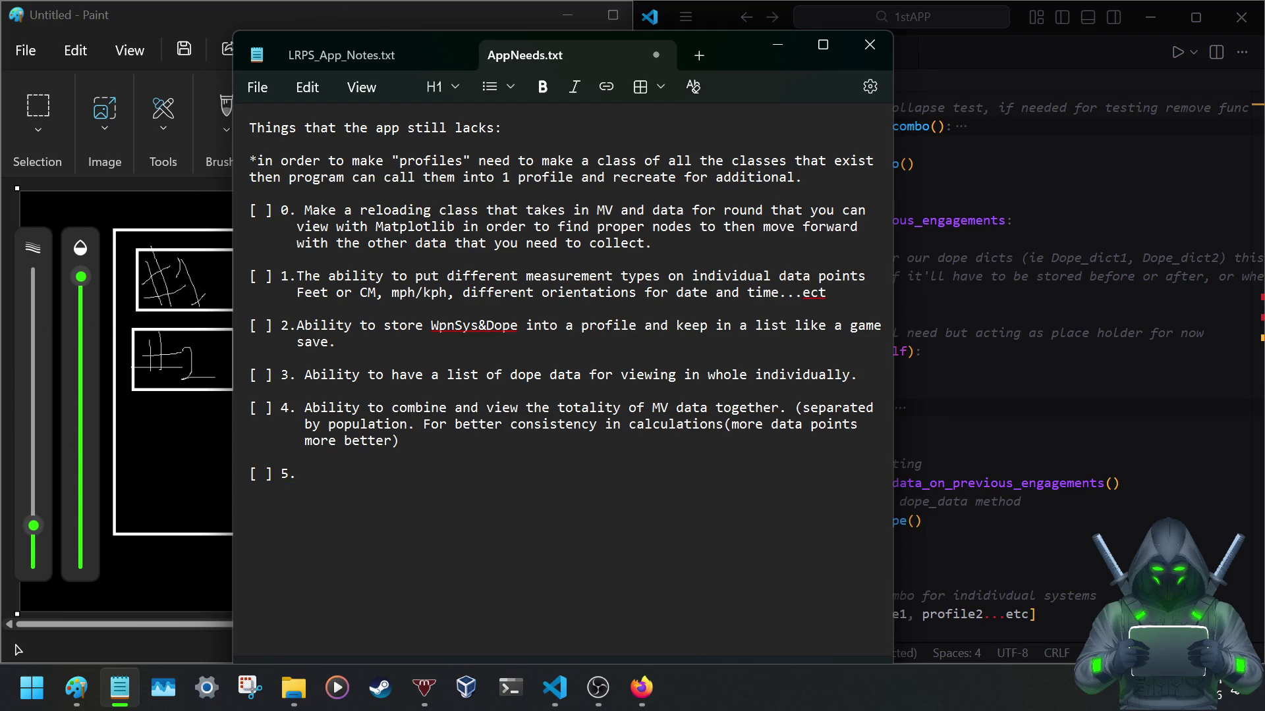
{"action": "key", "text": "ctrl+s"}
{"action": "type", "text": "Get a ba"}
{"action": "type", "text": "sic GUI setup"}
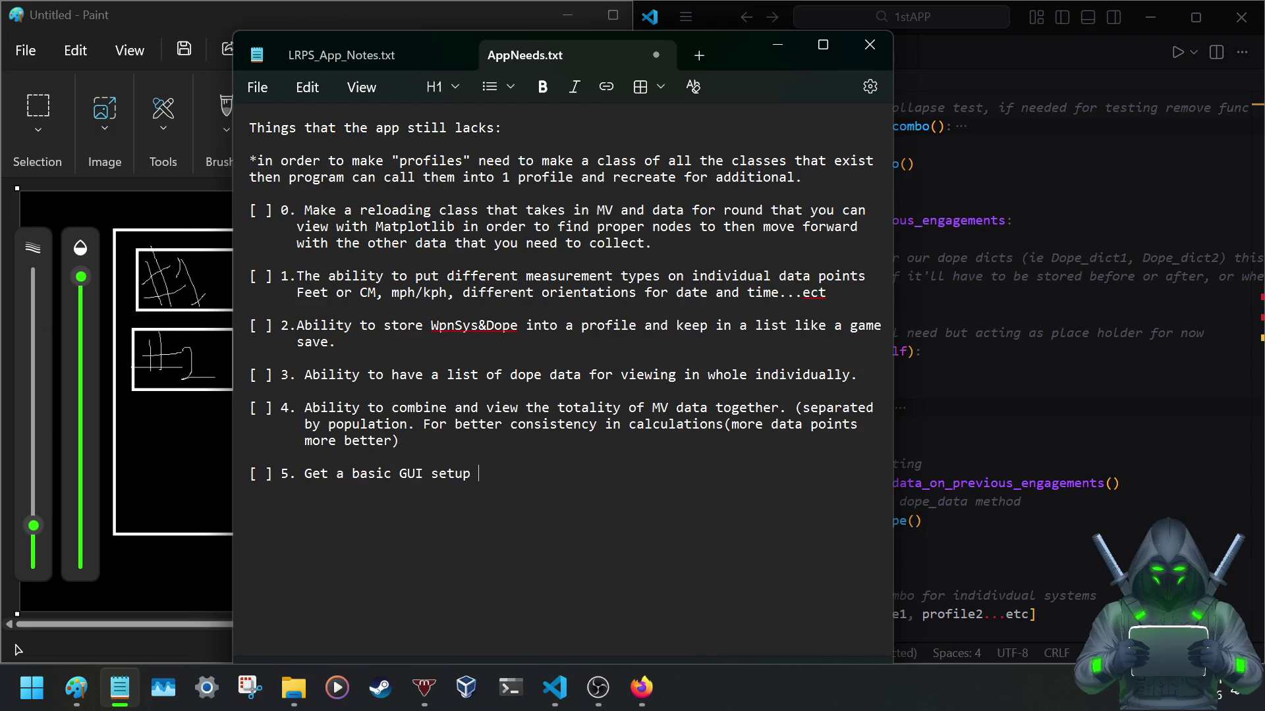
{"action": "type", "text": " to map the code to the buttons and interfa"}
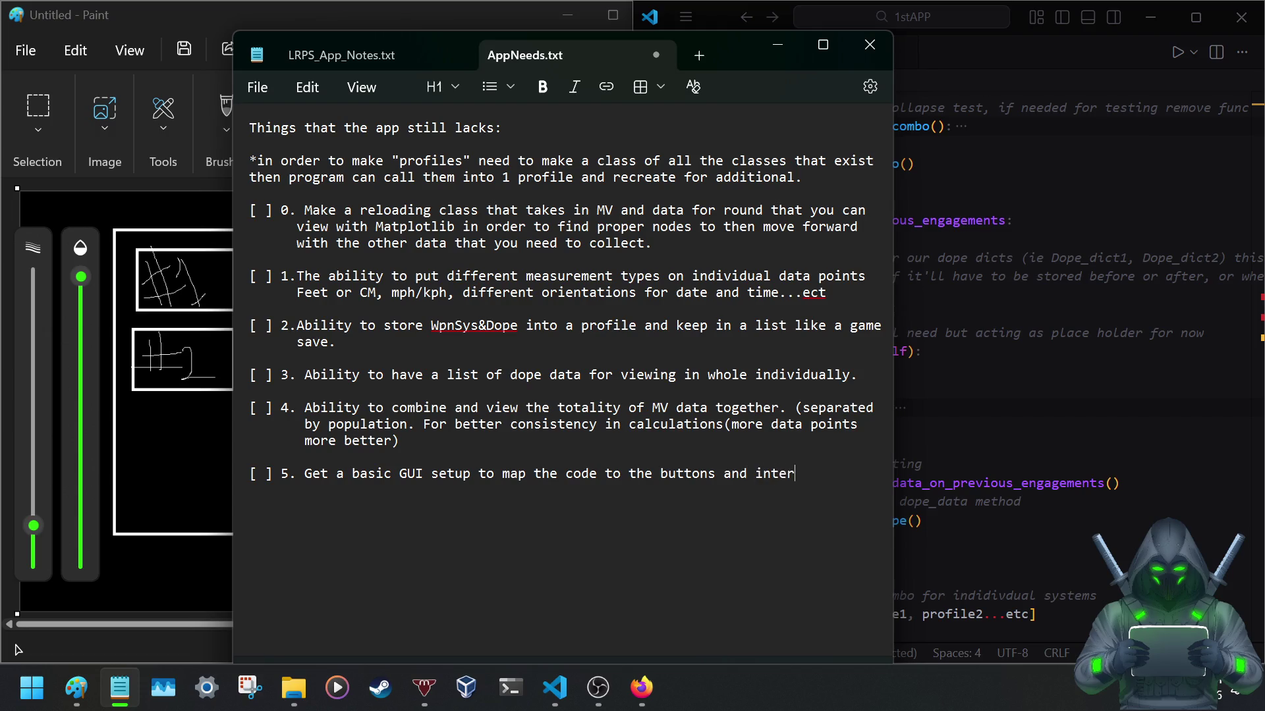
{"action": "type", "text": "ces"}
Finish the retyped item 5 and start a fresh line below it.
{"action": "key", "text": "Return"}
{"action": "key", "text": "BackSpace"}
{"action": "type", "text": "interfaces to get be"}
{"action": "type", "text": "Idea o"}
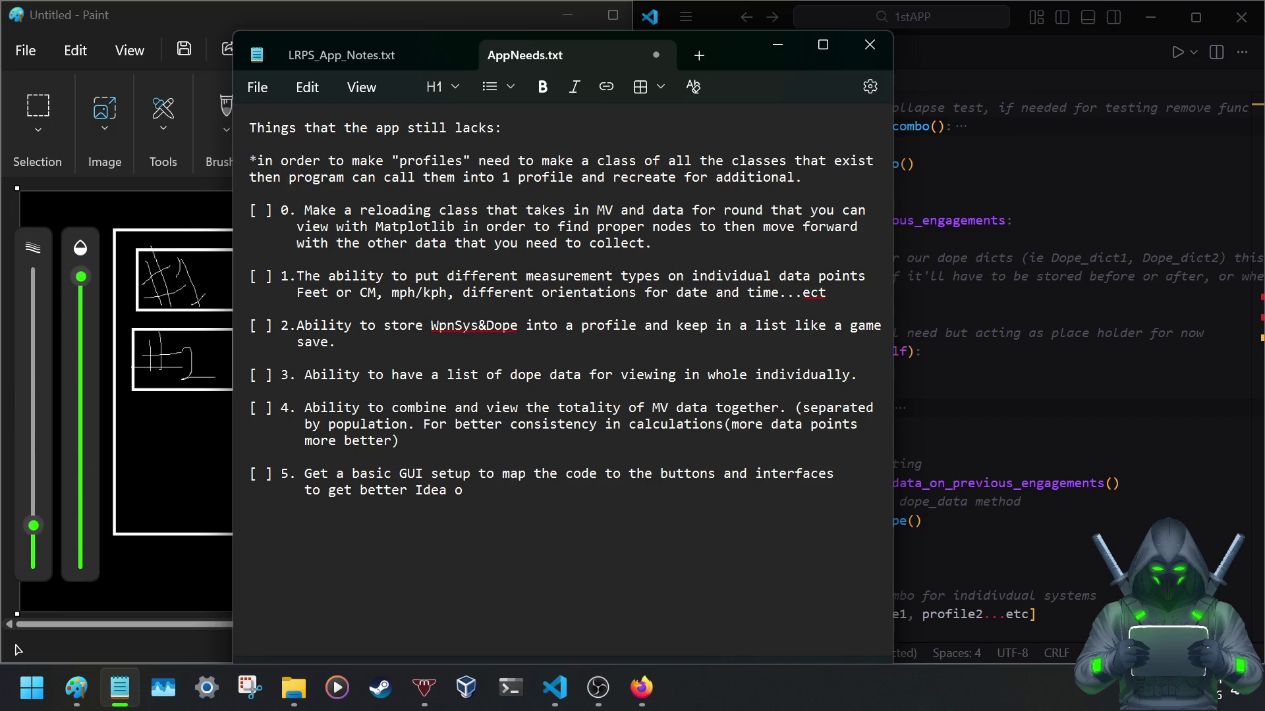
{"action": "type", "text": "f where things will e"}
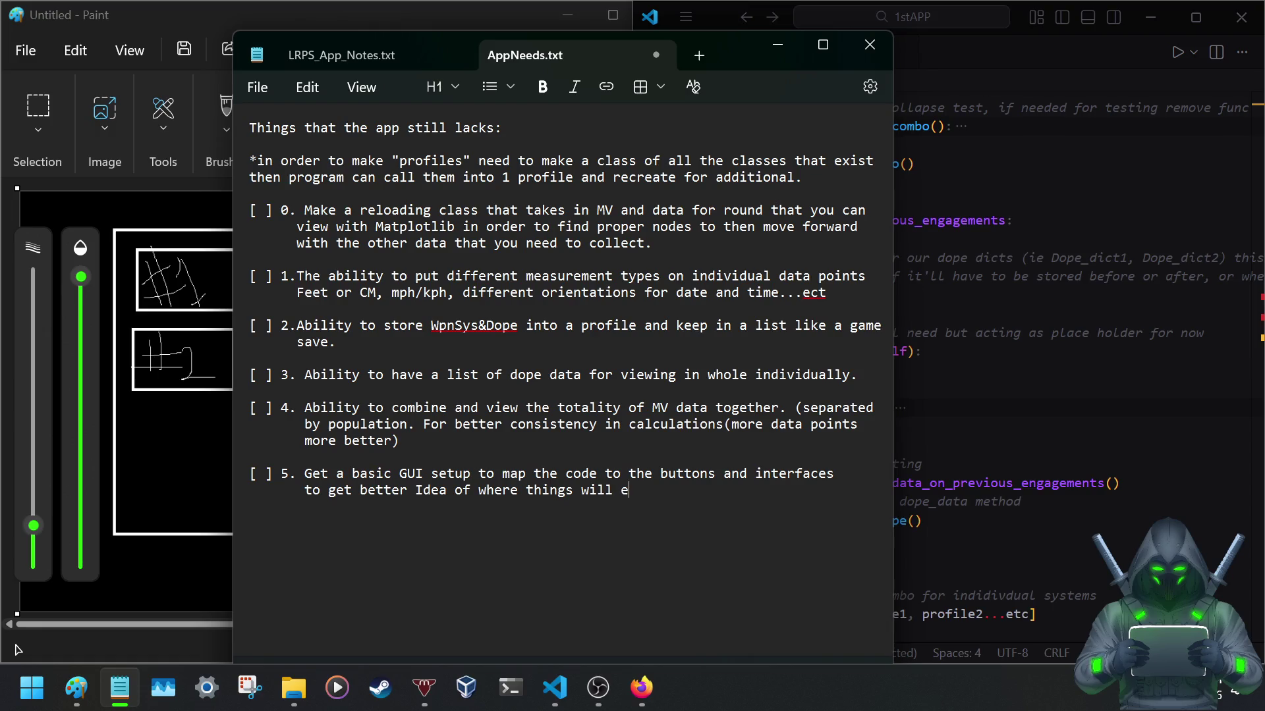
{"action": "type", "text": "ventu"}
{"action": "type", "text": "."}
{"action": "key", "text": "Return"}
{"action": "key", "text": "Return"}
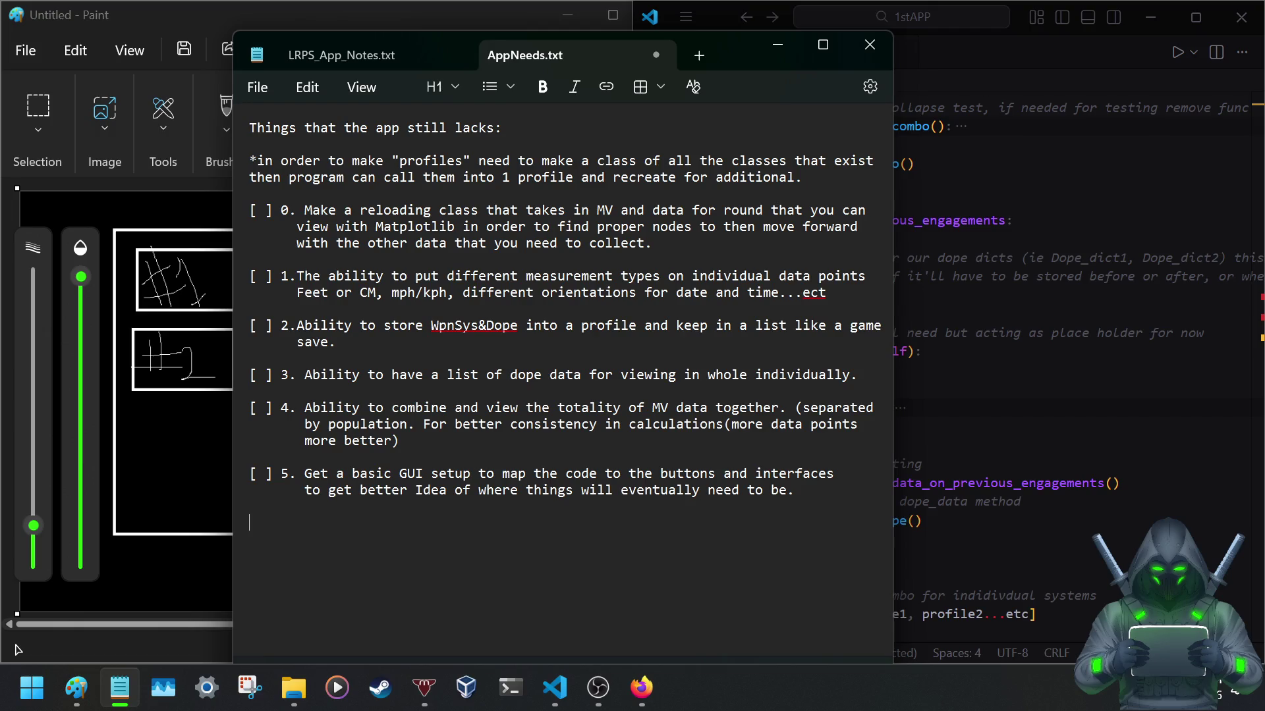
{"action": "type", "text": "["}
Complete item 6 as 'Matplotlib for Reloading stuff + Dope Data.' and switch to LRPS_App_Notes.
{"action": "key", "text": "BackSpace"}
{"action": "key", "text": "BackSpace"}
{"action": "key", "text": "BackSpace"}
{"action": "type", "text": "plotlib for Reloading stuff"}
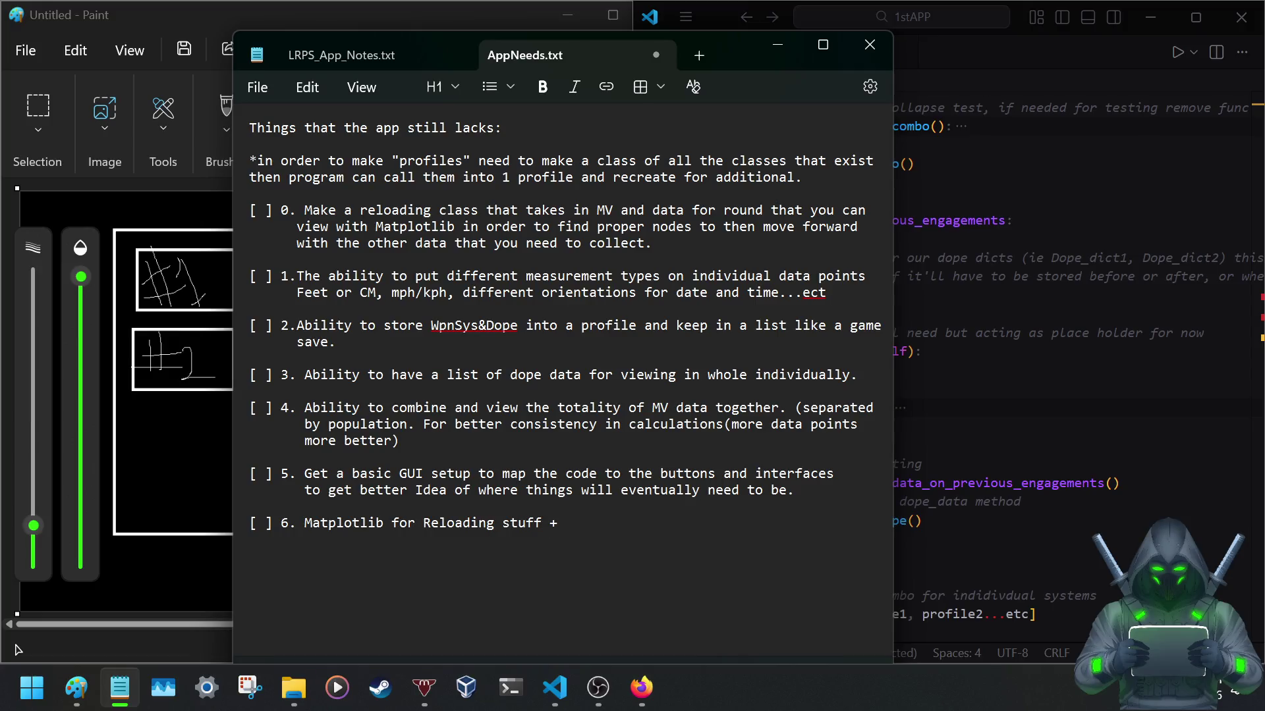
{"action": "type", "text": " + "}
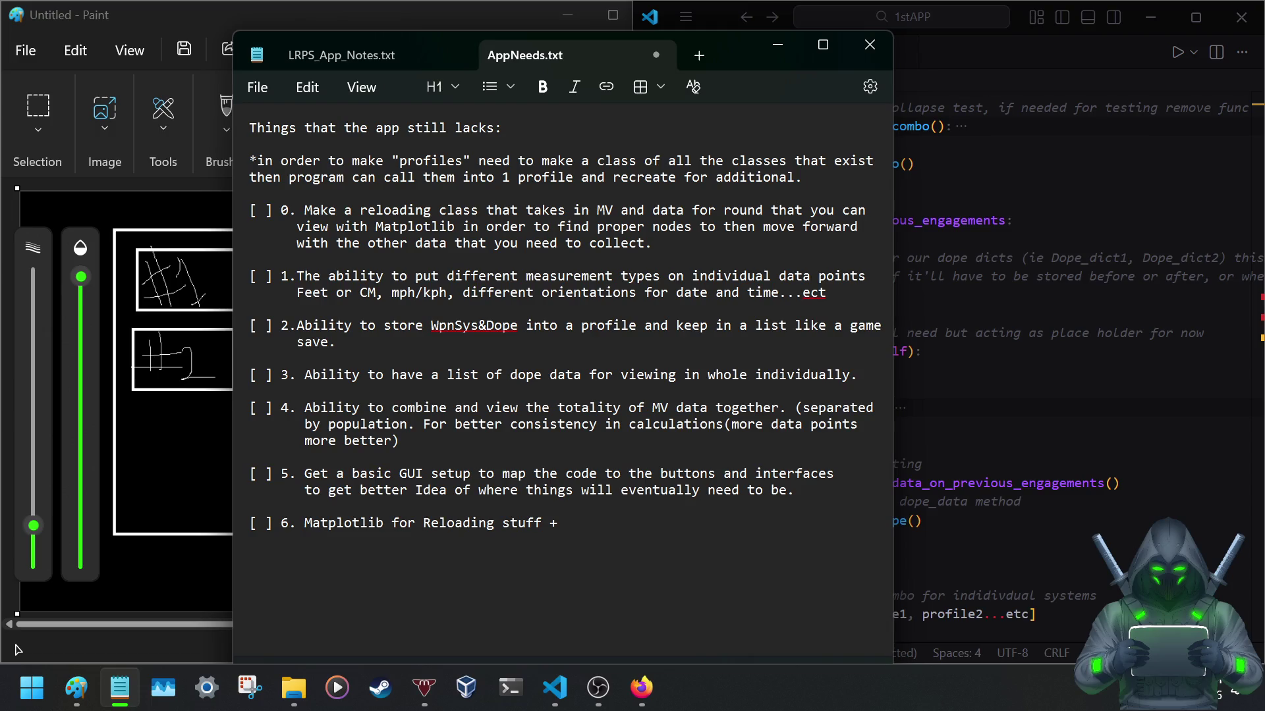
{"action": "type", "text": "Do"}
{"action": "left_click_drag", "start_coordinate": [543, 524], "coordinate": [648, 525]}
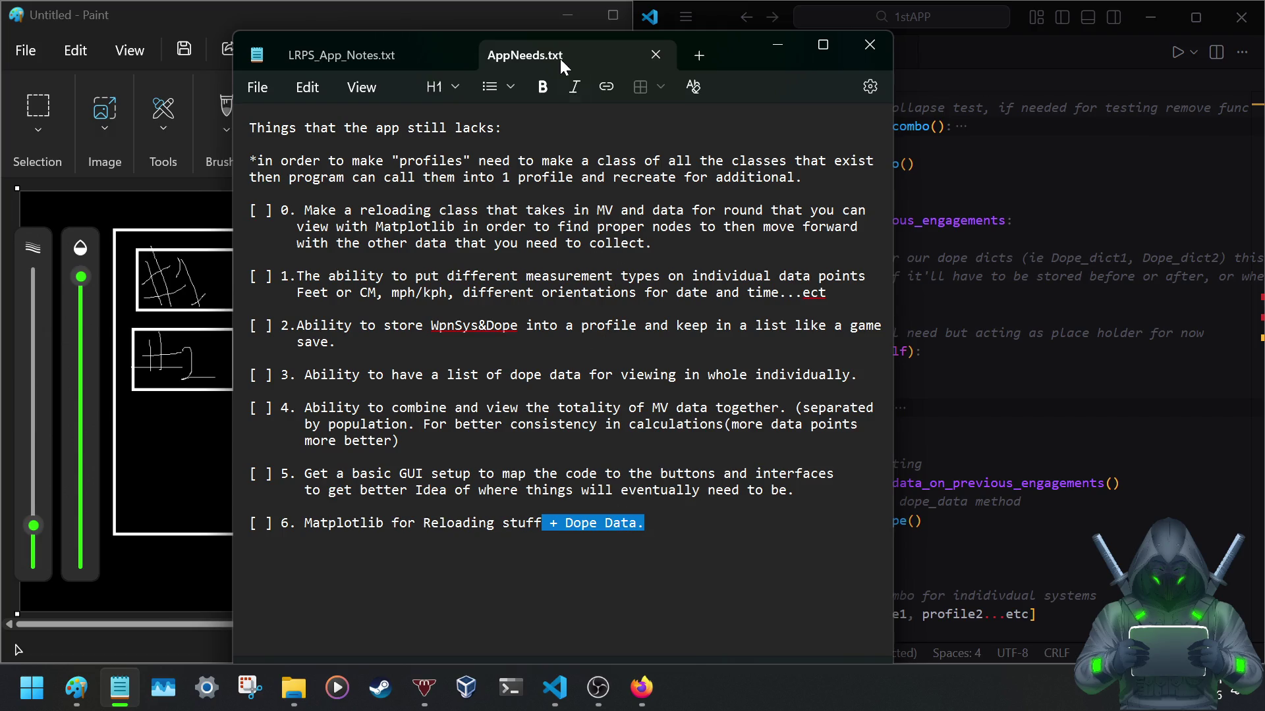
{"action": "left_click", "coordinate": [649, 524]}
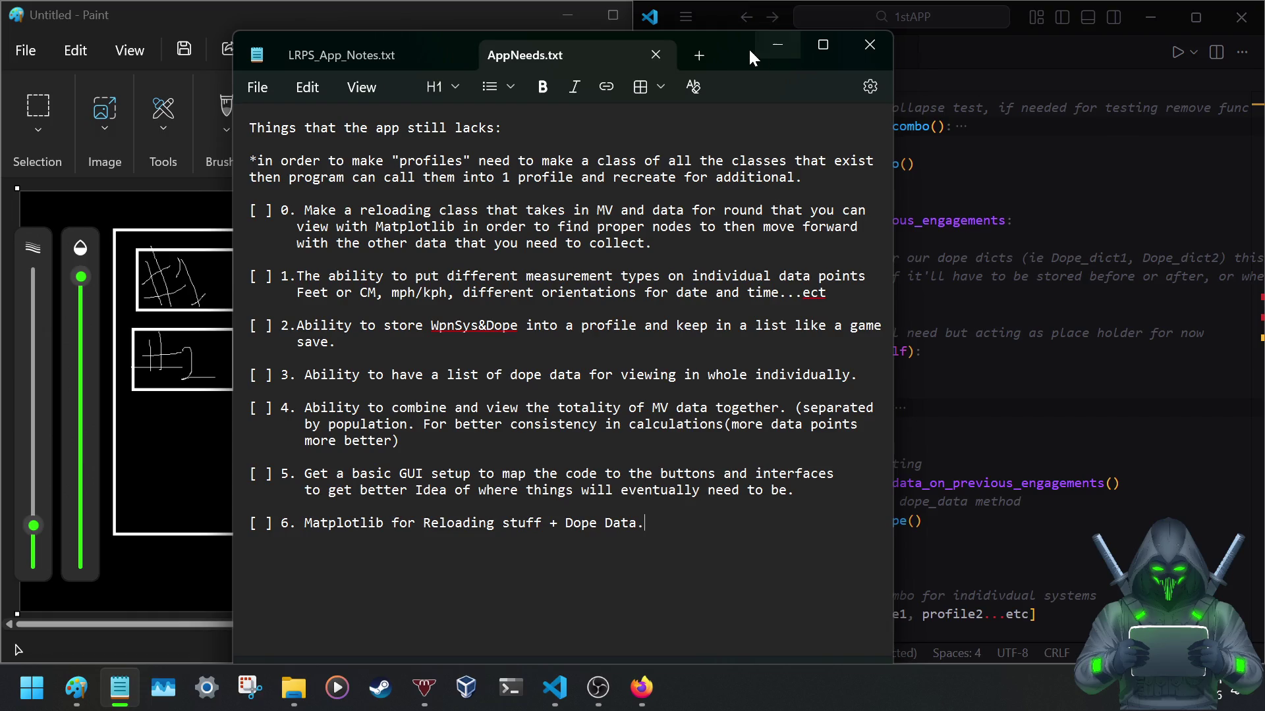
{"action": "left_click", "coordinate": [342, 52]}
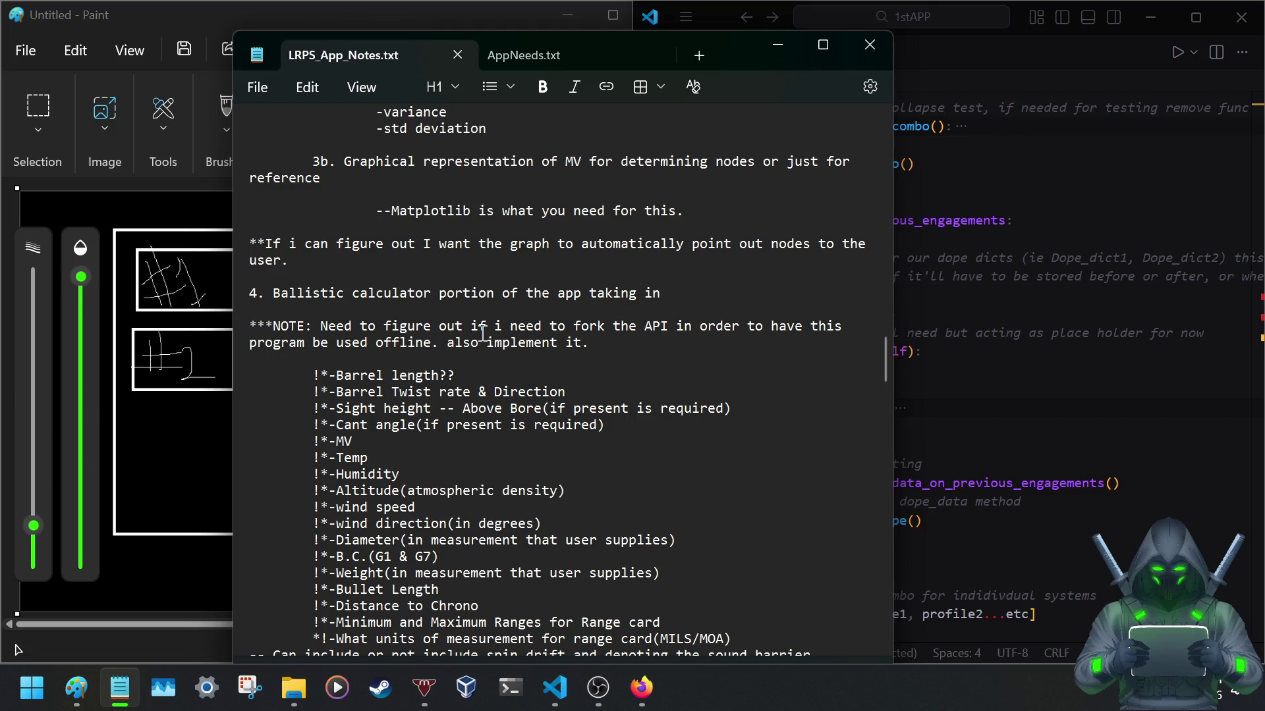
{"action": "scroll", "coordinate": [481, 337], "scroll_direction": "down", "scroll_amount": 3}
{"action": "scroll", "coordinate": [482, 336], "scroll_direction": "down", "scroll_amount": 3}
{"action": "scroll", "coordinate": [481, 335], "scroll_direction": "down", "scroll_amount": 2}
{"action": "scroll", "coordinate": [481, 336], "scroll_direction": "down", "scroll_amount": 2}
{"action": "scroll", "coordinate": [481, 336], "scroll_direction": "up", "scroll_amount": 8}
{"action": "scroll", "coordinate": [481, 336], "scroll_direction": "up", "scroll_amount": 10}
{"action": "scroll", "coordinate": [481, 337], "scroll_direction": "up", "scroll_amount": 7}
{"action": "scroll", "coordinate": [482, 336], "scroll_direction": "down", "scroll_amount": 1}
{"action": "scroll", "coordinate": [481, 337], "scroll_direction": "down", "scroll_amount": 10}
{"action": "scroll", "coordinate": [481, 335], "scroll_direction": "down", "scroll_amount": 7}
{"action": "scroll", "coordinate": [482, 336], "scroll_direction": "down", "scroll_amount": 6}
{"action": "scroll", "coordinate": [481, 336], "scroll_direction": "down", "scroll_amount": 5}
{"action": "scroll", "coordinate": [481, 336], "scroll_direction": "down", "scroll_amount": 2}
{"action": "scroll", "coordinate": [481, 336], "scroll_direction": "down", "scroll_amount": 5}
{"action": "scroll", "coordinate": [482, 336], "scroll_direction": "down", "scroll_amount": 1}
{"action": "scroll", "coordinate": [481, 337], "scroll_direction": "down", "scroll_amount": 3}
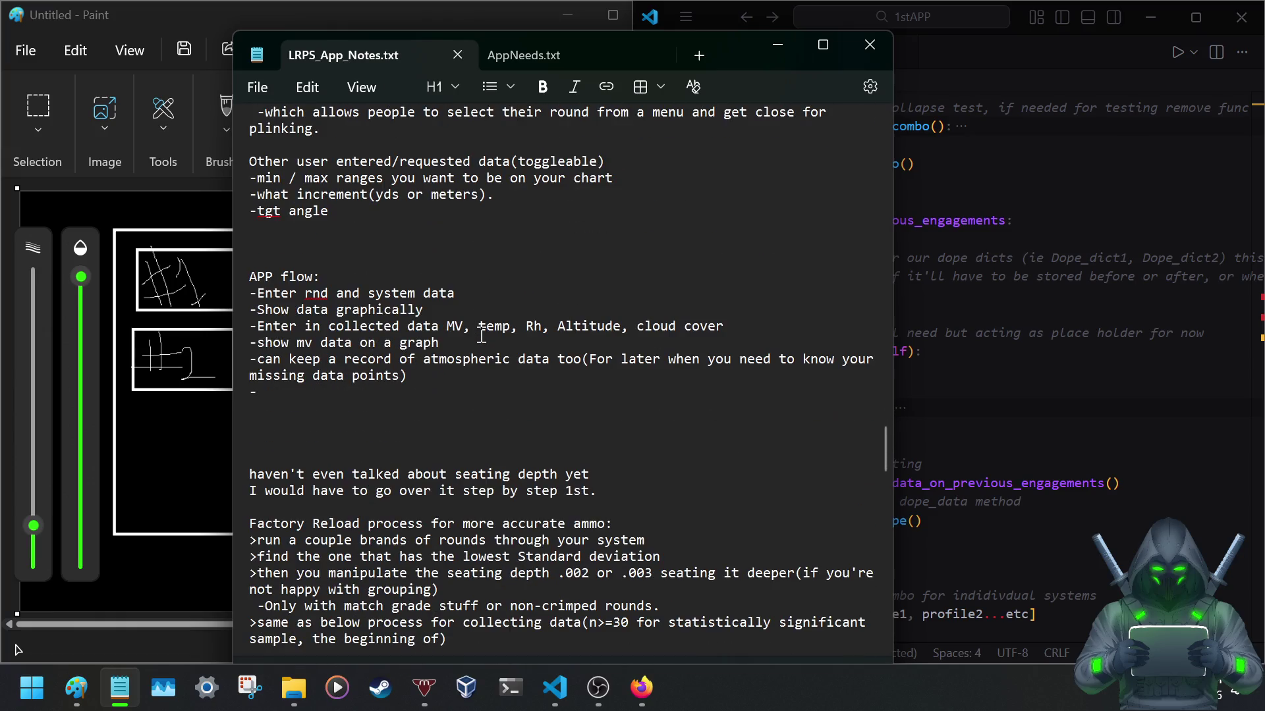
{"action": "scroll", "coordinate": [482, 336], "scroll_direction": "up", "scroll_amount": 5}
{"action": "scroll", "coordinate": [481, 336], "scroll_direction": "up", "scroll_amount": 5}
{"action": "scroll", "coordinate": [481, 336], "scroll_direction": "up", "scroll_amount": 9}
{"action": "scroll", "coordinate": [482, 336], "scroll_direction": "up", "scroll_amount": 6}
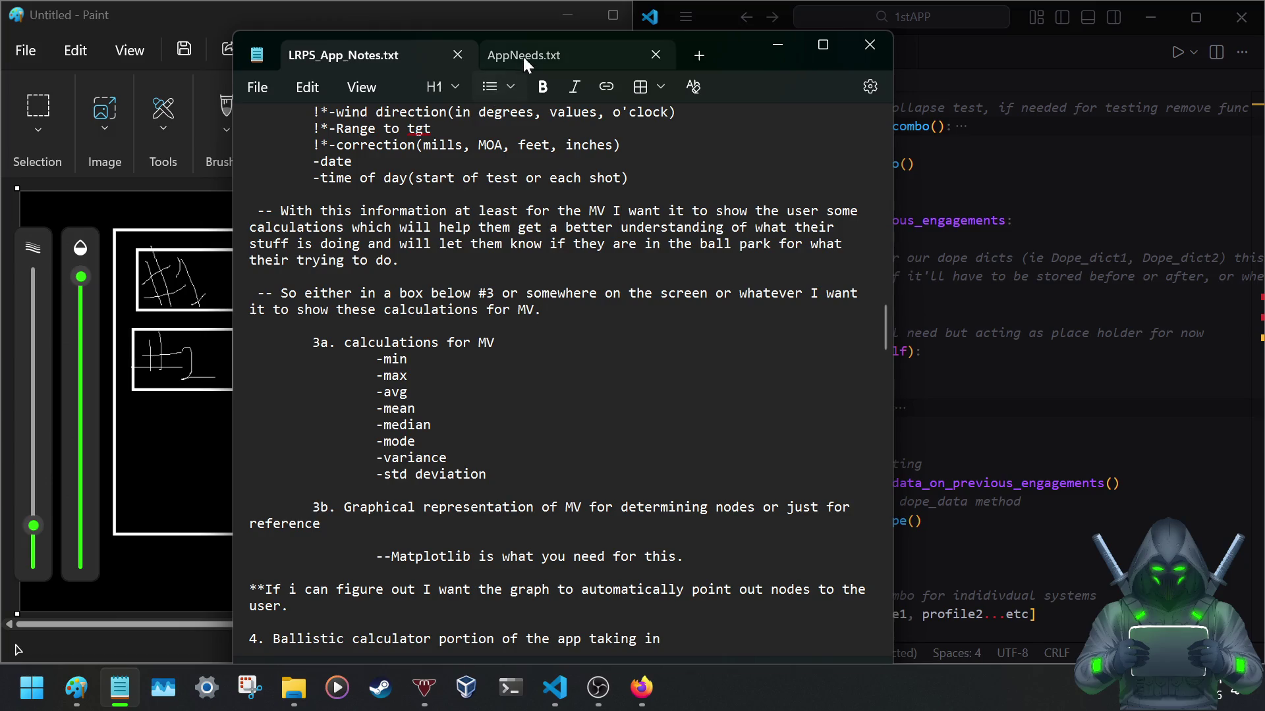
{"action": "left_click", "coordinate": [527, 54]}
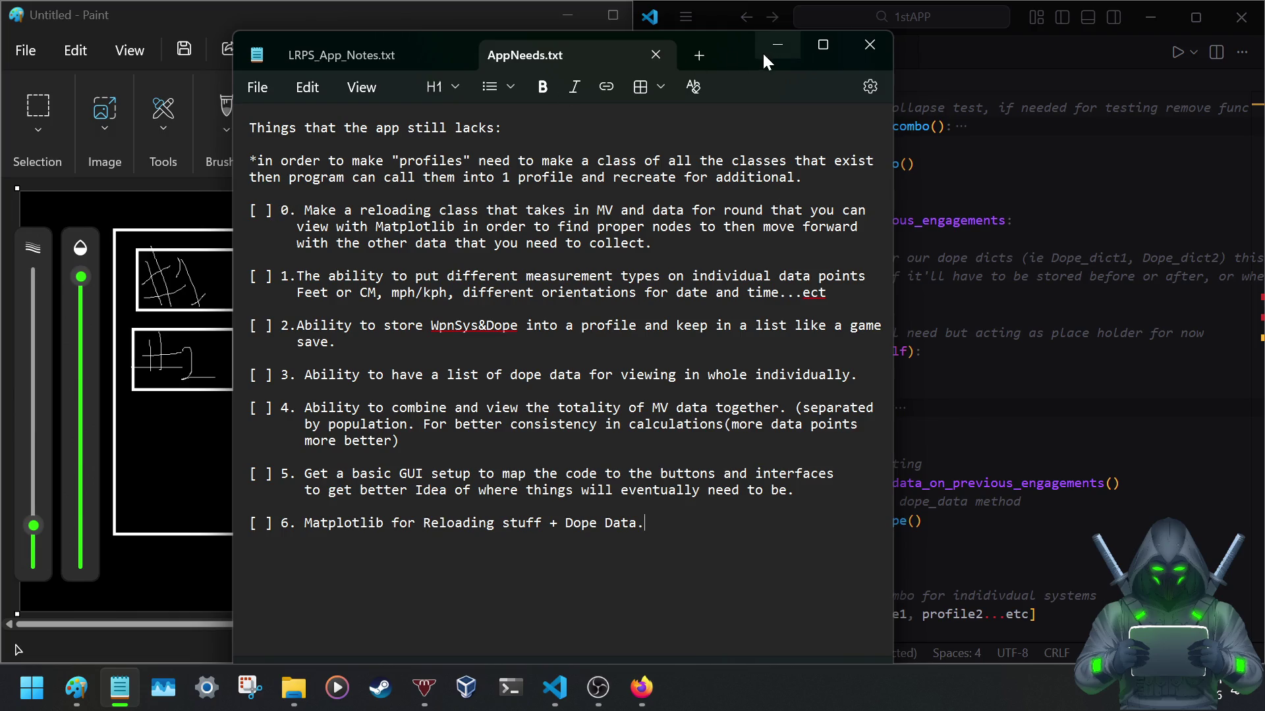
{"action": "mouse_move", "coordinate": [743, 54]}
{"action": "left_mouse_down"}
{"action": "mouse_move", "coordinate": [515, 67]}
{"action": "mouse_move", "coordinate": [525, 54]}
{"action": "left_mouse_up"}
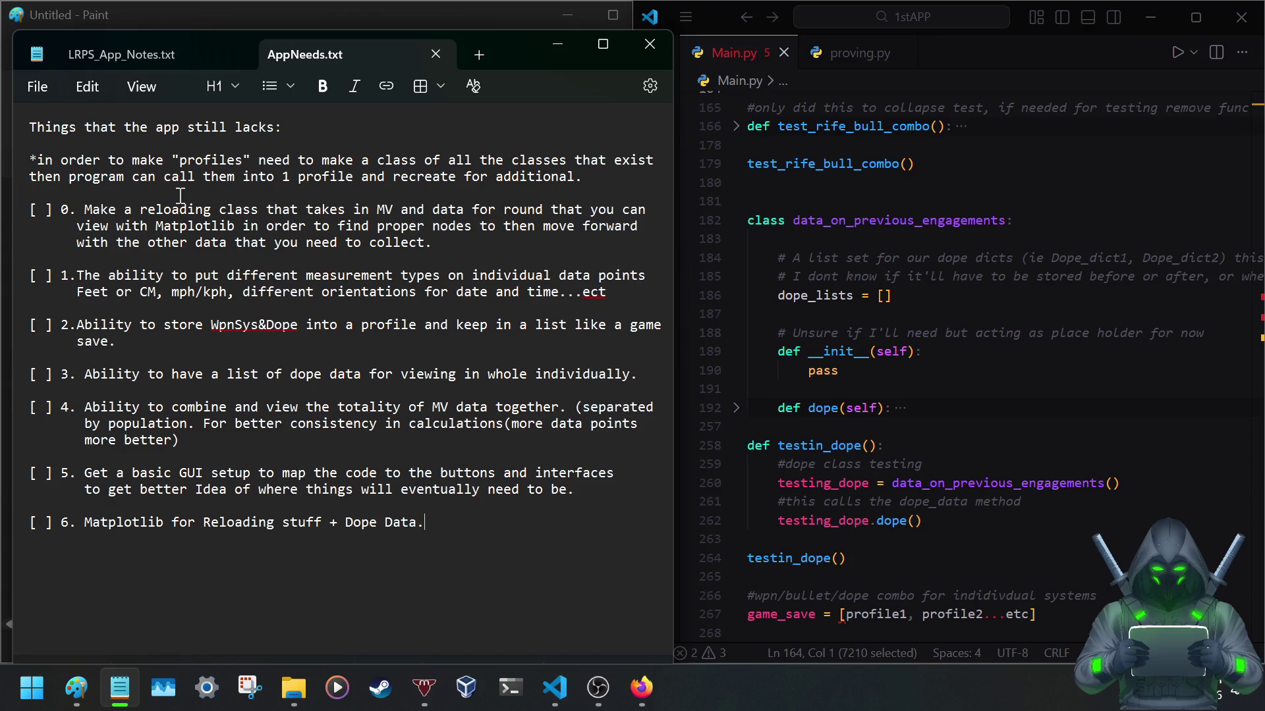
Switch to the LRPS_App_Notes document.
{"action": "left_click", "coordinate": [142, 44]}
{"action": "scroll", "coordinate": [276, 343], "scroll_direction": "down", "scroll_amount": 5}
{"action": "scroll", "coordinate": [276, 342], "scroll_direction": "down", "scroll_amount": 7}
{"action": "scroll", "coordinate": [276, 343], "scroll_direction": "down", "scroll_amount": 7}
{"action": "scroll", "coordinate": [275, 343], "scroll_direction": "down", "scroll_amount": 3}
{"action": "scroll", "coordinate": [276, 345], "scroll_direction": "down", "scroll_amount": 2}
{"action": "scroll", "coordinate": [276, 344], "scroll_direction": "down", "scroll_amount": 8}
{"action": "scroll", "coordinate": [275, 343], "scroll_direction": "down", "scroll_amount": 3}
{"action": "scroll", "coordinate": [275, 342], "scroll_direction": "down", "scroll_amount": 4}
{"action": "scroll", "coordinate": [275, 343], "scroll_direction": "up", "scroll_amount": 2}
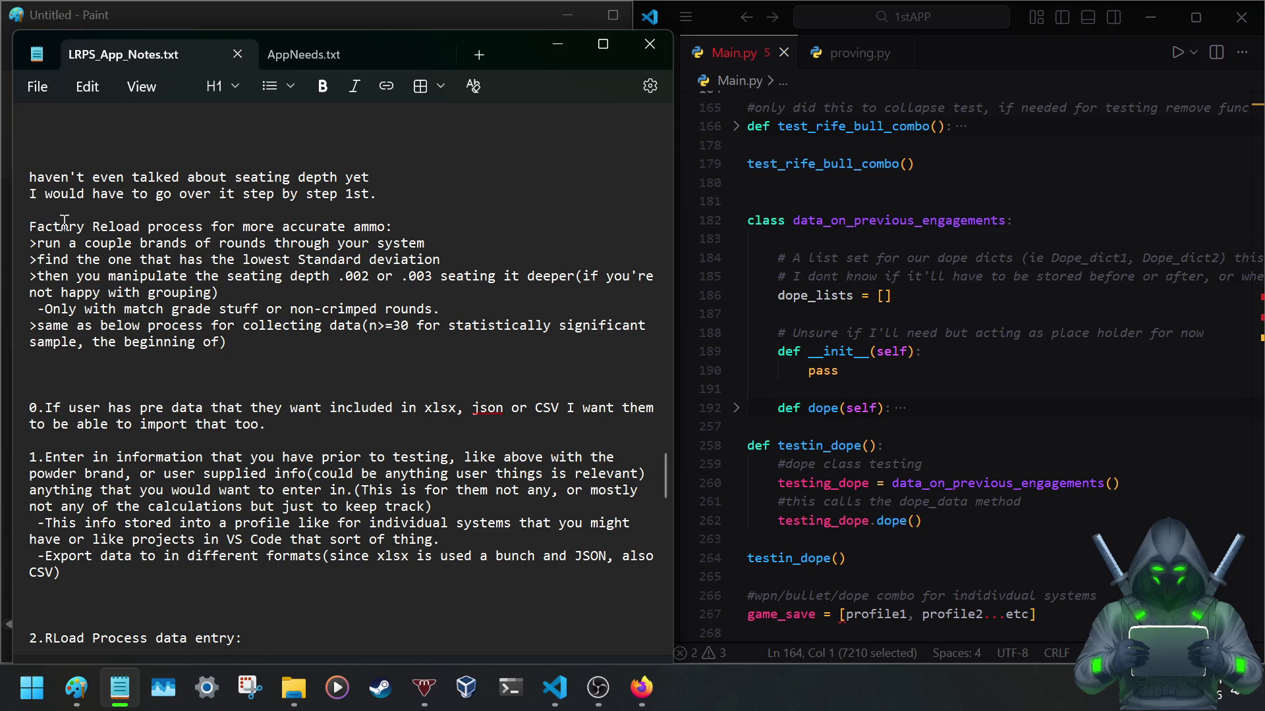
{"action": "scroll", "coordinate": [64, 222], "scroll_direction": "down", "scroll_amount": 3}
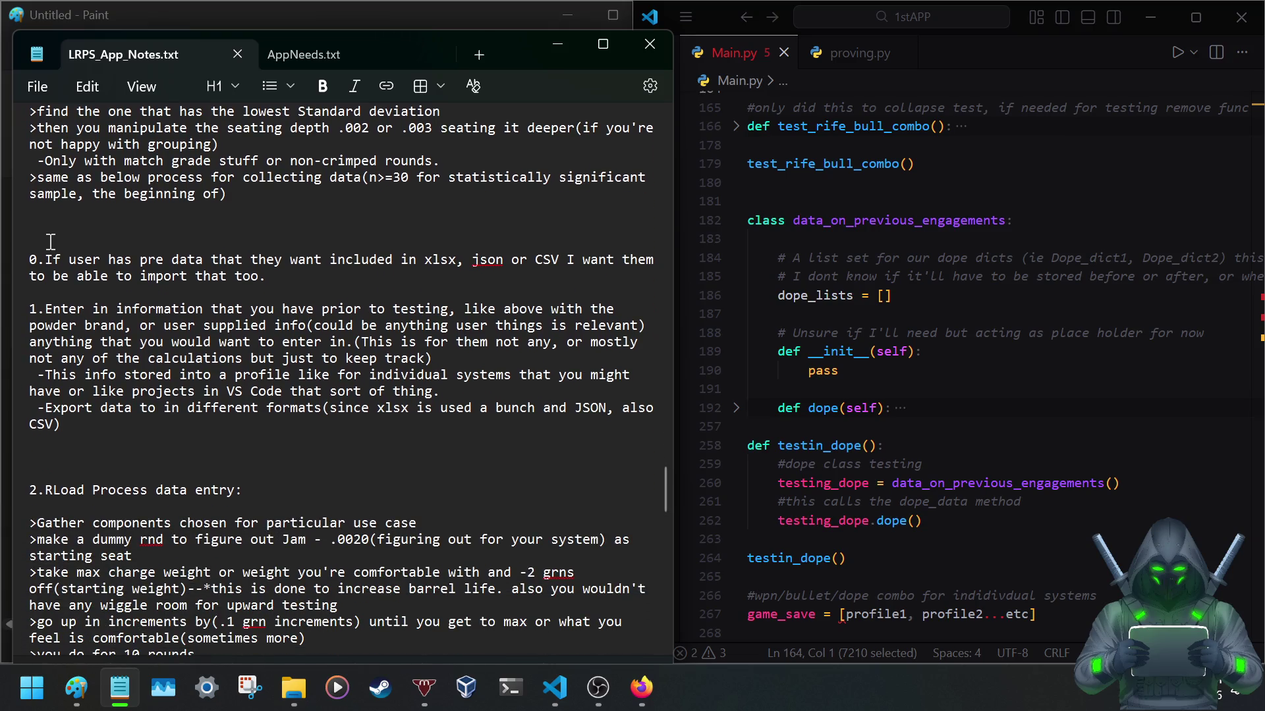
Highlight item 0 on importing existing data and the opening of item 1 while reading.
{"action": "left_click_drag", "start_coordinate": [45, 260], "coordinate": [236, 280]}
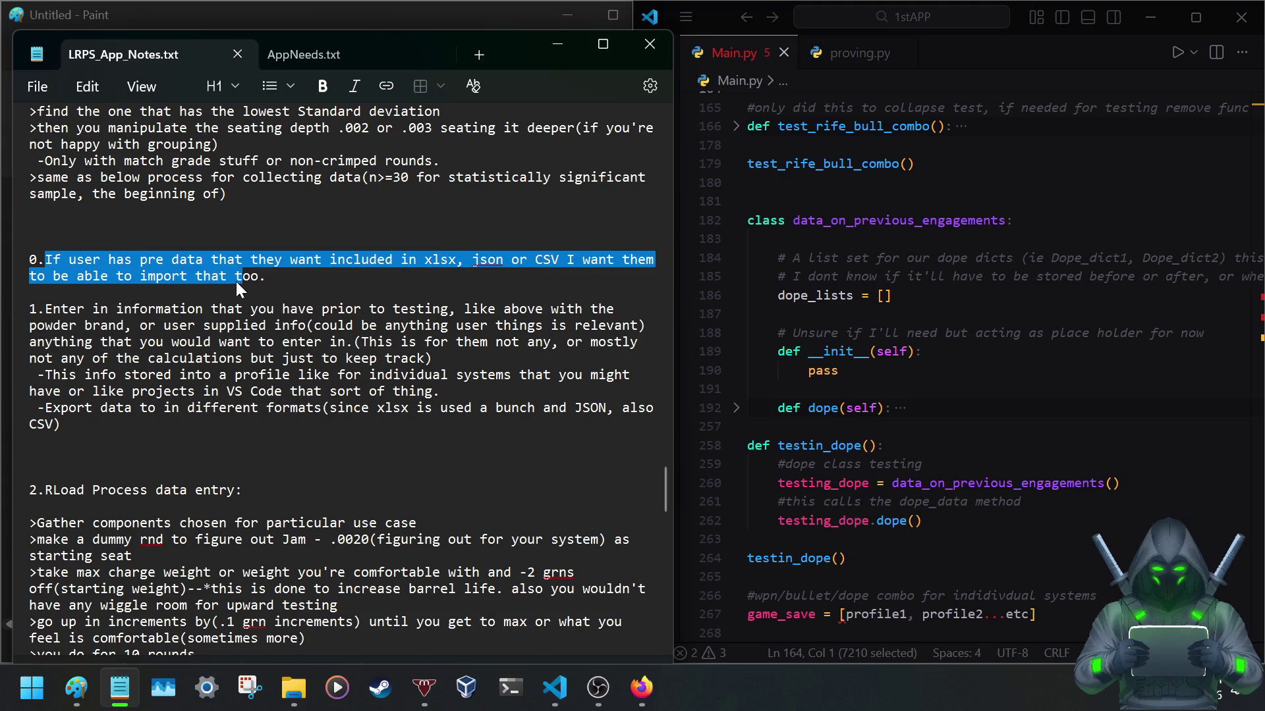
{"action": "scroll", "coordinate": [237, 282], "scroll_direction": "down", "scroll_amount": 3}
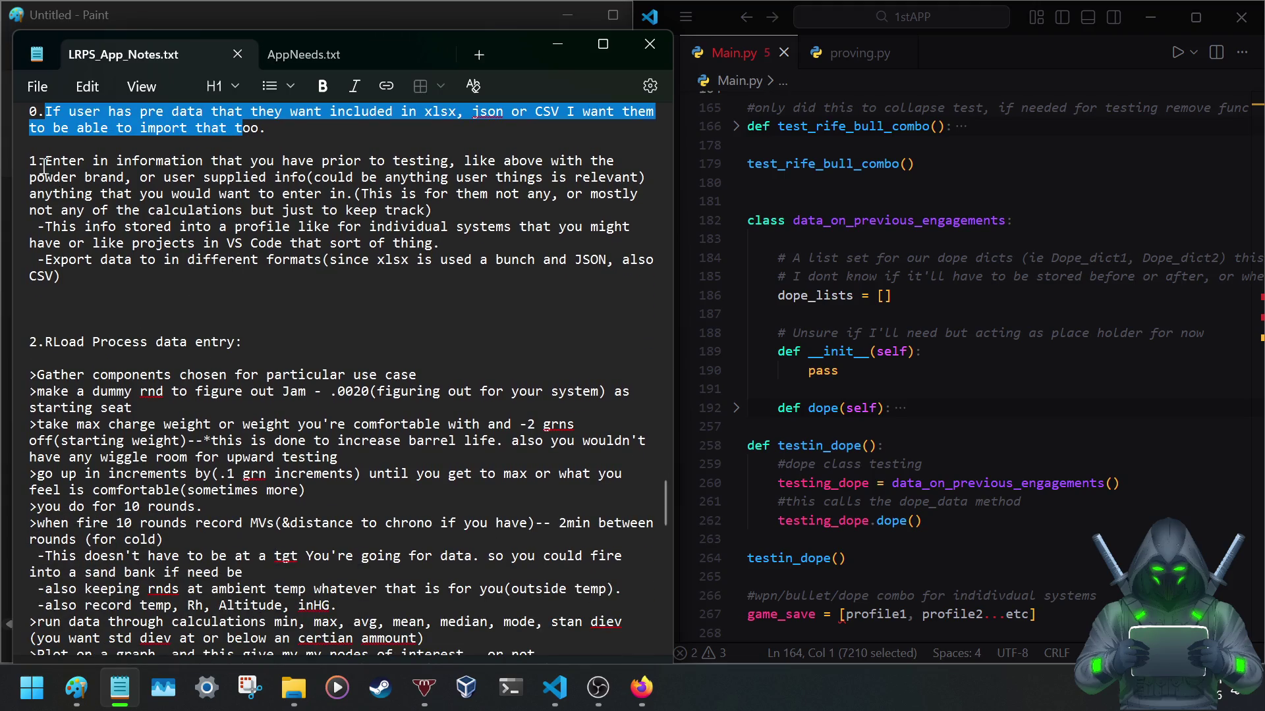
{"action": "left_click_drag", "start_coordinate": [38, 164], "coordinate": [402, 178]}
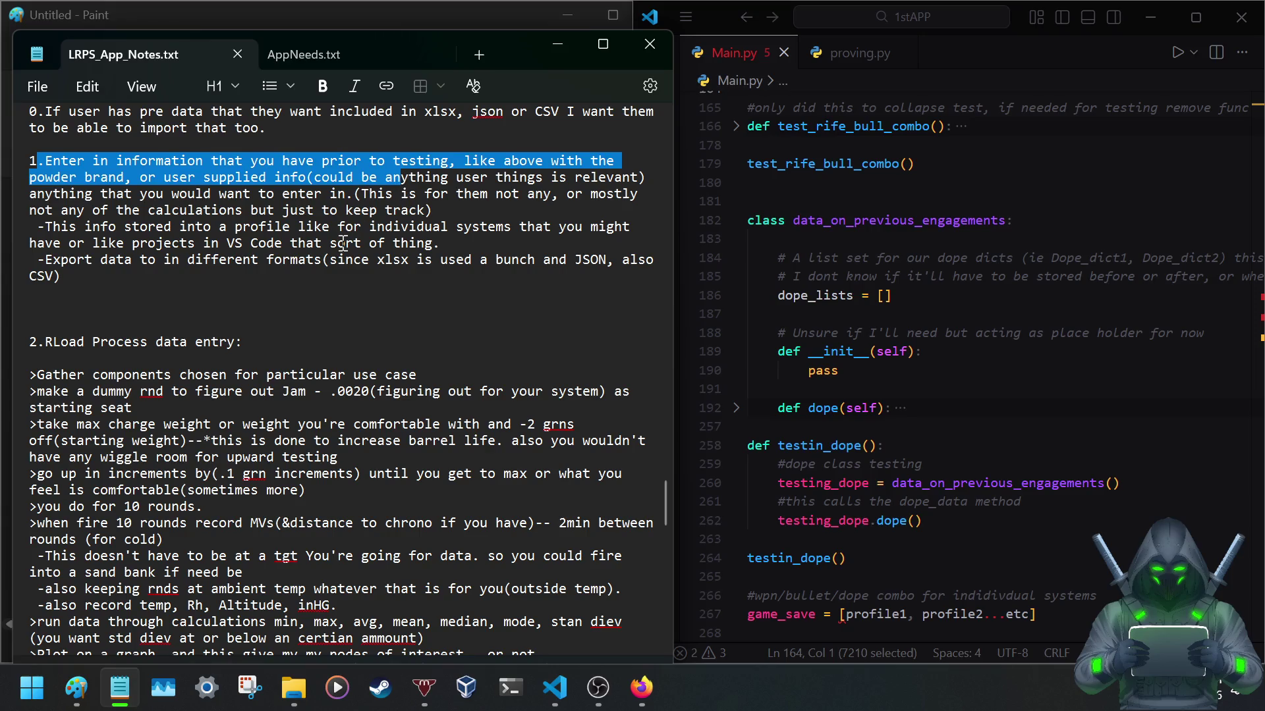
{"action": "scroll", "coordinate": [342, 242], "scroll_direction": "down", "scroll_amount": 2}
{"action": "scroll", "coordinate": [341, 242], "scroll_direction": "down", "scroll_amount": 2}
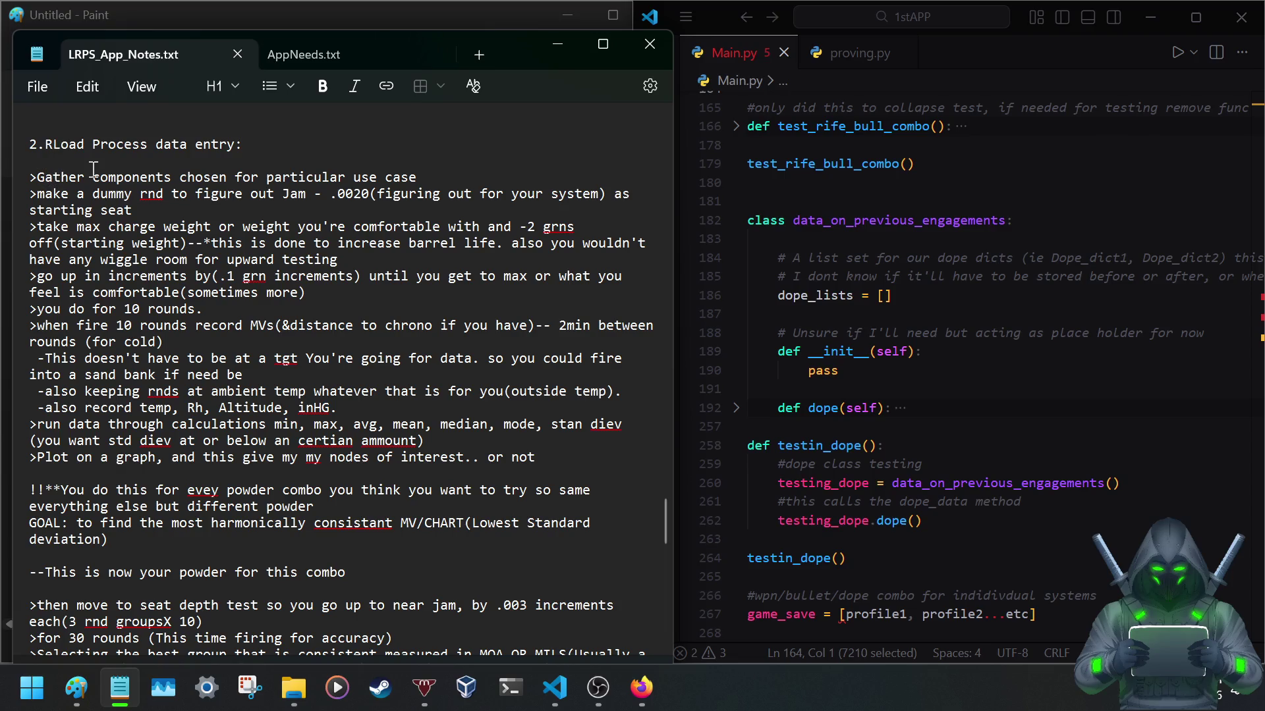
{"action": "scroll", "coordinate": [95, 192], "scroll_direction": "down", "scroll_amount": 3}
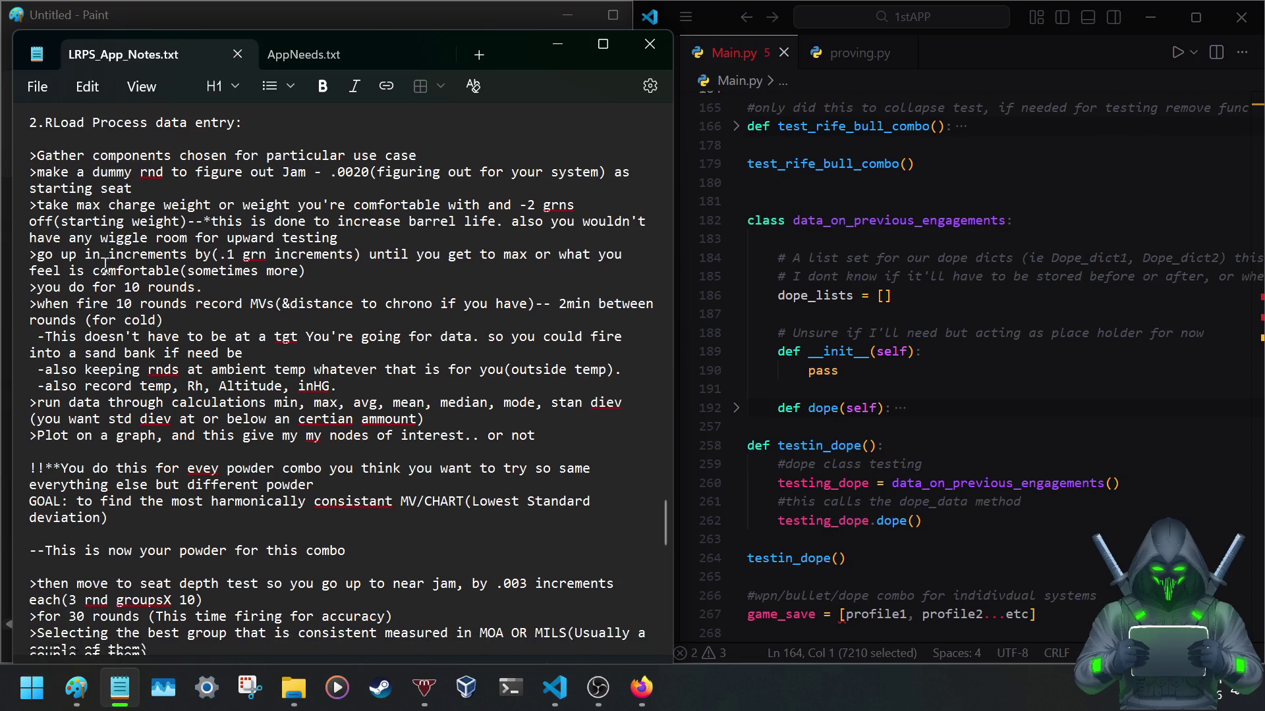
{"action": "scroll", "coordinate": [97, 282], "scroll_direction": "down", "scroll_amount": 3}
{"action": "scroll", "coordinate": [95, 281], "scroll_direction": "down", "scroll_amount": 2}
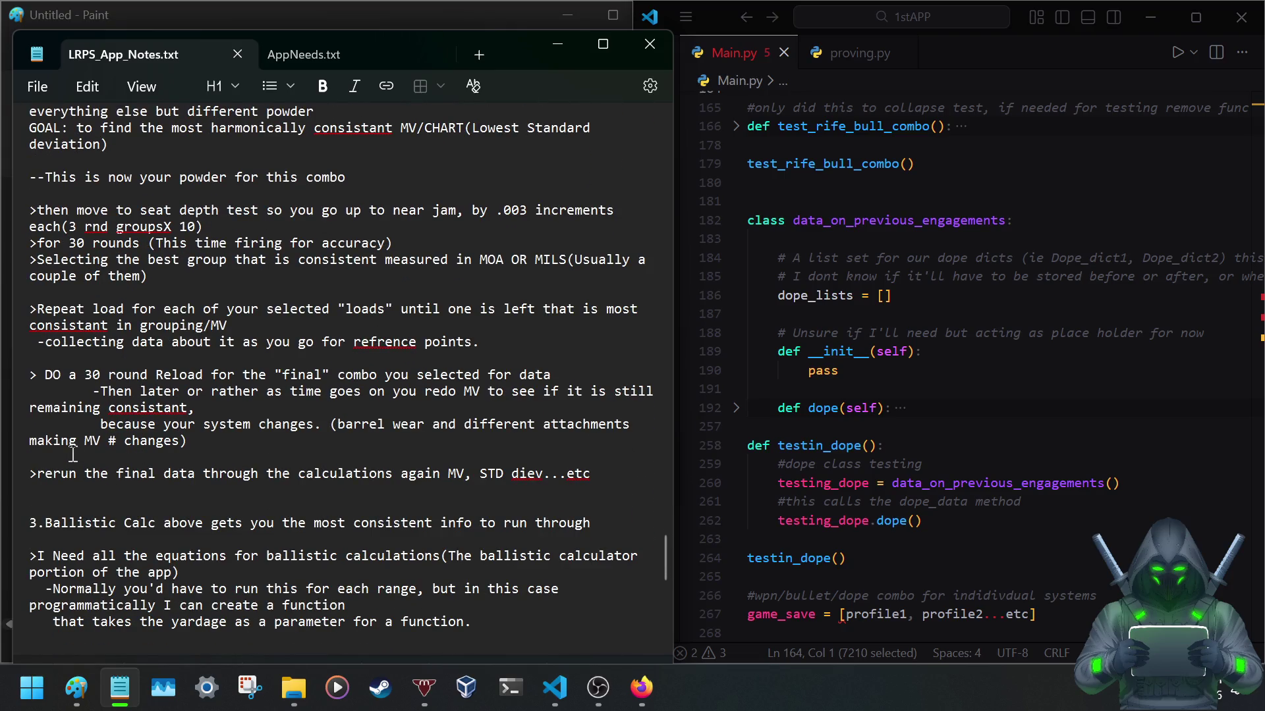
{"action": "scroll", "coordinate": [103, 407], "scroll_direction": "down", "scroll_amount": 1}
{"action": "scroll", "coordinate": [98, 396], "scroll_direction": "down", "scroll_amount": 2}
{"action": "scroll", "coordinate": [95, 386], "scroll_direction": "down", "scroll_amount": 1}
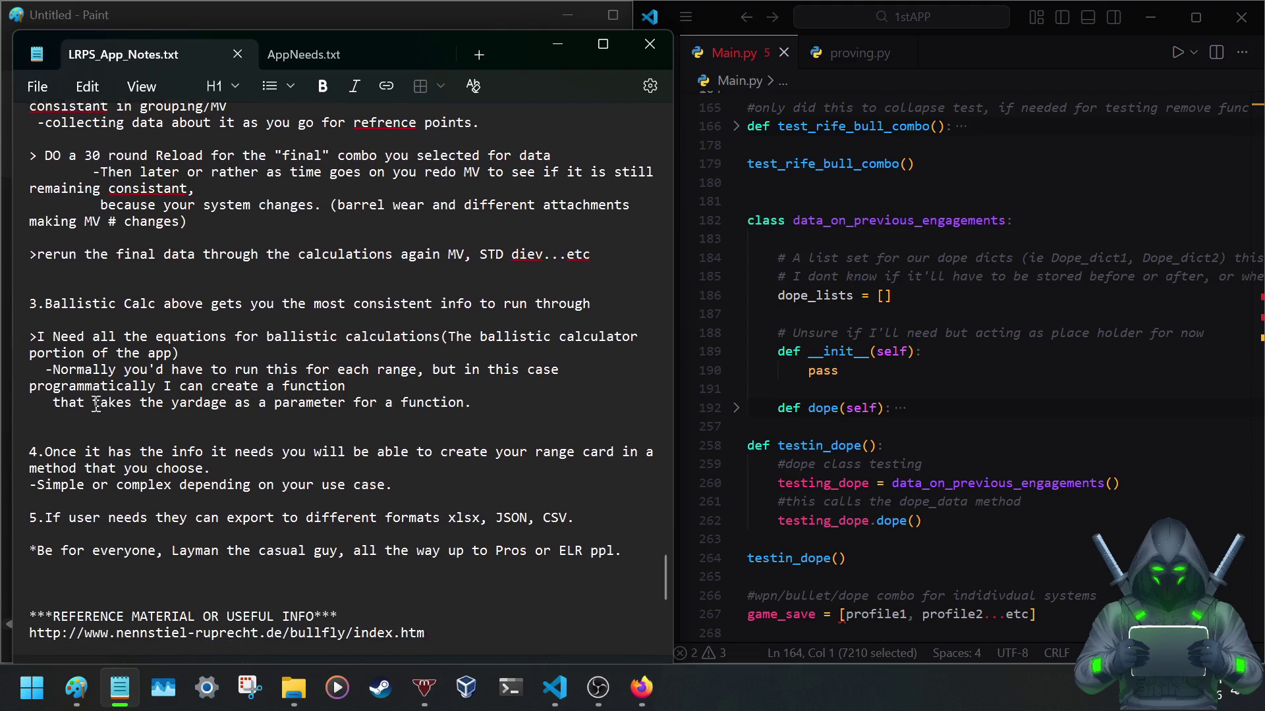
{"action": "scroll", "coordinate": [91, 375], "scroll_direction": "down", "scroll_amount": 2}
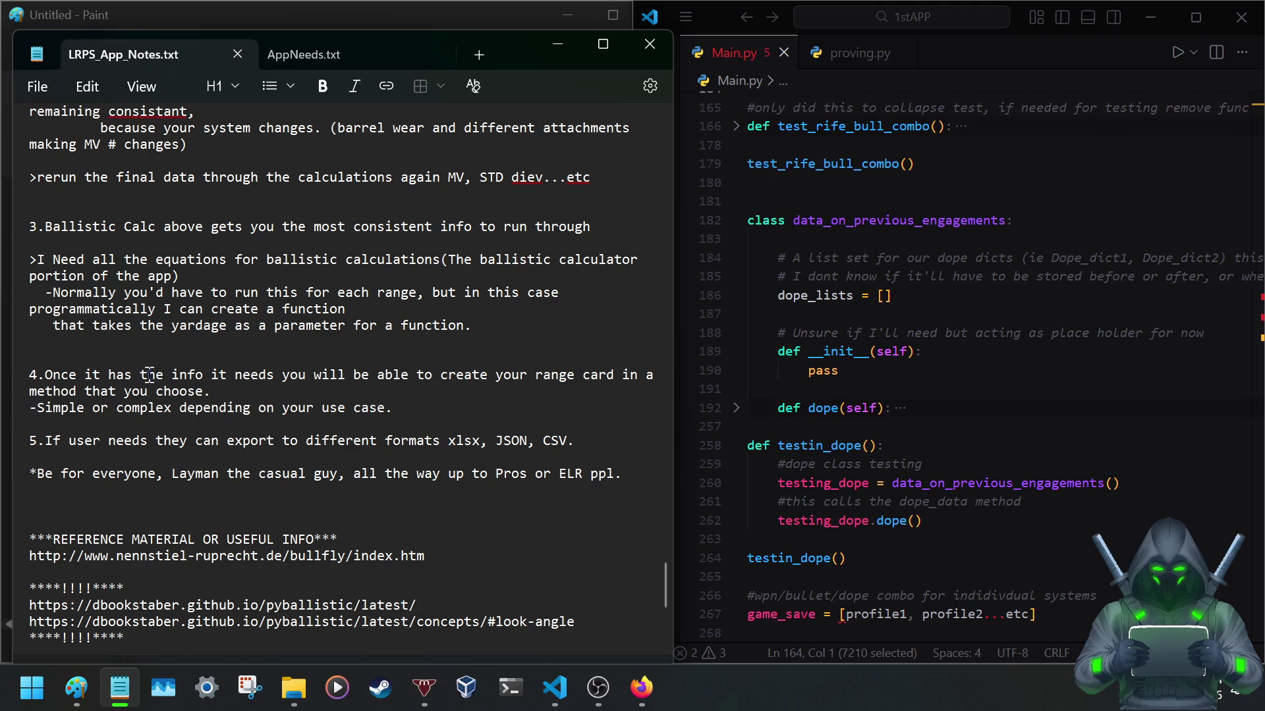
{"action": "scroll", "coordinate": [107, 395], "scroll_direction": "down", "scroll_amount": 1}
{"action": "scroll", "coordinate": [107, 395], "scroll_direction": "down", "scroll_amount": 2}
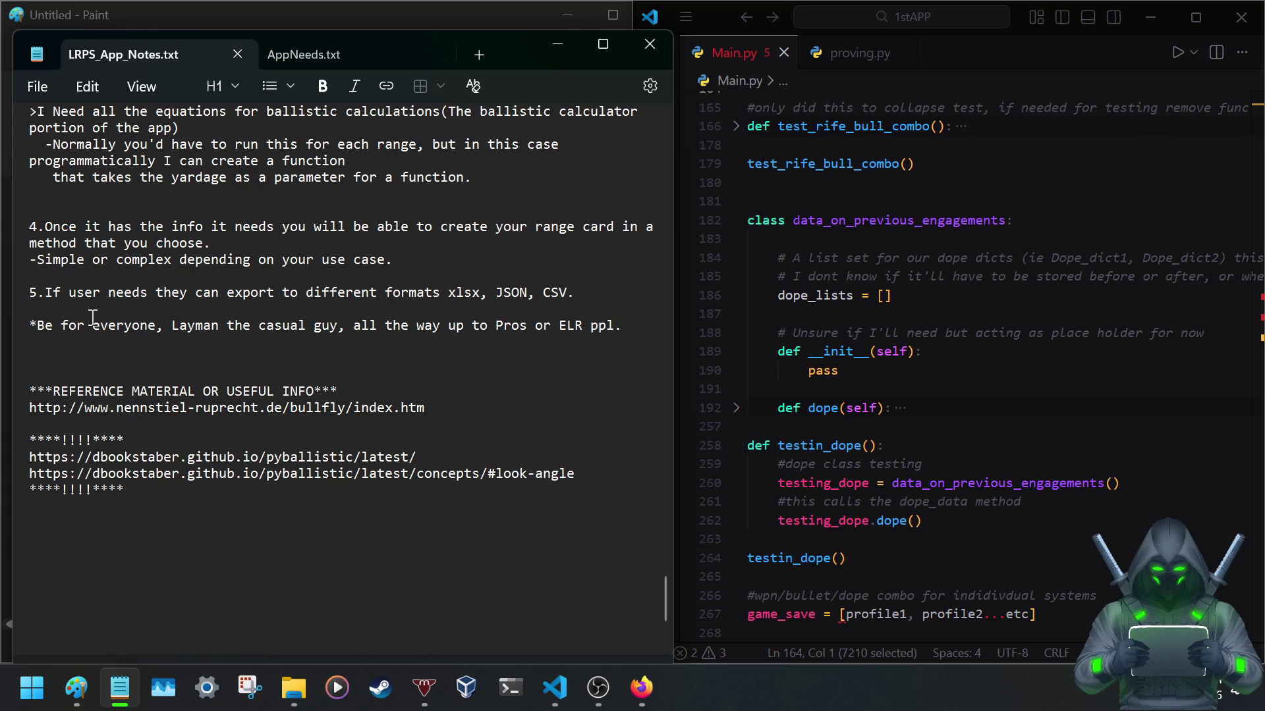
{"action": "scroll", "coordinate": [205, 238], "scroll_direction": "up", "scroll_amount": 1}
{"action": "scroll", "coordinate": [206, 237], "scroll_direction": "up", "scroll_amount": 1}
{"action": "scroll", "coordinate": [202, 247], "scroll_direction": "up", "scroll_amount": 5}
{"action": "scroll", "coordinate": [195, 259], "scroll_direction": "up", "scroll_amount": 3}
{"action": "scroll", "coordinate": [191, 267], "scroll_direction": "up", "scroll_amount": 1}
{"action": "scroll", "coordinate": [191, 267], "scroll_direction": "up", "scroll_amount": 1}
{"action": "scroll", "coordinate": [191, 267], "scroll_direction": "up", "scroll_amount": 1}
{"action": "scroll", "coordinate": [191, 268], "scroll_direction": "up", "scroll_amount": 4}
{"action": "scroll", "coordinate": [190, 268], "scroll_direction": "up", "scroll_amount": 1}
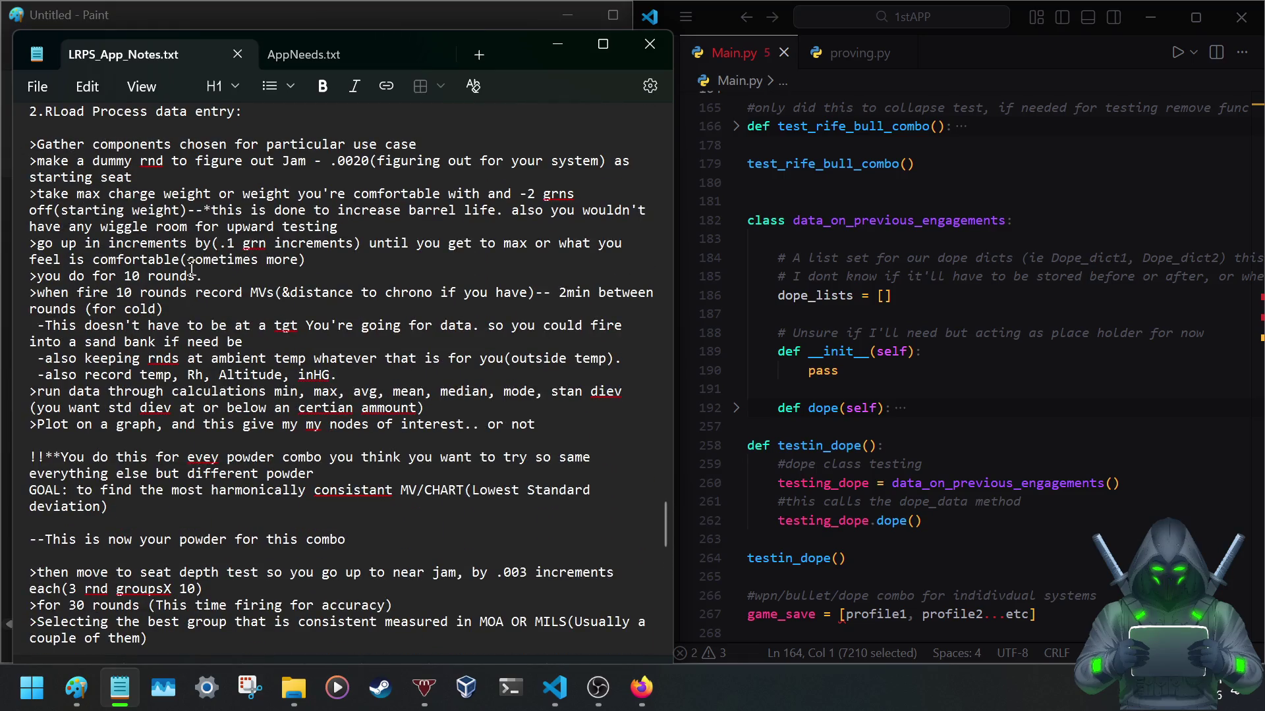
{"action": "scroll", "coordinate": [192, 265], "scroll_direction": "up", "scroll_amount": 1}
{"action": "scroll", "coordinate": [191, 269], "scroll_direction": "up", "scroll_amount": 2}
{"action": "scroll", "coordinate": [190, 271], "scroll_direction": "down", "scroll_amount": 4}
{"action": "scroll", "coordinate": [188, 275], "scroll_direction": "down", "scroll_amount": 1}
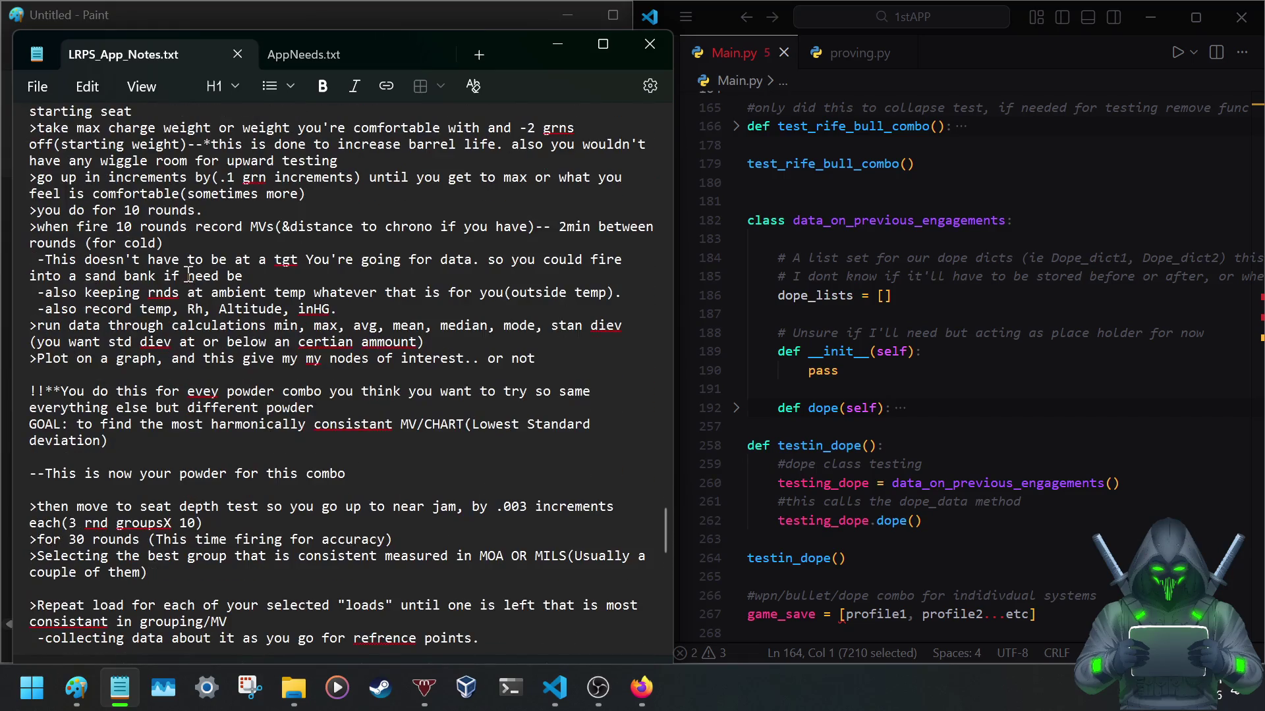
{"action": "scroll", "coordinate": [187, 276], "scroll_direction": "down", "scroll_amount": 2}
{"action": "scroll", "coordinate": [184, 276], "scroll_direction": "down", "scroll_amount": 2}
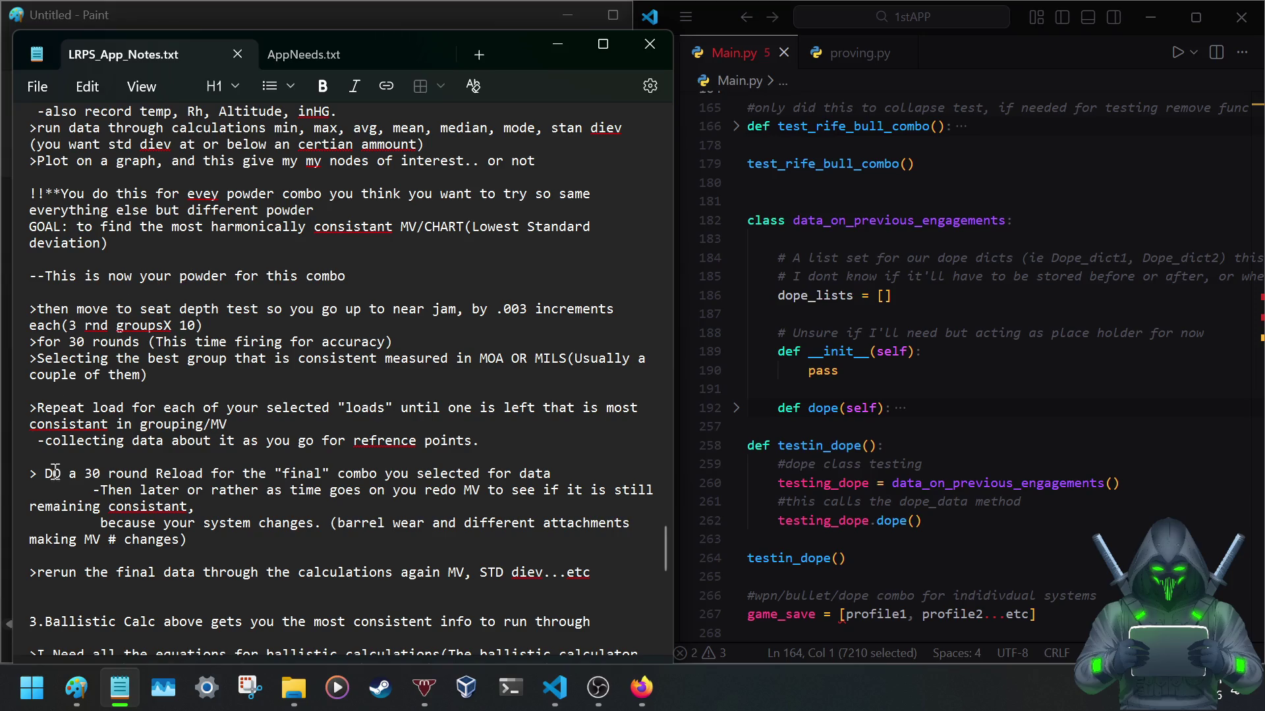
{"action": "scroll", "coordinate": [176, 288], "scroll_direction": "up", "scroll_amount": 6}
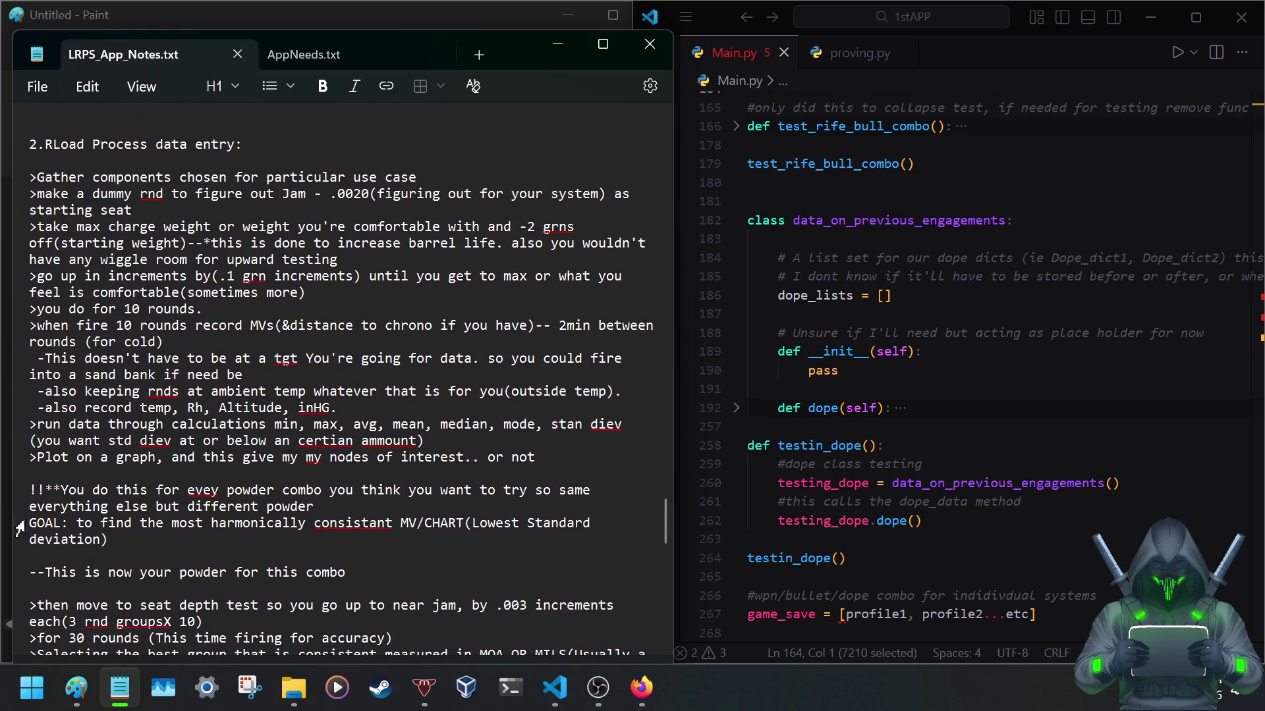
{"action": "scroll", "coordinate": [109, 348], "scroll_direction": "up", "scroll_amount": 4}
{"action": "scroll", "coordinate": [109, 348], "scroll_direction": "up", "scroll_amount": 3}
{"action": "scroll", "coordinate": [109, 349], "scroll_direction": "up", "scroll_amount": 2}
{"action": "scroll", "coordinate": [99, 358], "scroll_direction": "up", "scroll_amount": 2}
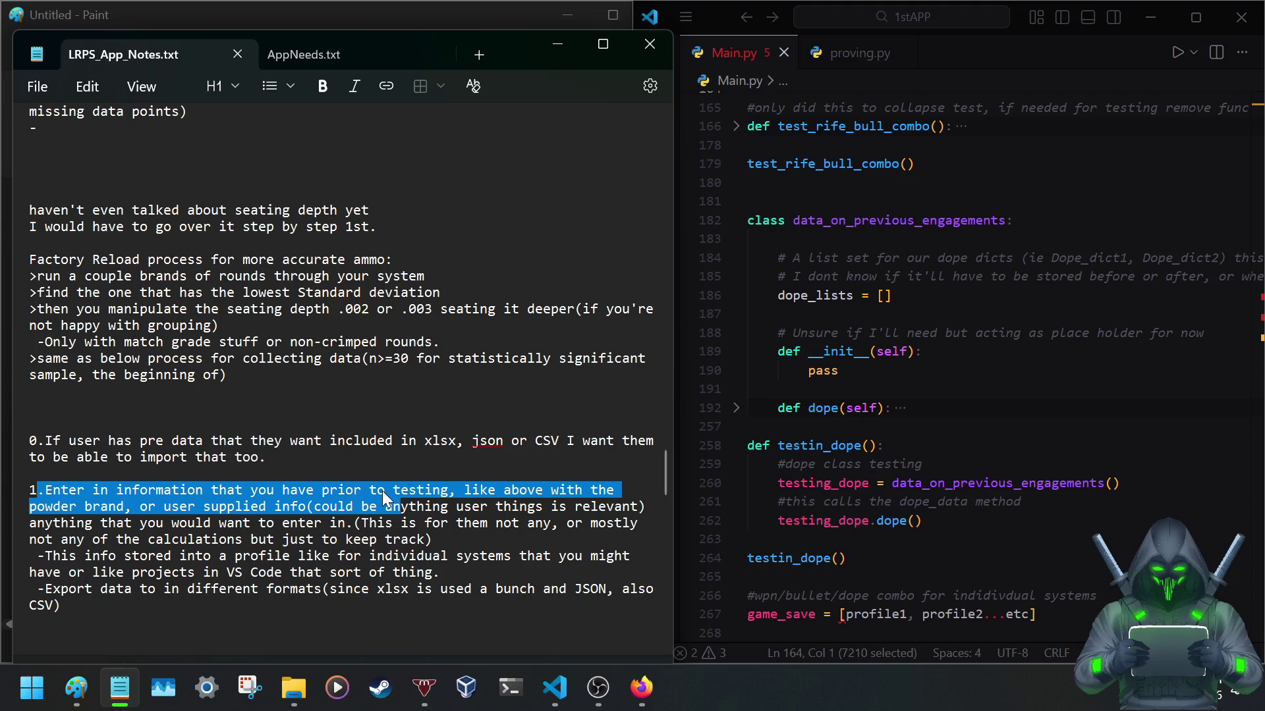
Review item 1, then place the caret on the empty line below the reference links.
{"action": "left_click_drag", "start_coordinate": [384, 497], "coordinate": [375, 496]}
{"action": "left_click", "coordinate": [435, 542]}
{"action": "scroll", "coordinate": [433, 541], "scroll_direction": "down", "scroll_amount": 3}
{"action": "scroll", "coordinate": [376, 494], "scroll_direction": "down", "scroll_amount": 1}
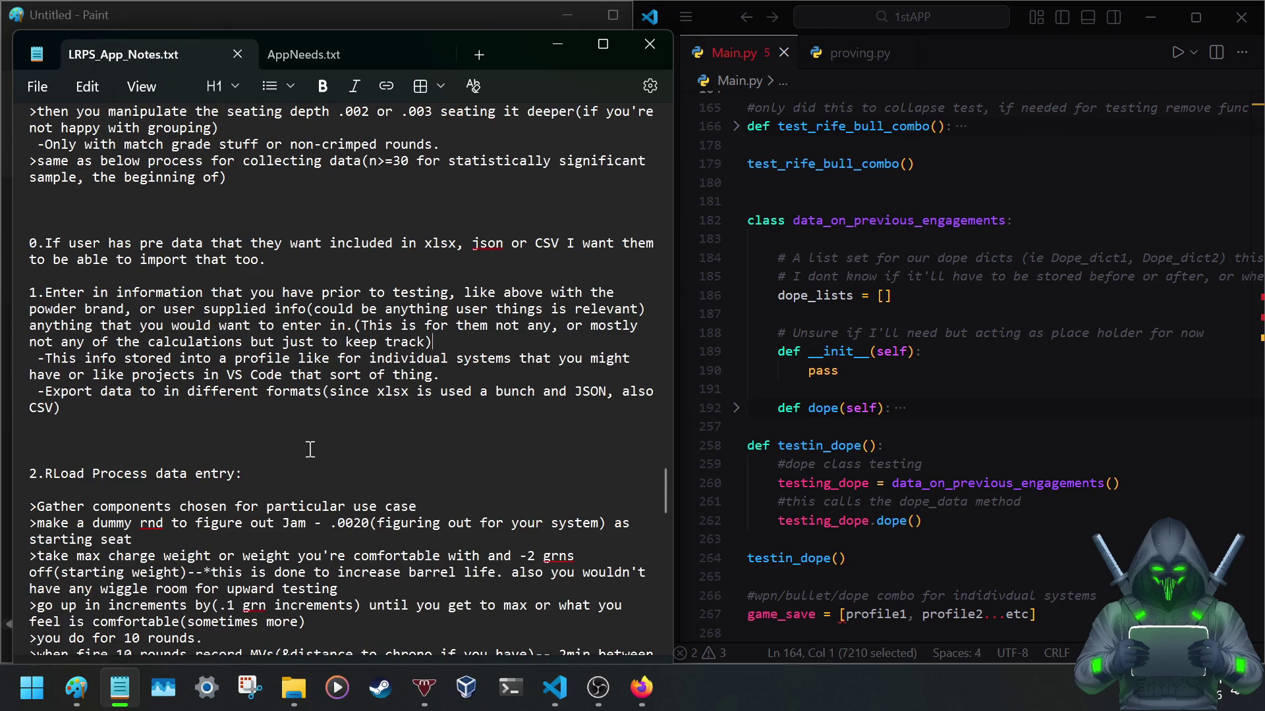
{"action": "scroll", "coordinate": [288, 444], "scroll_direction": "down", "scroll_amount": 1}
{"action": "scroll", "coordinate": [284, 441], "scroll_direction": "down", "scroll_amount": 1}
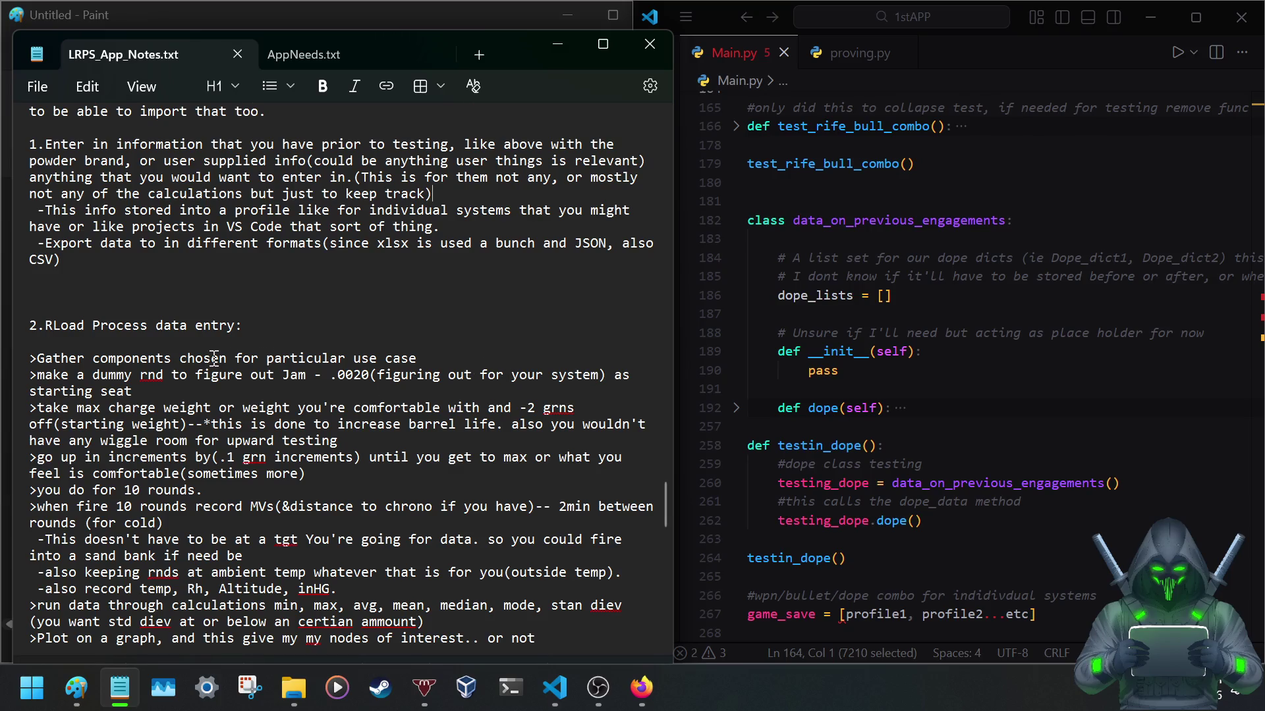
{"action": "scroll", "coordinate": [257, 371], "scroll_direction": "up", "scroll_amount": 5}
{"action": "scroll", "coordinate": [212, 364], "scroll_direction": "up", "scroll_amount": 4}
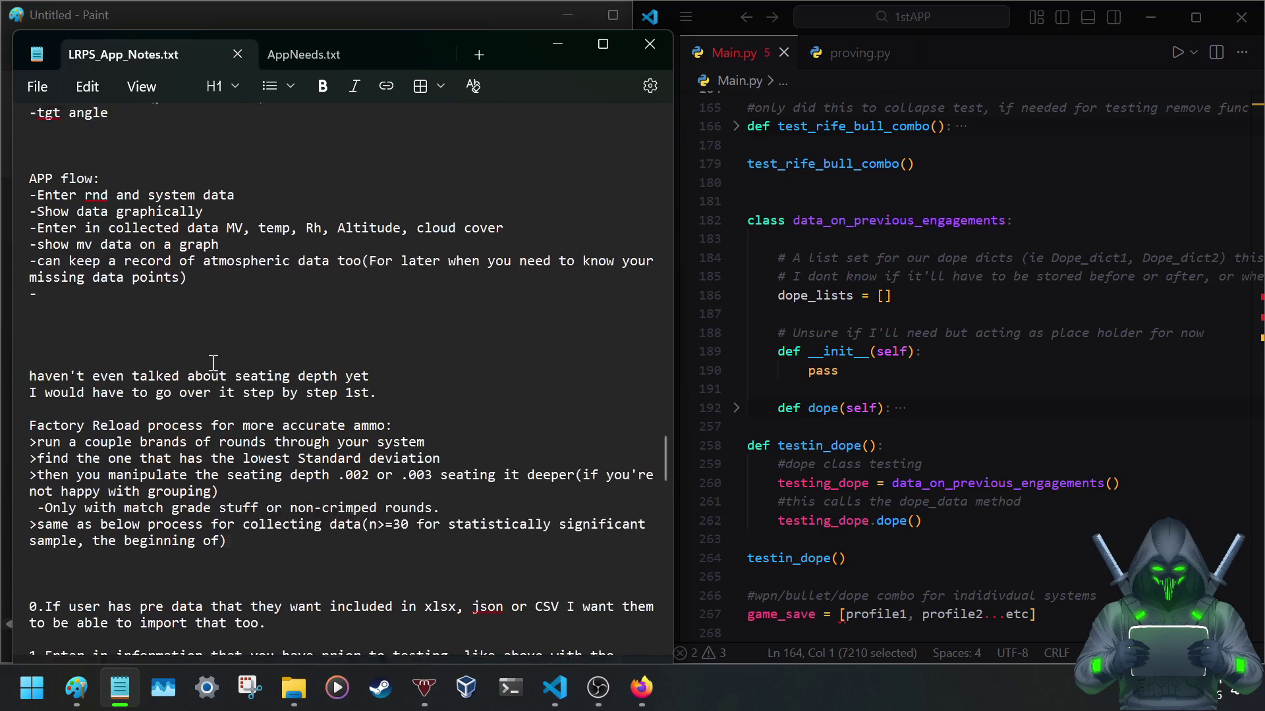
{"action": "scroll", "coordinate": [213, 364], "scroll_direction": "up", "scroll_amount": 1}
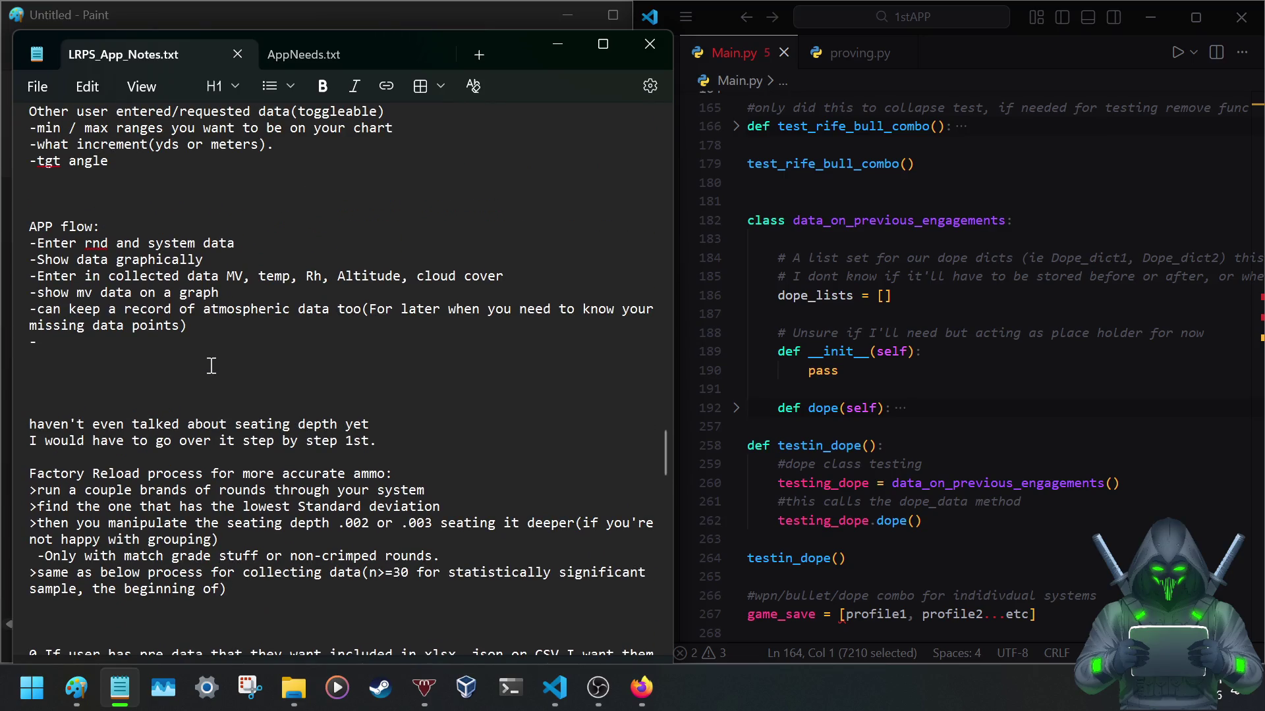
{"action": "scroll", "coordinate": [210, 366], "scroll_direction": "down", "scroll_amount": 3}
{"action": "scroll", "coordinate": [211, 368], "scroll_direction": "down", "scroll_amount": 2}
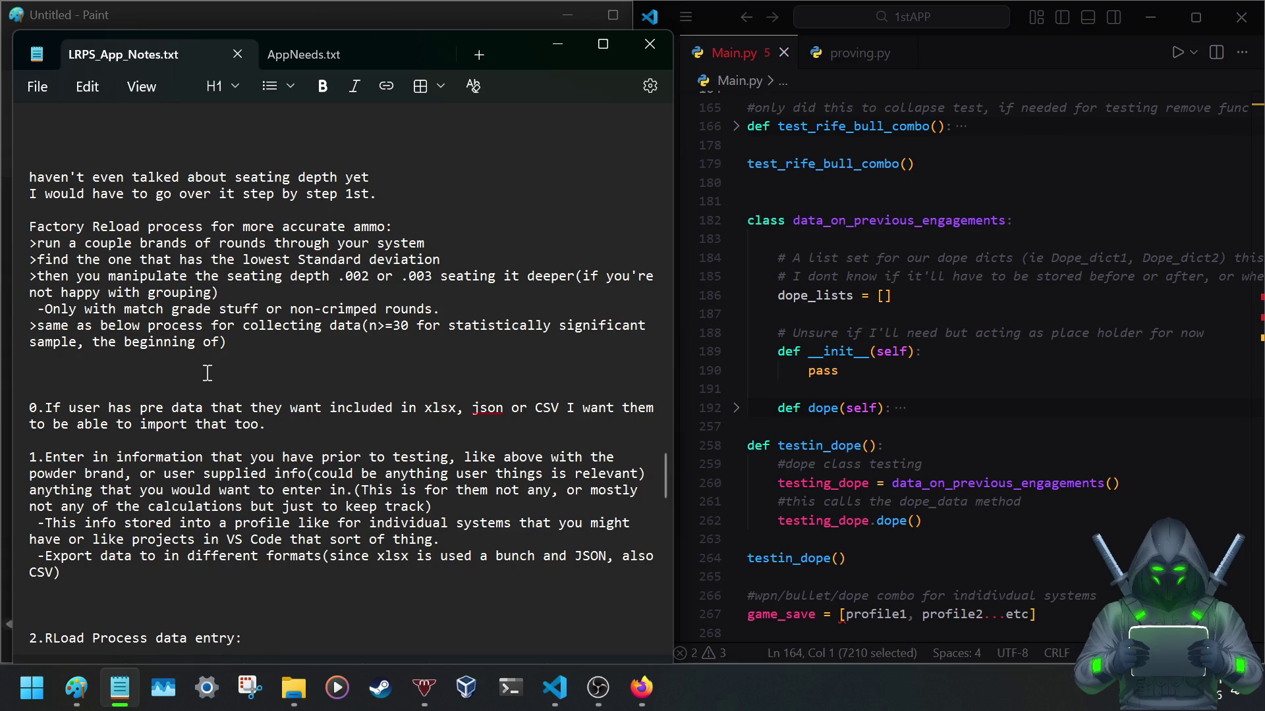
{"action": "scroll", "coordinate": [252, 365], "scroll_direction": "down", "scroll_amount": 5}
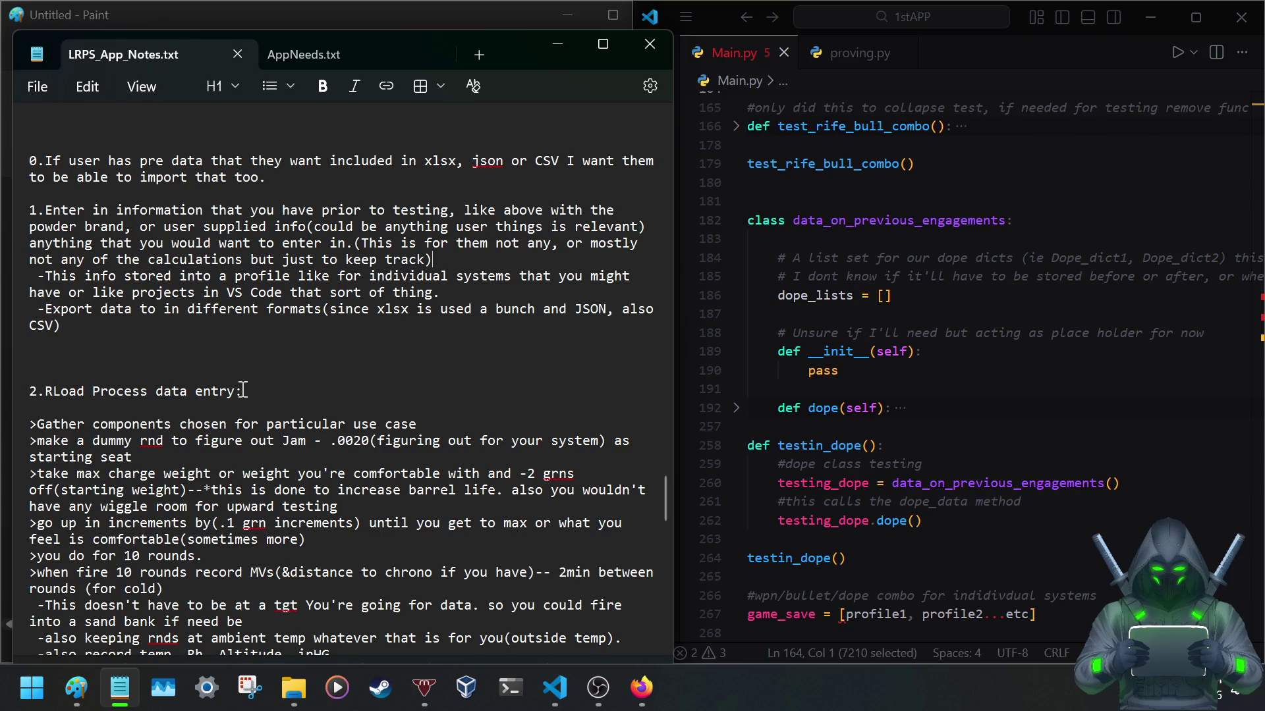
{"action": "scroll", "coordinate": [246, 388], "scroll_direction": "down", "scroll_amount": 2}
{"action": "scroll", "coordinate": [243, 391], "scroll_direction": "down", "scroll_amount": 2}
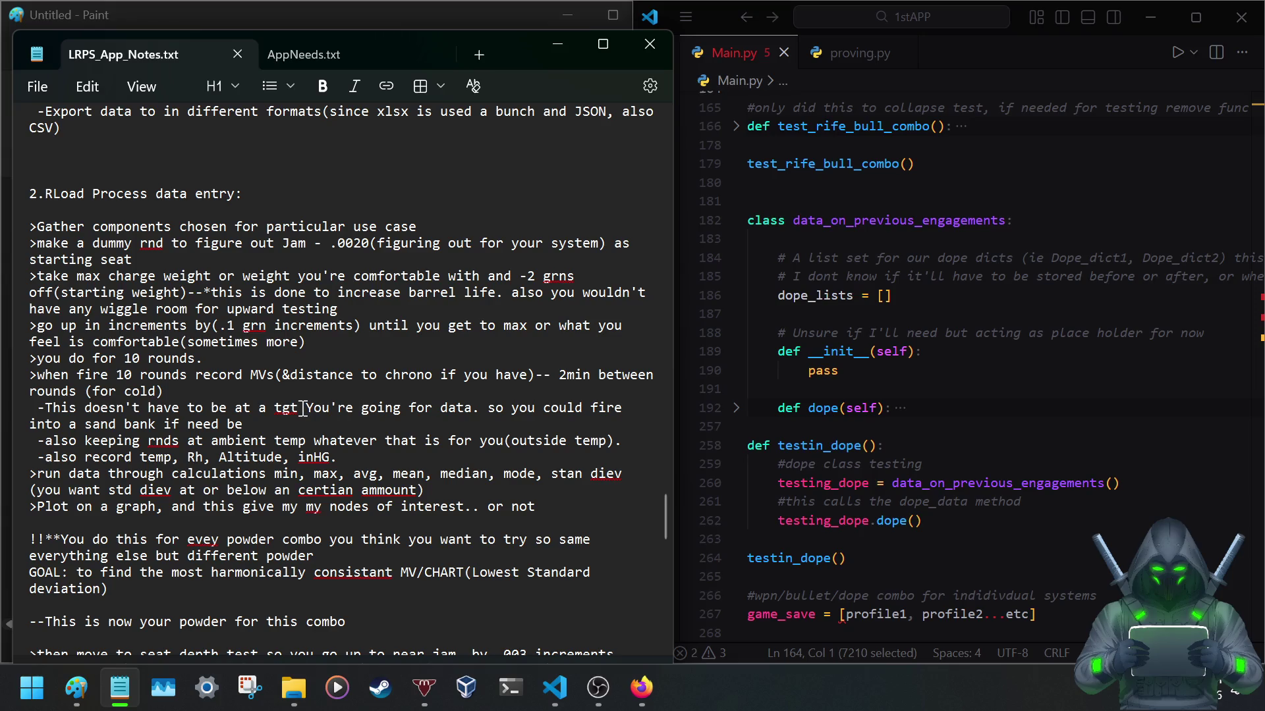
{"action": "scroll", "coordinate": [300, 415], "scroll_direction": "down", "scroll_amount": 2}
{"action": "scroll", "coordinate": [301, 420], "scroll_direction": "down", "scroll_amount": 5}
{"action": "scroll", "coordinate": [297, 421], "scroll_direction": "down", "scroll_amount": 2}
{"action": "scroll", "coordinate": [292, 423], "scroll_direction": "down", "scroll_amount": 2}
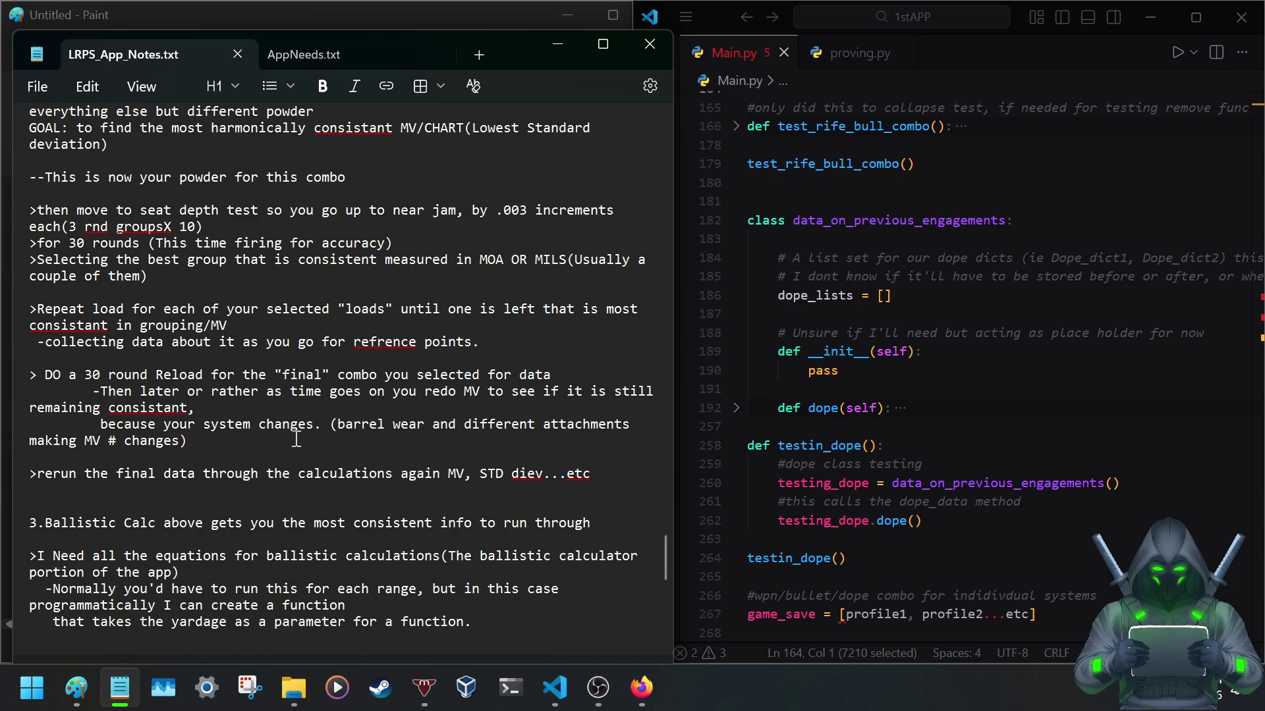
{"action": "scroll", "coordinate": [296, 396], "scroll_direction": "up", "scroll_amount": 3}
{"action": "scroll", "coordinate": [296, 396], "scroll_direction": "up", "scroll_amount": 8}
{"action": "scroll", "coordinate": [296, 397], "scroll_direction": "up", "scroll_amount": 3}
{"action": "scroll", "coordinate": [295, 397], "scroll_direction": "up", "scroll_amount": 2}
{"action": "scroll", "coordinate": [294, 397], "scroll_direction": "up", "scroll_amount": 1}
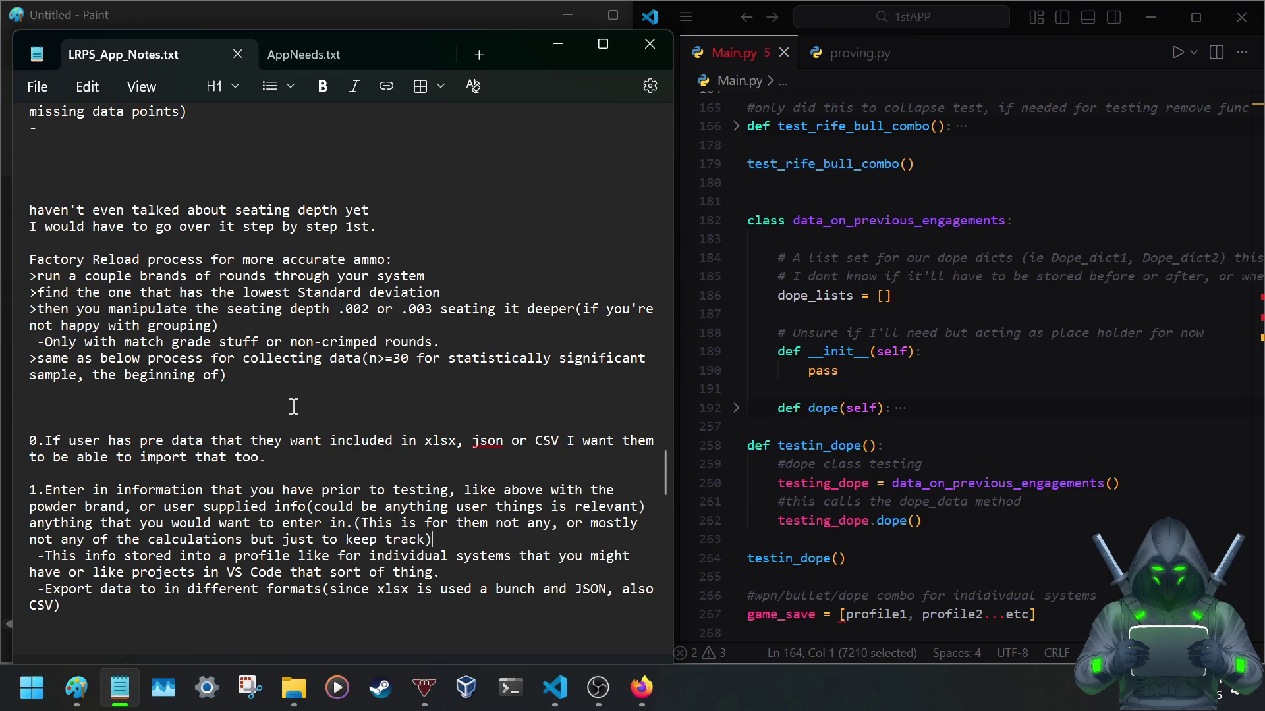
{"action": "scroll", "coordinate": [293, 406], "scroll_direction": "down", "scroll_amount": 5}
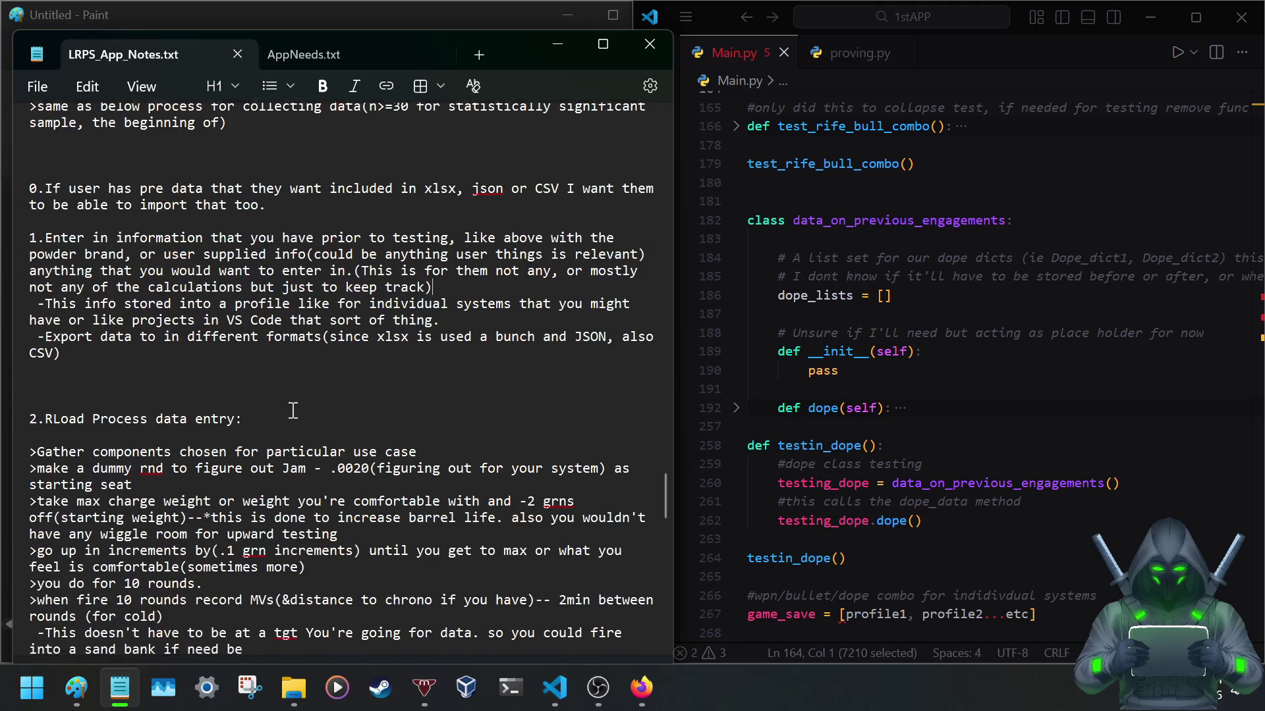
{"action": "scroll", "coordinate": [293, 407], "scroll_direction": "down", "scroll_amount": 5}
{"action": "scroll", "coordinate": [292, 409], "scroll_direction": "down", "scroll_amount": 5}
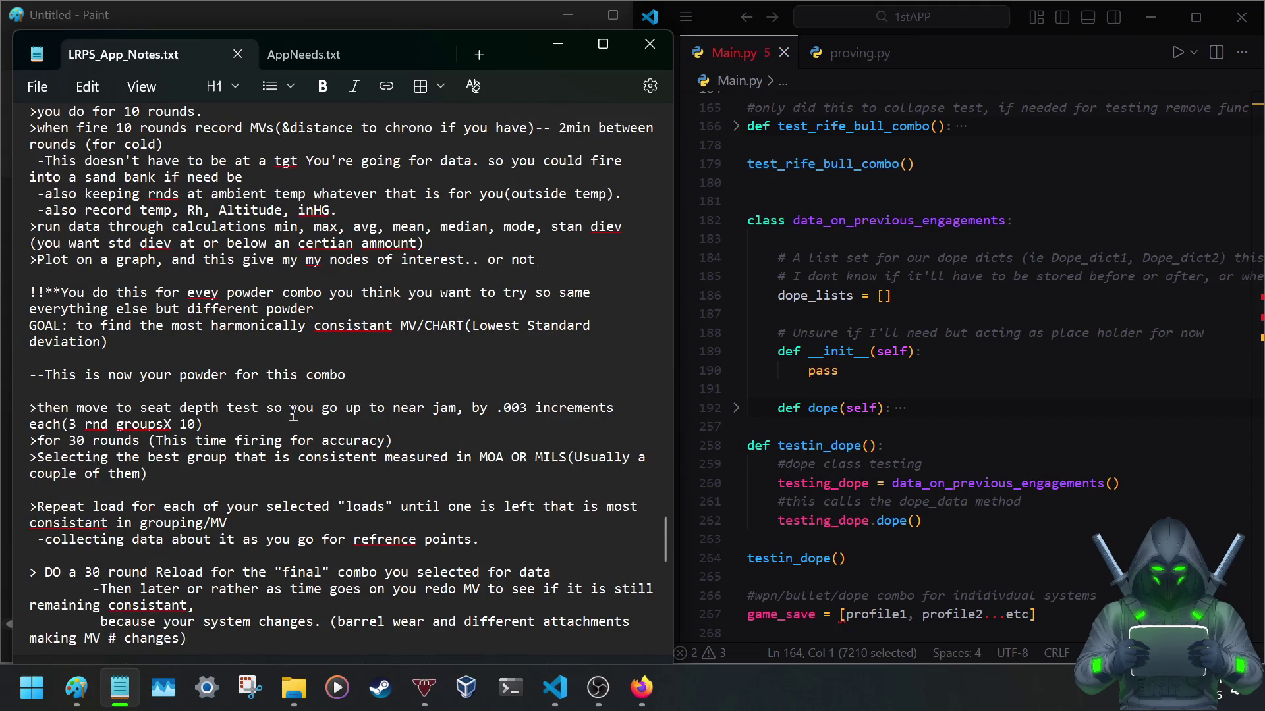
{"action": "scroll", "coordinate": [292, 413], "scroll_direction": "down", "scroll_amount": 3}
{"action": "scroll", "coordinate": [293, 413], "scroll_direction": "down", "scroll_amount": 2}
{"action": "scroll", "coordinate": [292, 413], "scroll_direction": "down", "scroll_amount": 2}
{"action": "scroll", "coordinate": [293, 413], "scroll_direction": "down", "scroll_amount": 3}
{"action": "scroll", "coordinate": [293, 413], "scroll_direction": "down", "scroll_amount": 3}
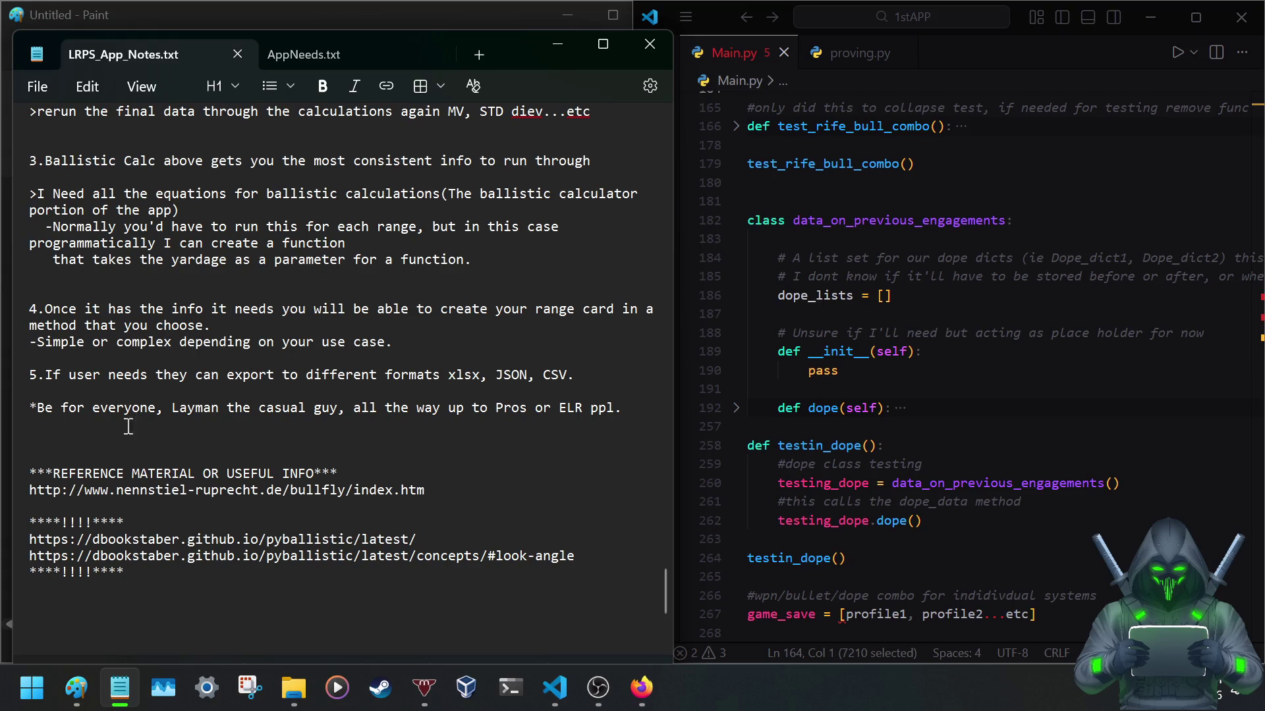
{"action": "scroll", "coordinate": [49, 460], "scroll_direction": "down", "scroll_amount": 1}
{"action": "scroll", "coordinate": [49, 461], "scroll_direction": "down", "scroll_amount": 5}
{"action": "left_click", "coordinate": [67, 349]}
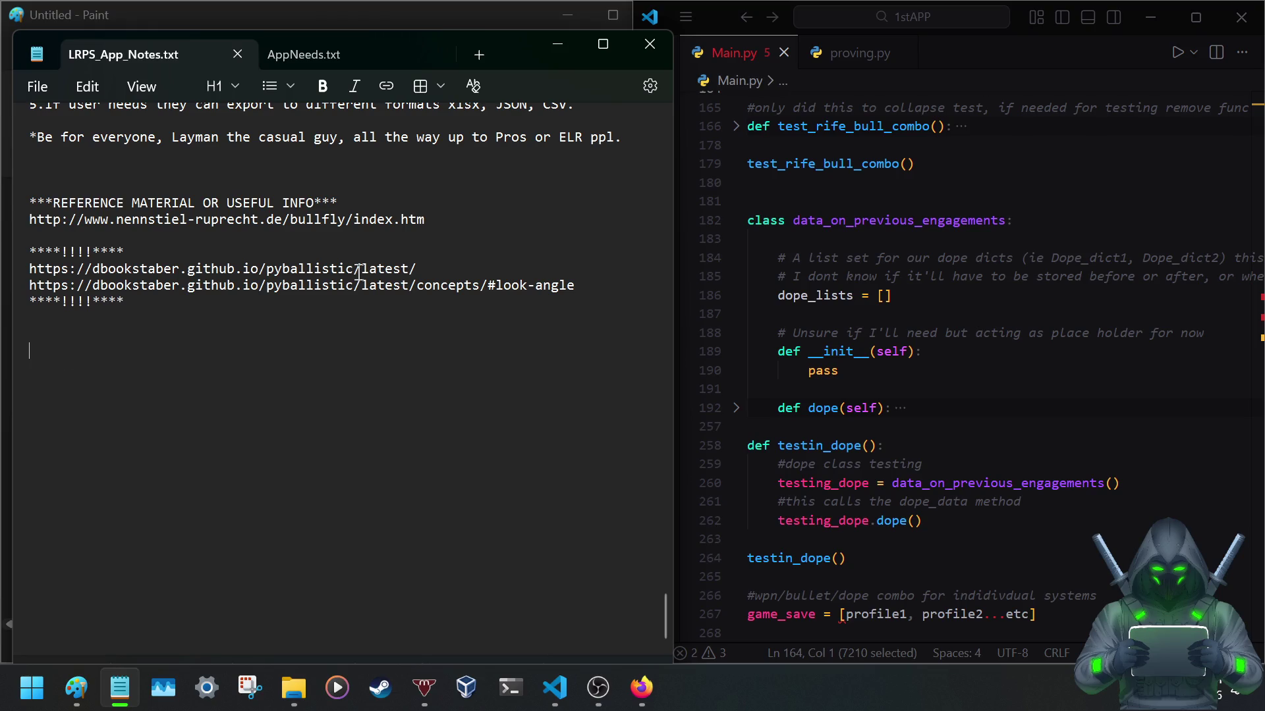
{"action": "type", "text": "H"}
{"action": "type", "text": "ow Im going to use the app"}
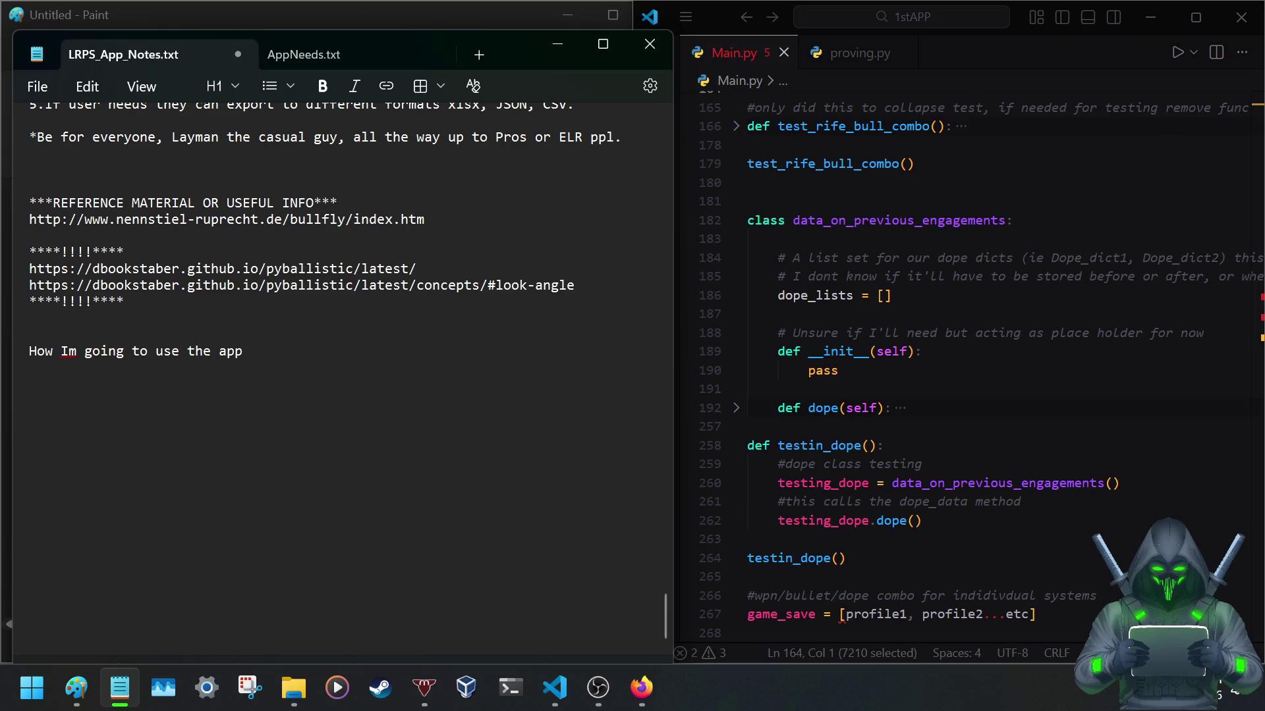
{"action": "type", "text": ":"}
{"action": "type", "text": "Enter W"}
{"action": "type", "text": "pn "}
{"action": "type", "text": "System D"}
{"action": "type", "text": "ata"}
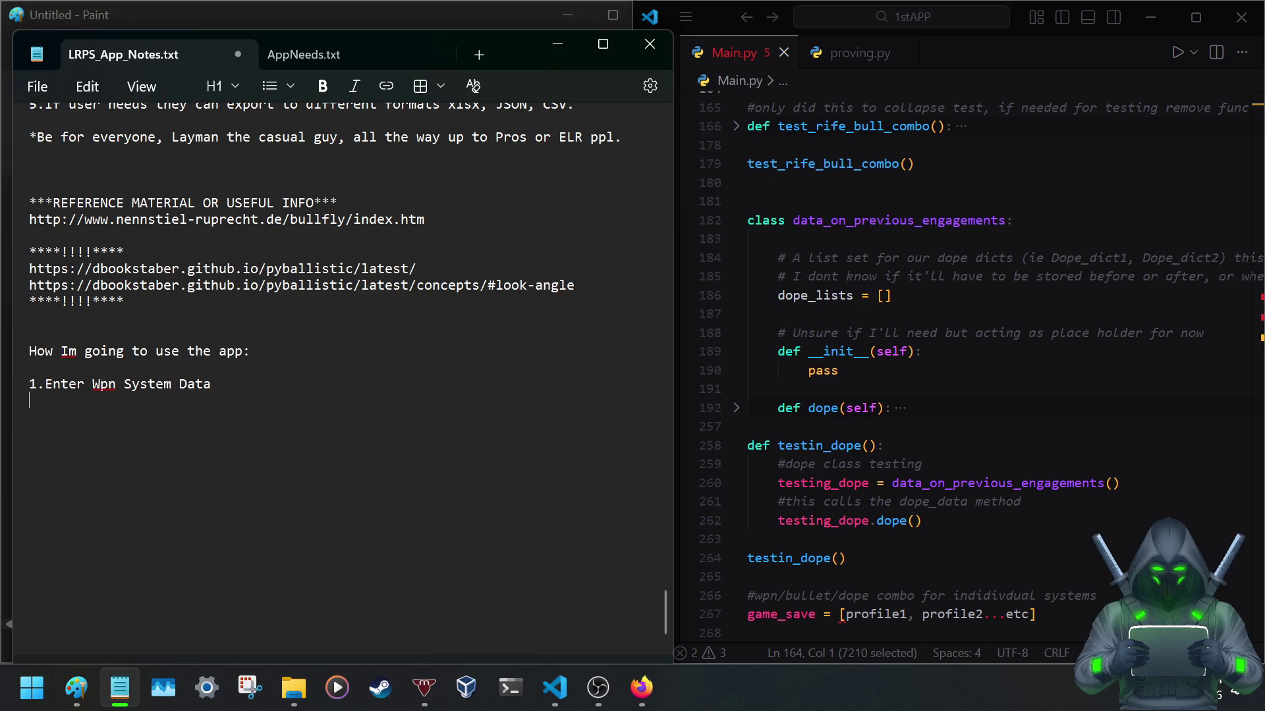
{"action": "type", "text": " 2.Ent"}
{"action": "type", "text": "er a"}
{"action": "type", "text": "ttempten"}
{"action": "type", "text": "und/"}
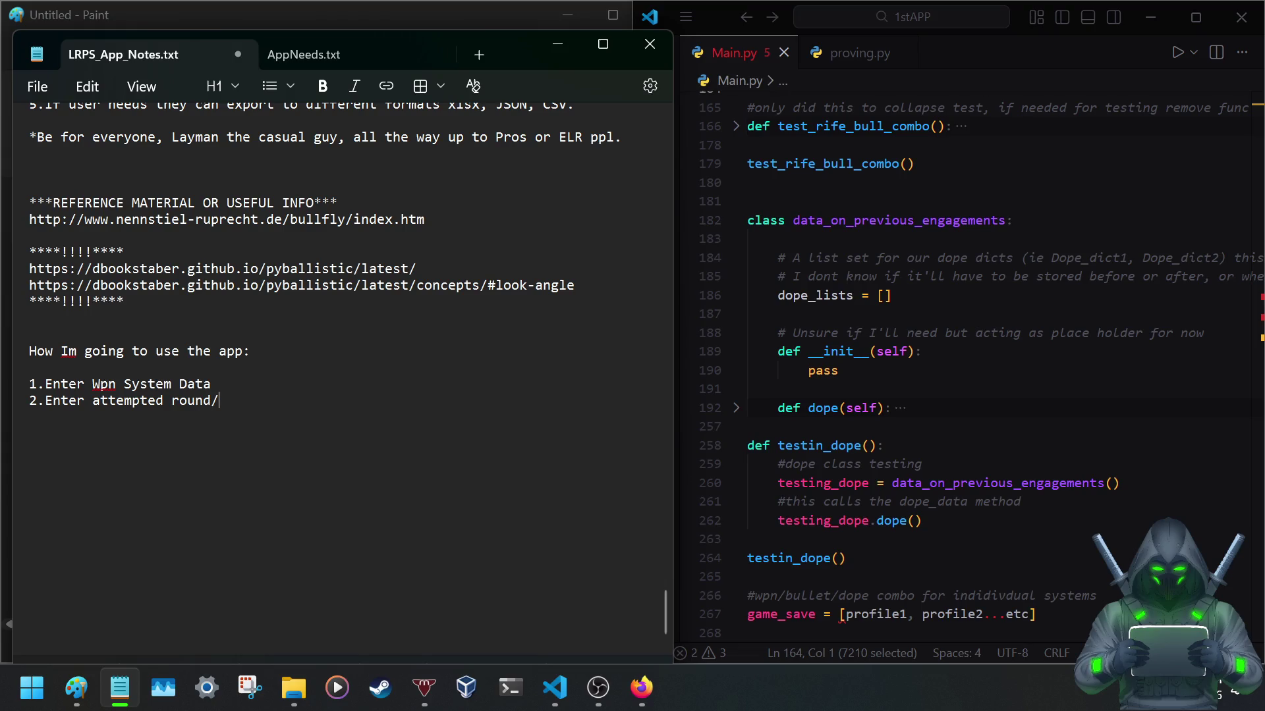
{"action": "type", "text": "pwdr/"}
{"action": "type", "text": "brass/"}
{"action": "type", "text": "primer combo "}
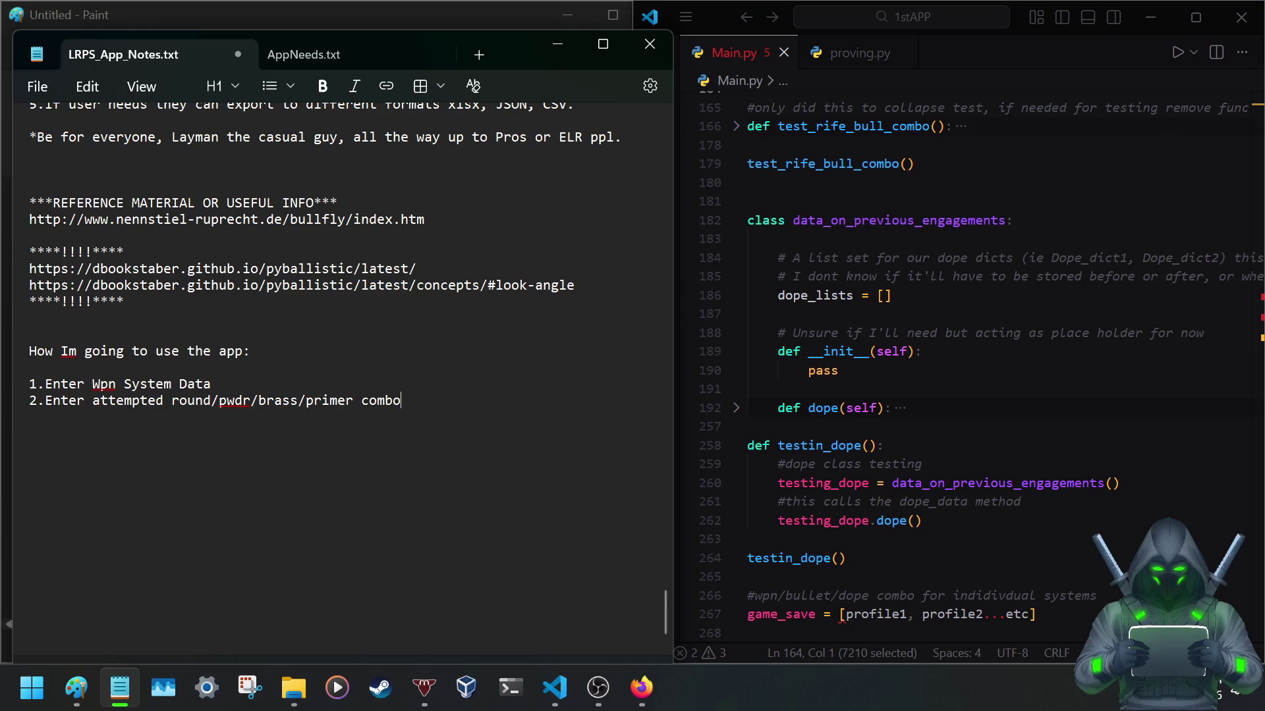
{"action": "type", "text": "data a"}
{"action": "type", "text": "nd test "}
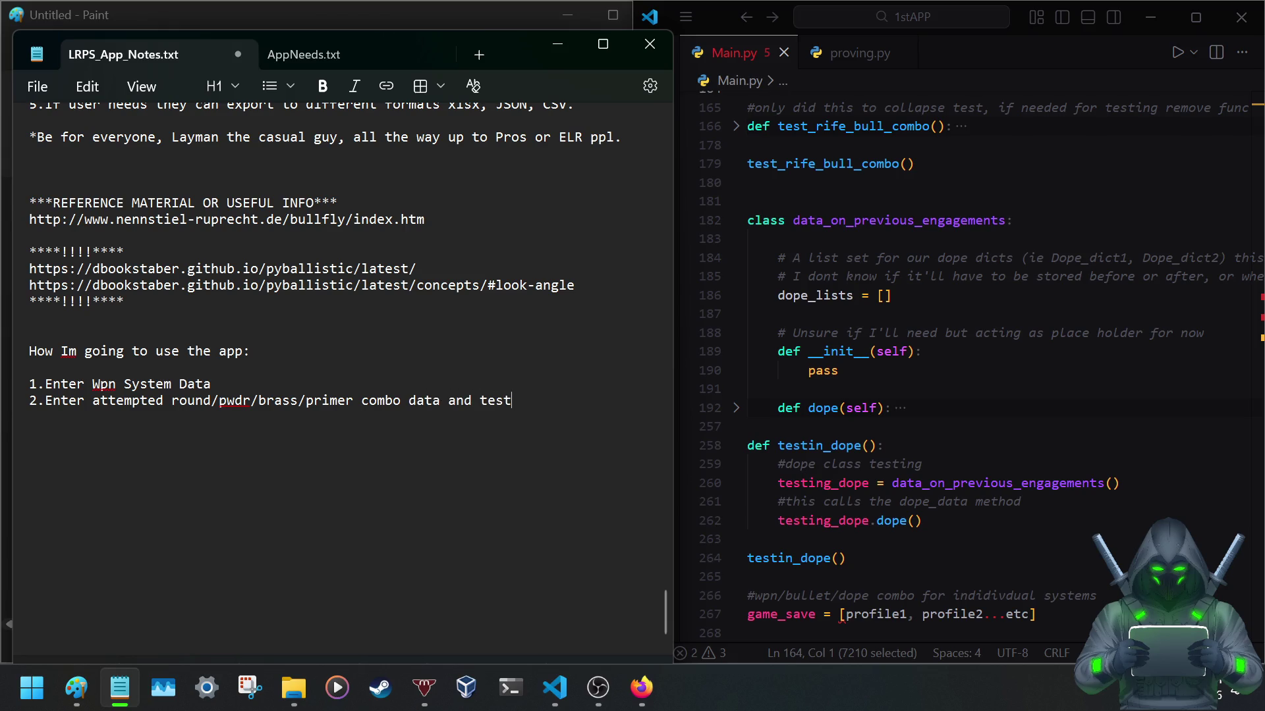
{"action": "type", "text": "  -"}
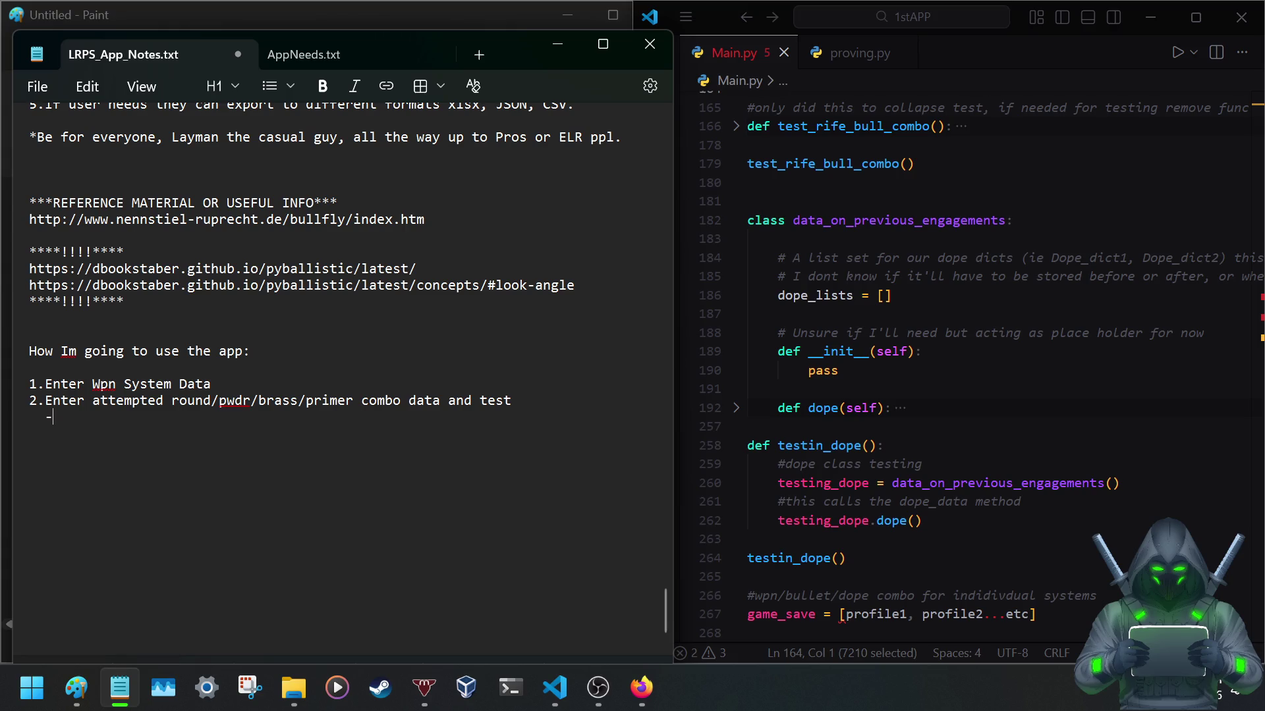
{"action": "type", "text": "to t"}
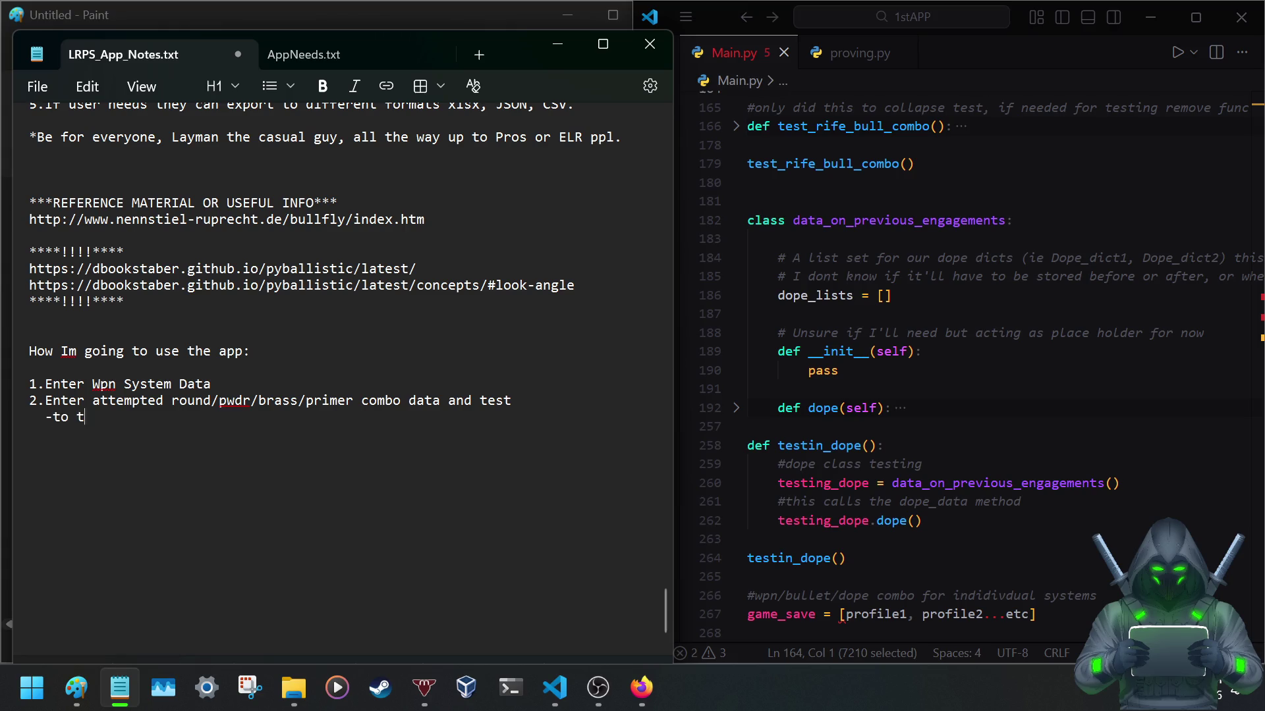
{"action": "type", "text": "he Nth attempt(n"}
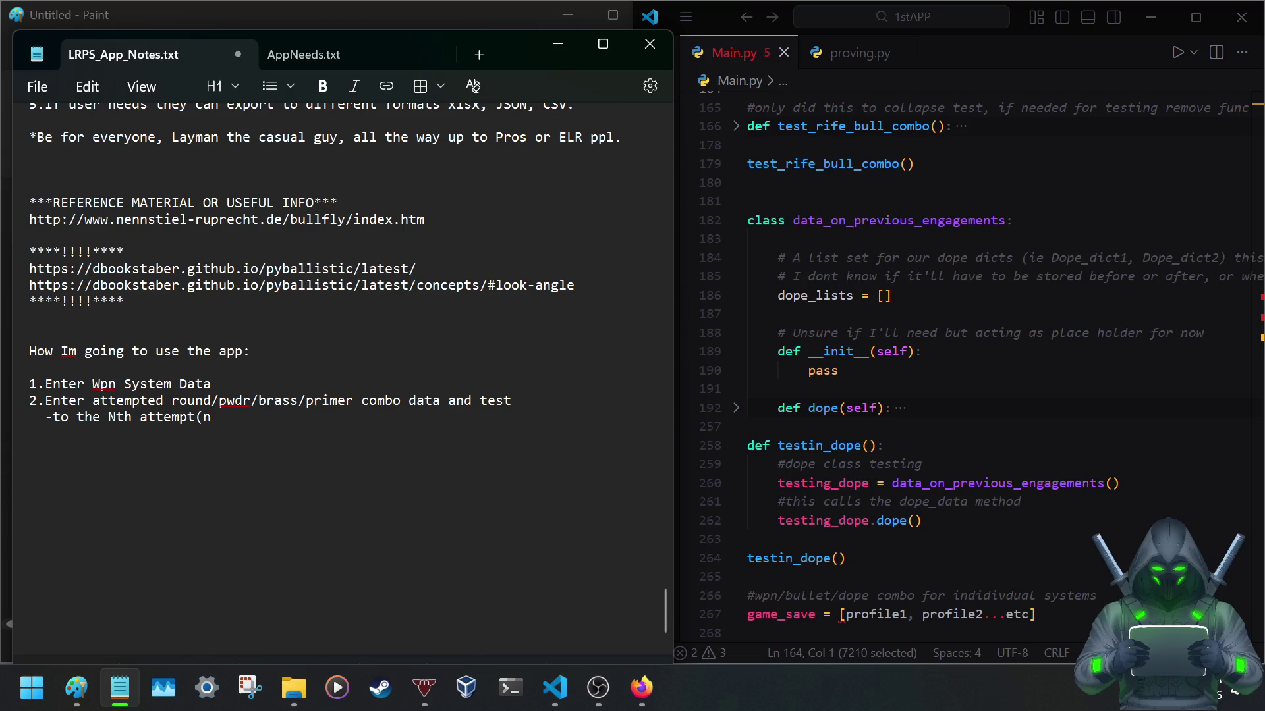
{"action": "type", "text": " being "}
{"action": "type", "text": "where i g"}
Write the 'How Im going to use the app:' heading with steps 1 and 2, fixing typos along the way.
{"action": "key", "text": "BackSpace"}
{"action": "key", "text": "BackSpace"}
{"action": "key", "text": "BackSpace"}
{"action": "type", "text": "et one thats acceptable"}
{"action": "key", "text": "BackSpace"}
{"action": "type", "text": "or whe"}
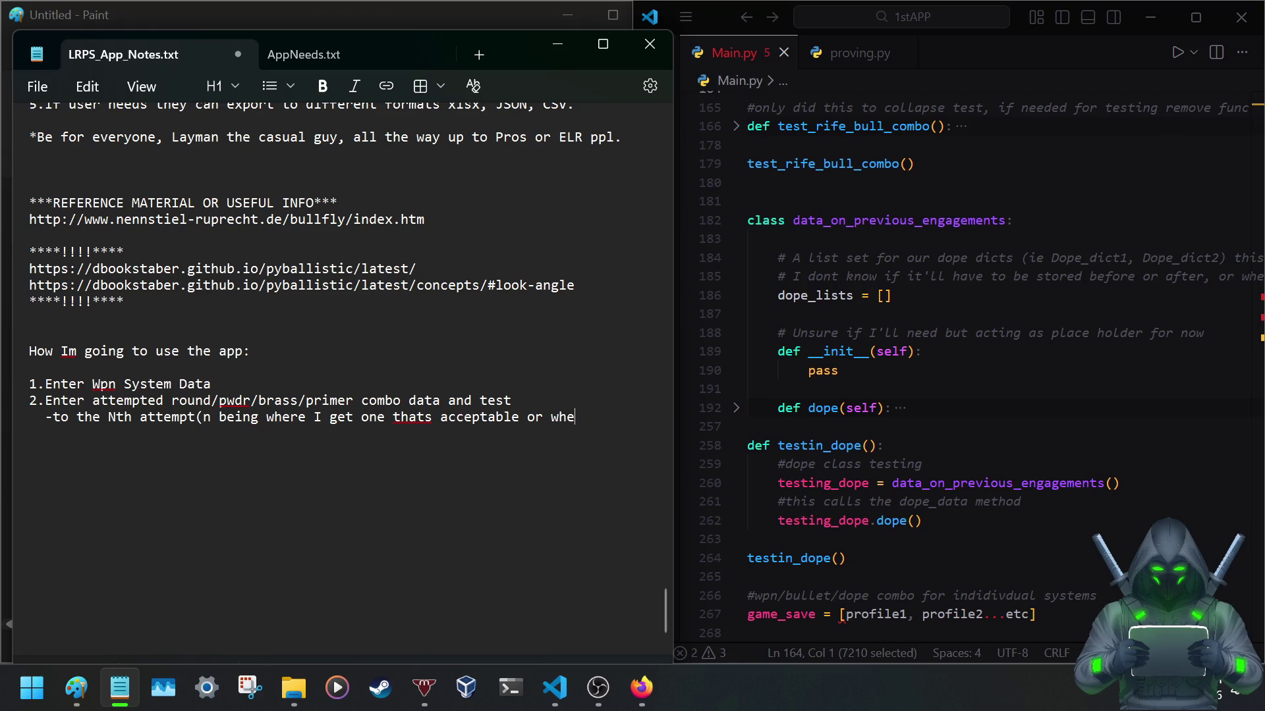
{"action": "key", "text": "BackSpace"}
{"action": "key", "text": "BackSpace"}
{"action": "key", "text": "BackSpace"}
{"action": "key", "text": "BackSpace"}
{"action": "key", "text": "BackSpace"}
{"action": "key", "text": "BackSpace"}
{"action": "key", "text": "BackSpace"}
{"action": "key", "text": "BackSpace"}
{"action": "key", "text": "BackSpace"}
{"action": "key", "text": "BackSpace"}
{"action": "key", "text": "BackSpace"}
{"action": "type", "text": "correc"}
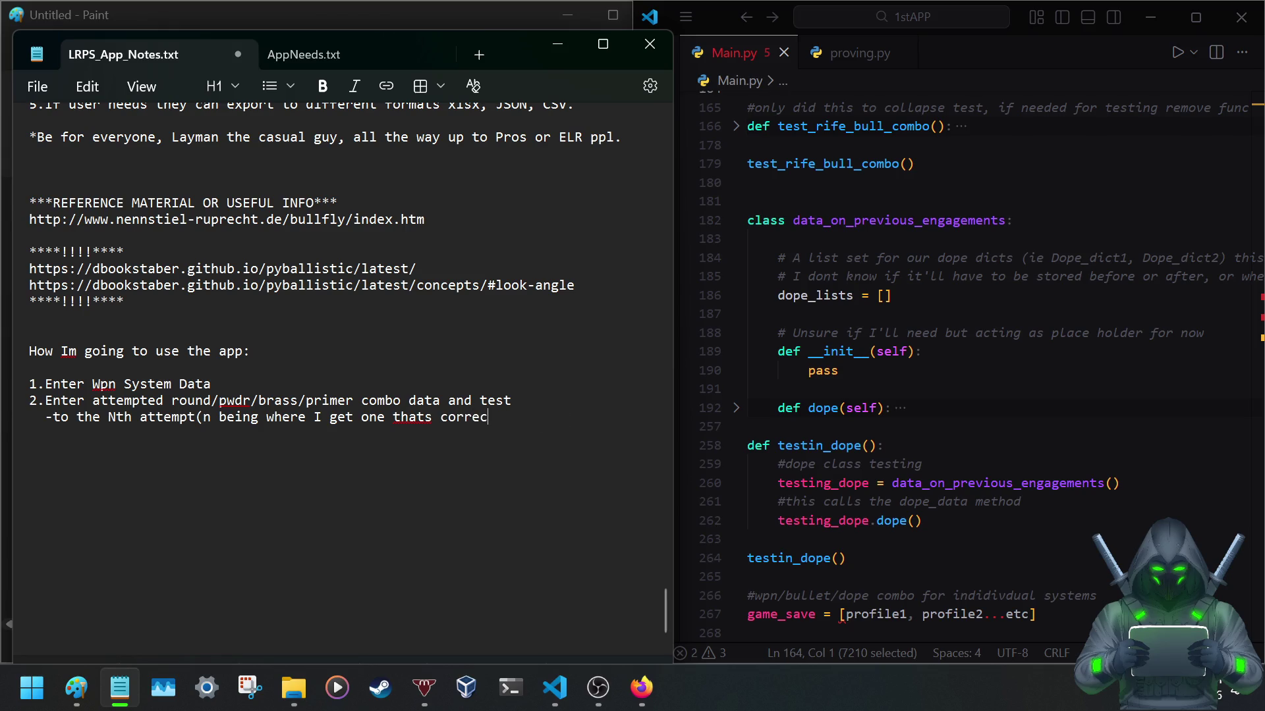
{"action": "type", "text": "t)"}
{"action": "right_click", "coordinate": [401, 417]}
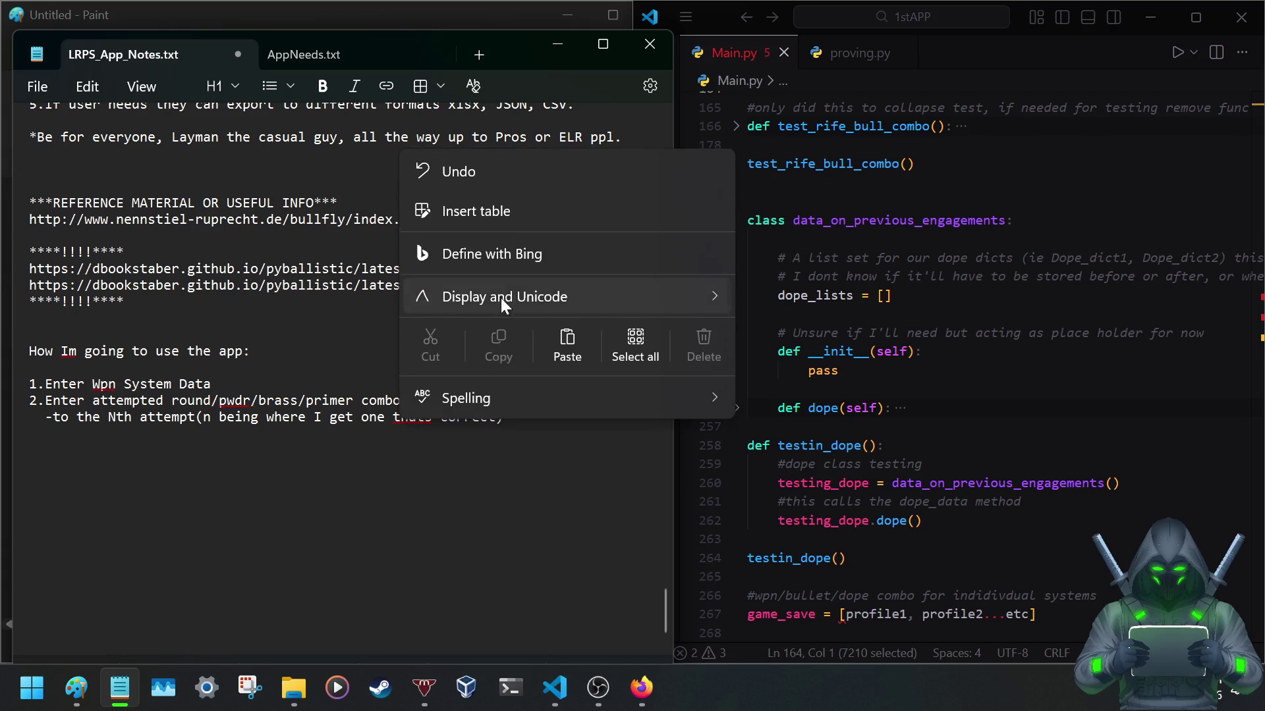
Replace 'thats' with 'that's' in step two via the Spelling suggestion.
{"action": "left_click", "coordinate": [421, 423]}
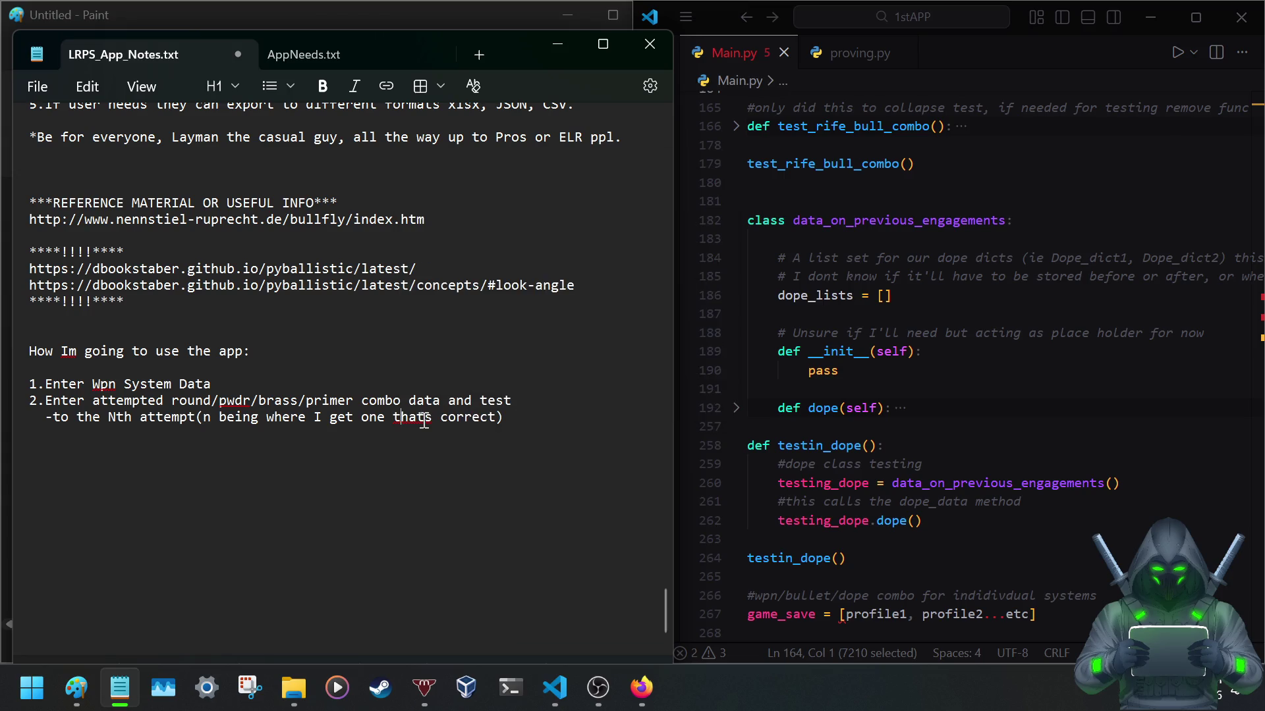
{"action": "right_click", "coordinate": [425, 418]}
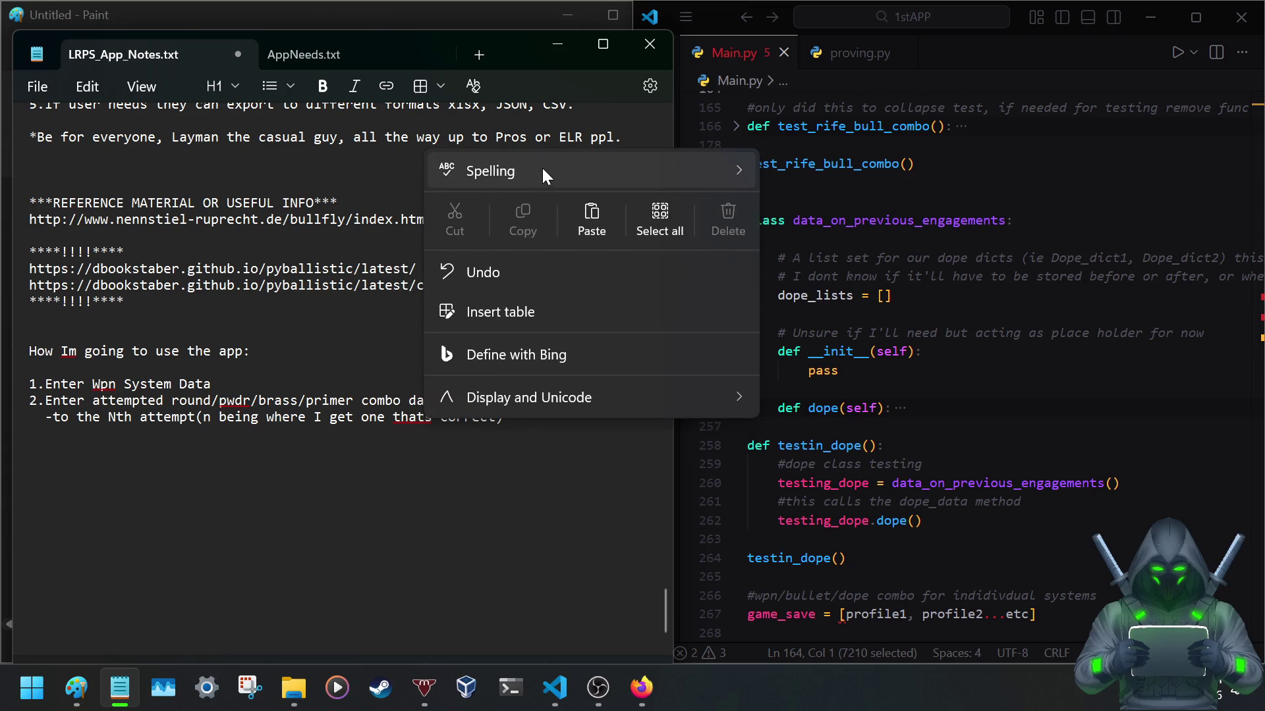
{"action": "mouse_move", "coordinate": [490, 171]}
{"action": "left_click", "coordinate": [773, 168]}
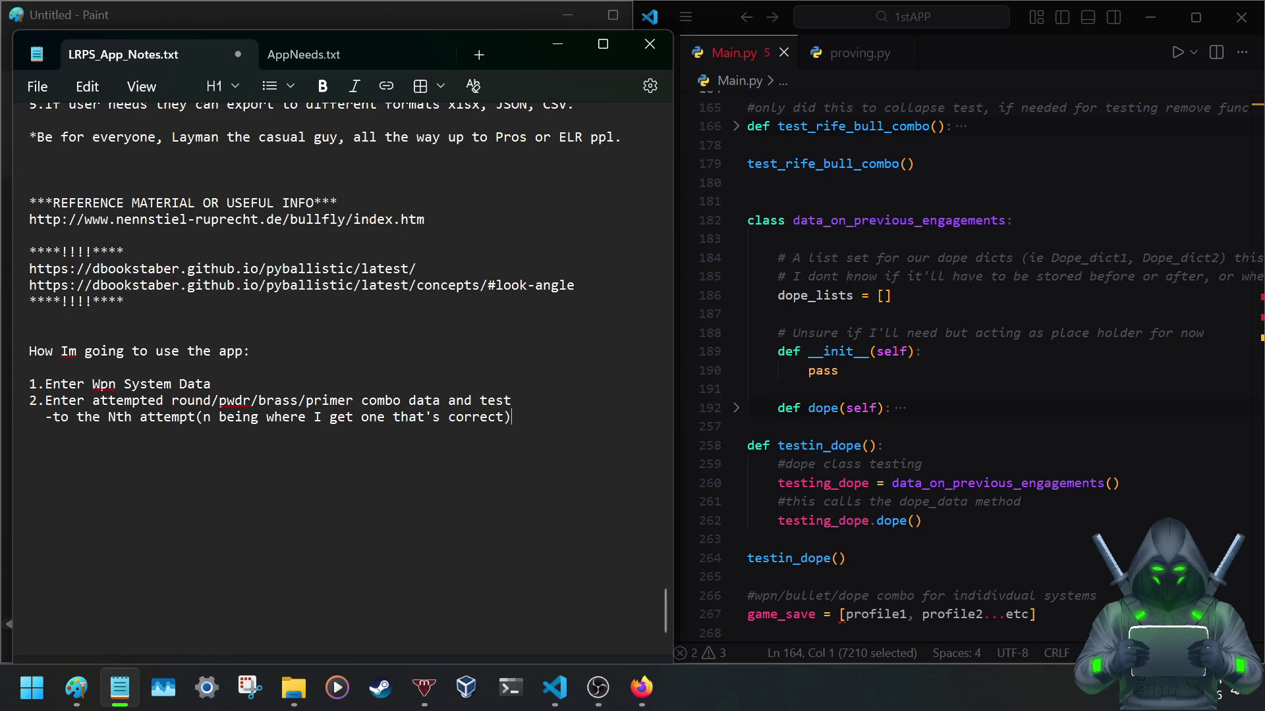
{"action": "key", "text": "alt+Tab"}
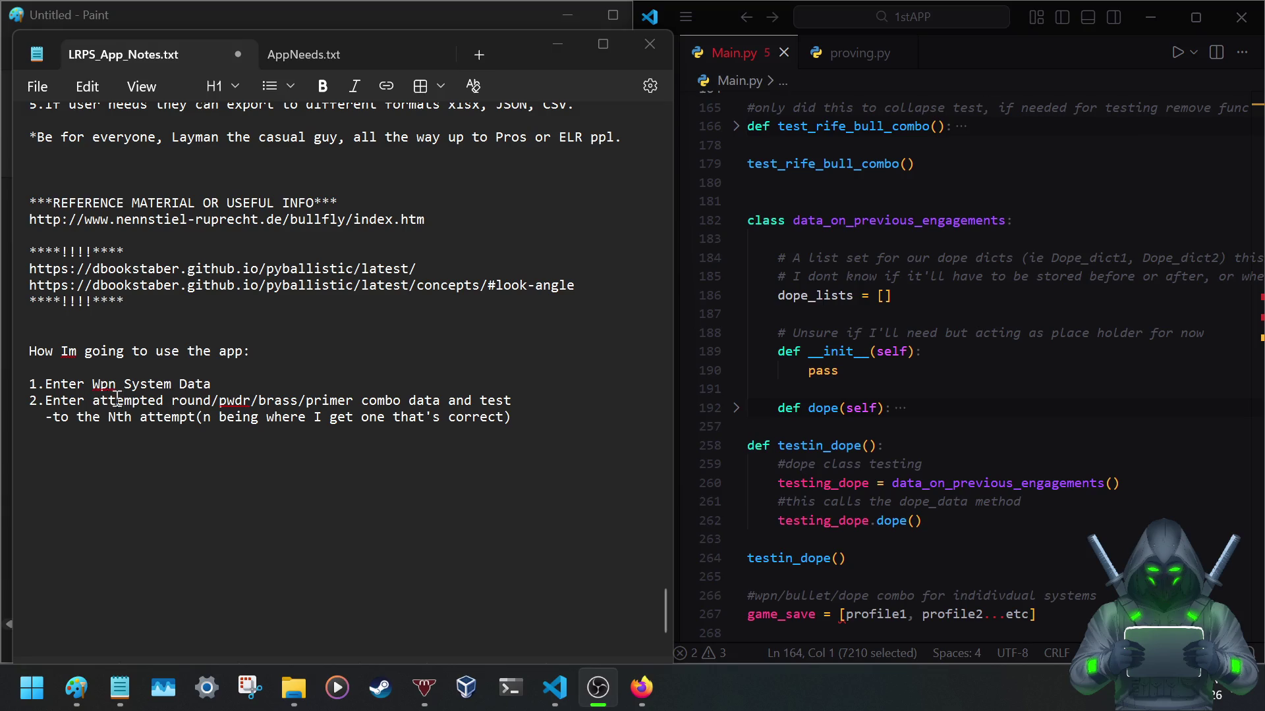
Review step two's item list through brass/primer, then return the caret to its end.
{"action": "double_click", "coordinate": [54, 400]}
{"action": "left_click_drag", "start_coordinate": [103, 411], "coordinate": [280, 401]}
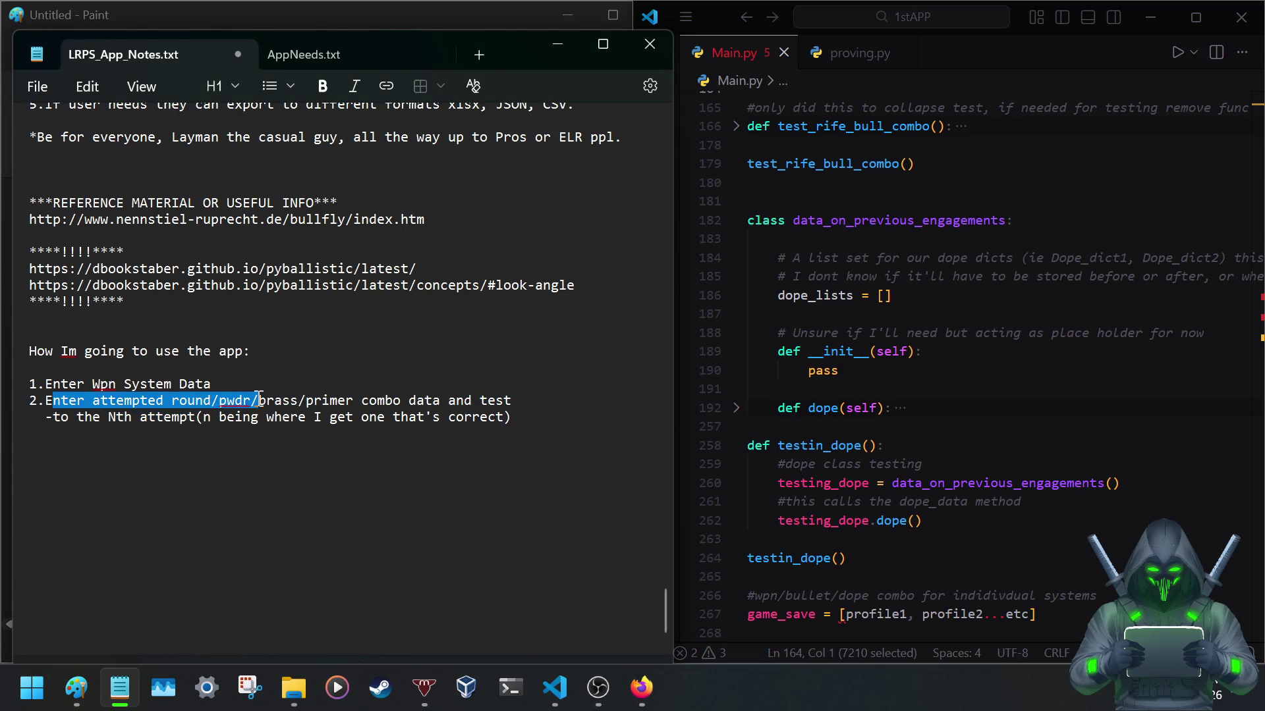
{"action": "left_click_drag", "start_coordinate": [282, 401], "coordinate": [285, 400]}
{"action": "left_click_drag", "start_coordinate": [286, 400], "coordinate": [364, 400]}
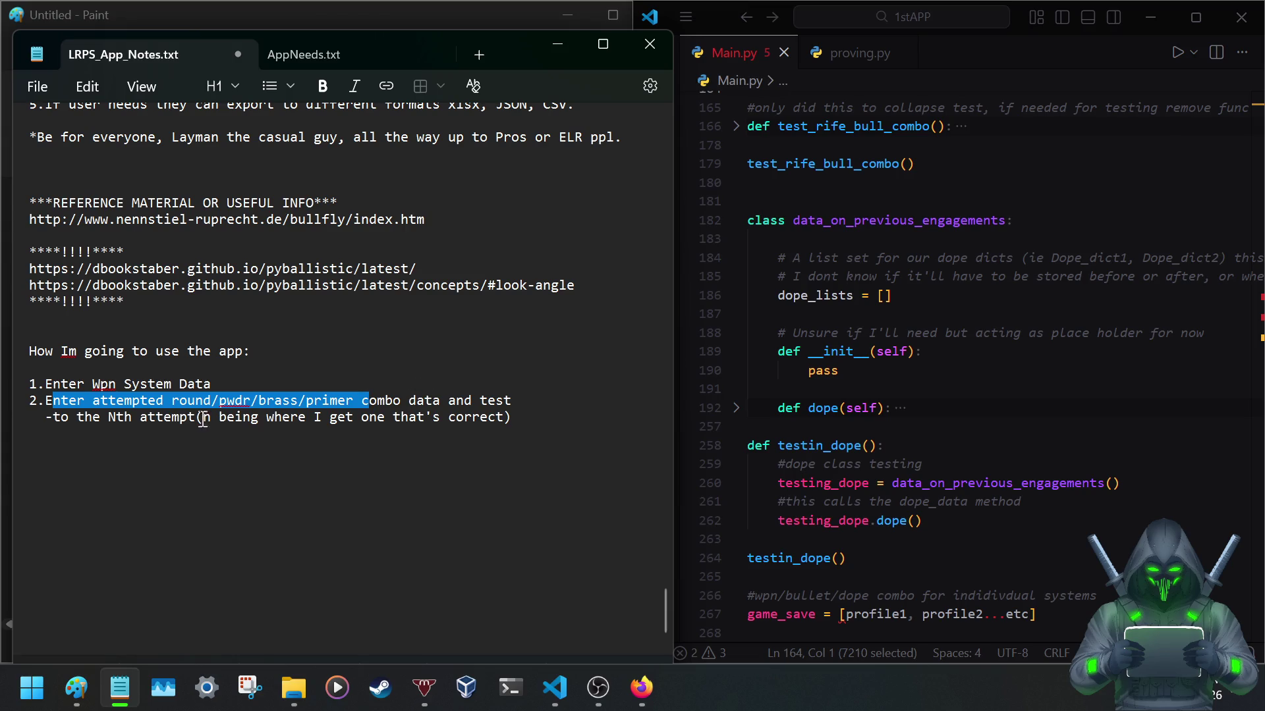
{"action": "left_click", "coordinate": [514, 418]}
{"action": "type", "text": "3.L"}
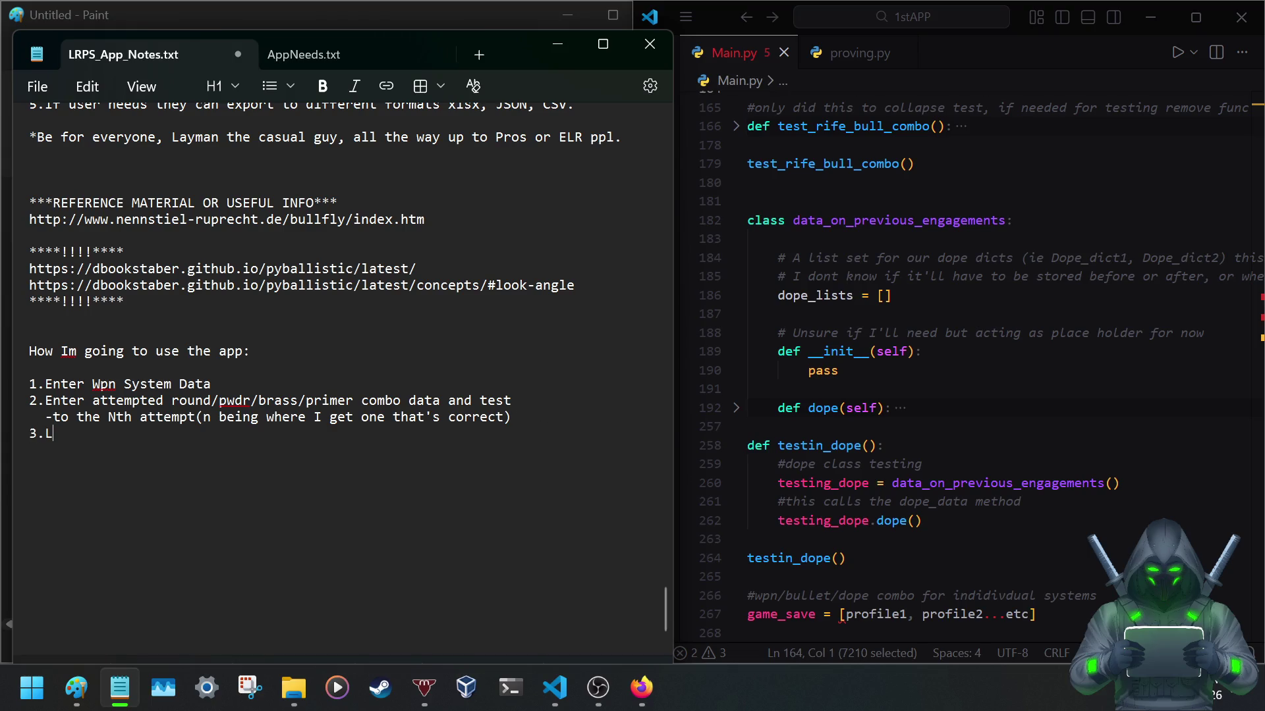
{"action": "type", "text": "og the Dope"}
Write step 3 about logging DOPE data for every test until the correct one, and begin step 4.
{"action": "key", "text": "BackSpace"}
{"action": "key", "text": "BackSpace"}
{"action": "type", "text": "dat"}
{"action": "type", "text": "for th"}
{"action": "type", "text": "tests "}
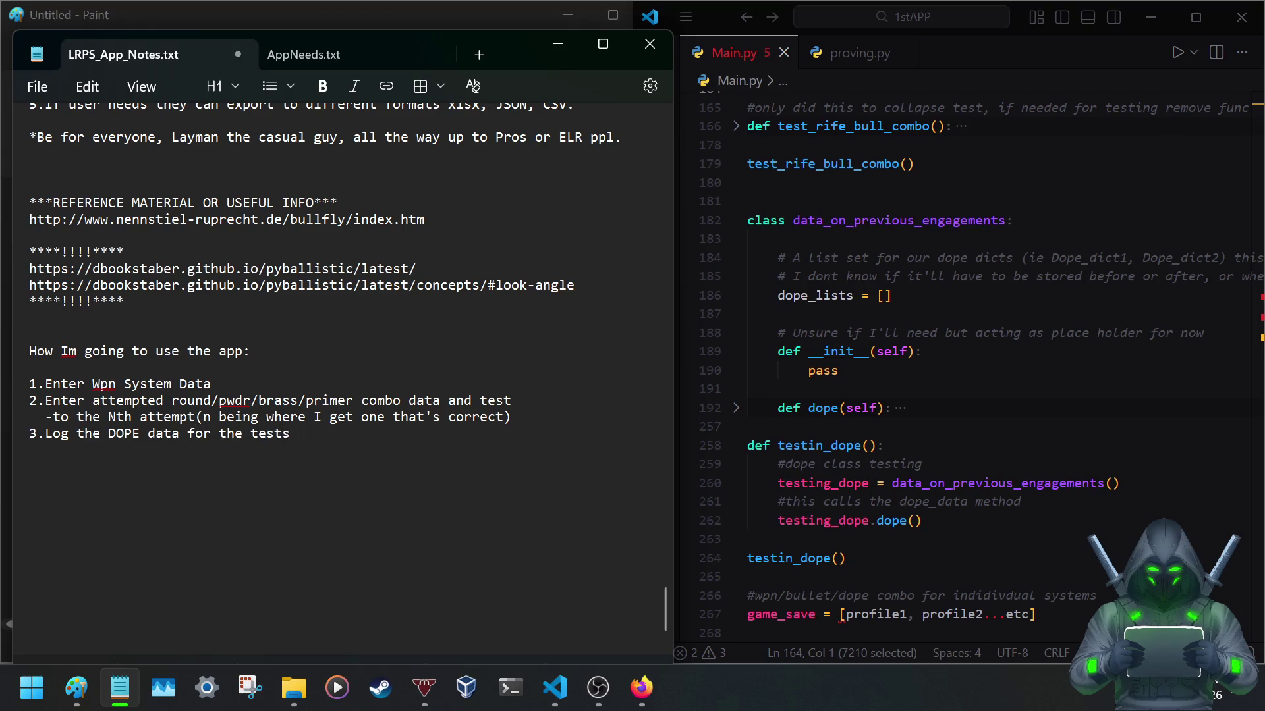
{"action": "type", "text": "all ofe"}
{"action": "key", "text": "BackSpace"}
{"action": "key", "text": "BackSpace"}
{"action": "type", "text": "em) until i got the one thas"}
{"action": "key", "text": "BackSpace"}
{"action": "type", "text": "ts correct."}
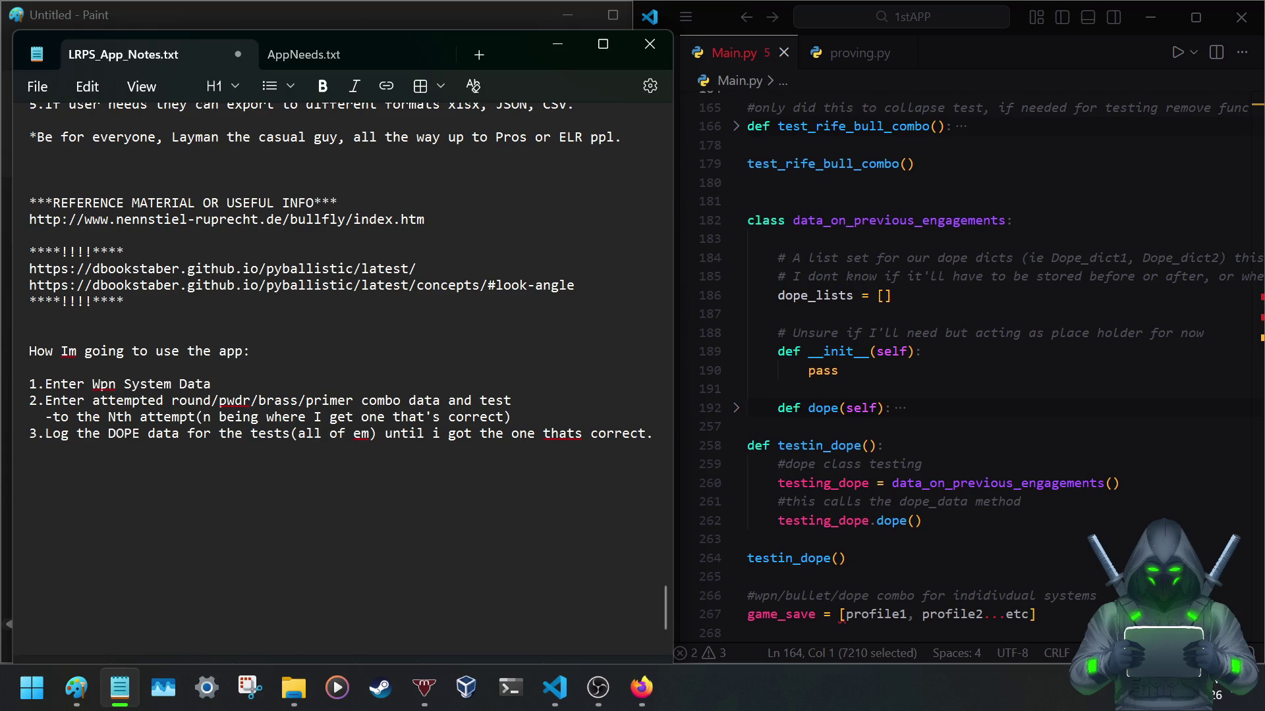
{"action": "key", "text": "Return"}
{"action": "type", "text": "4."}
Replace 'thats' with 'that's' in step three, then return to the empty step 4.
{"action": "right_click", "coordinate": [567, 434]}
{"action": "mouse_move", "coordinate": [731, 187]}
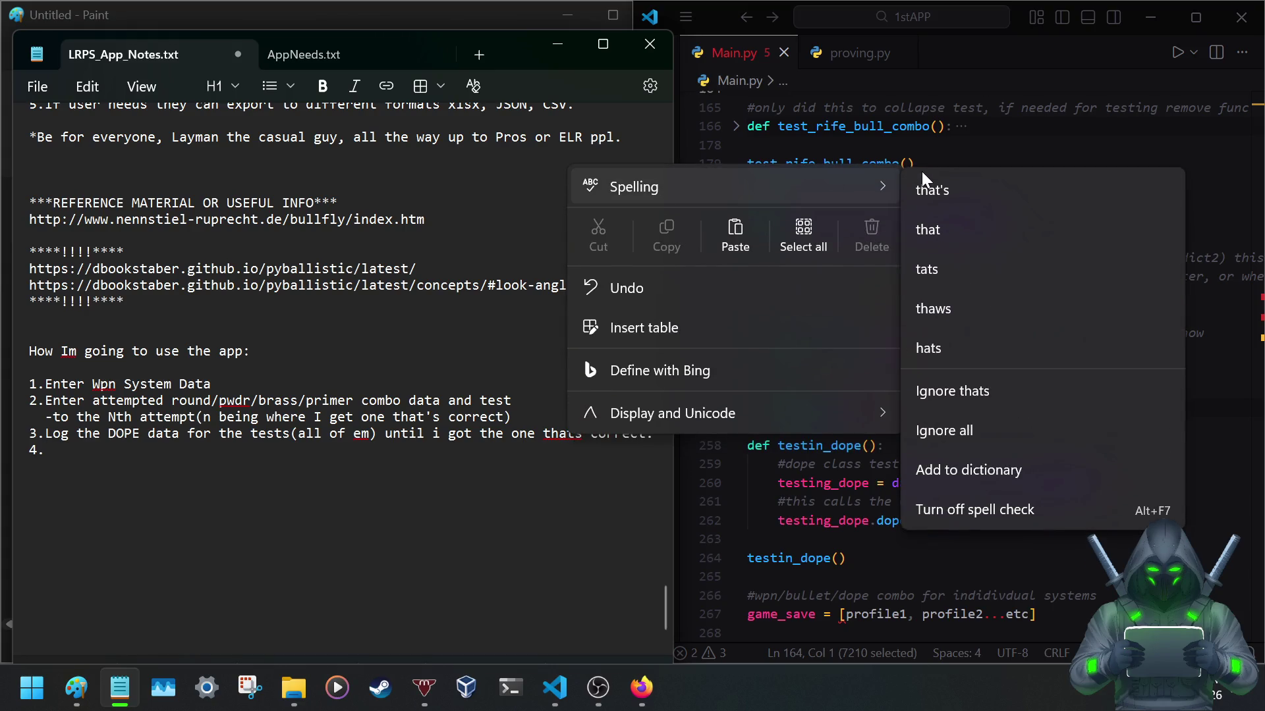
{"action": "left_click", "coordinate": [920, 182]}
{"action": "left_click", "coordinate": [60, 472]}
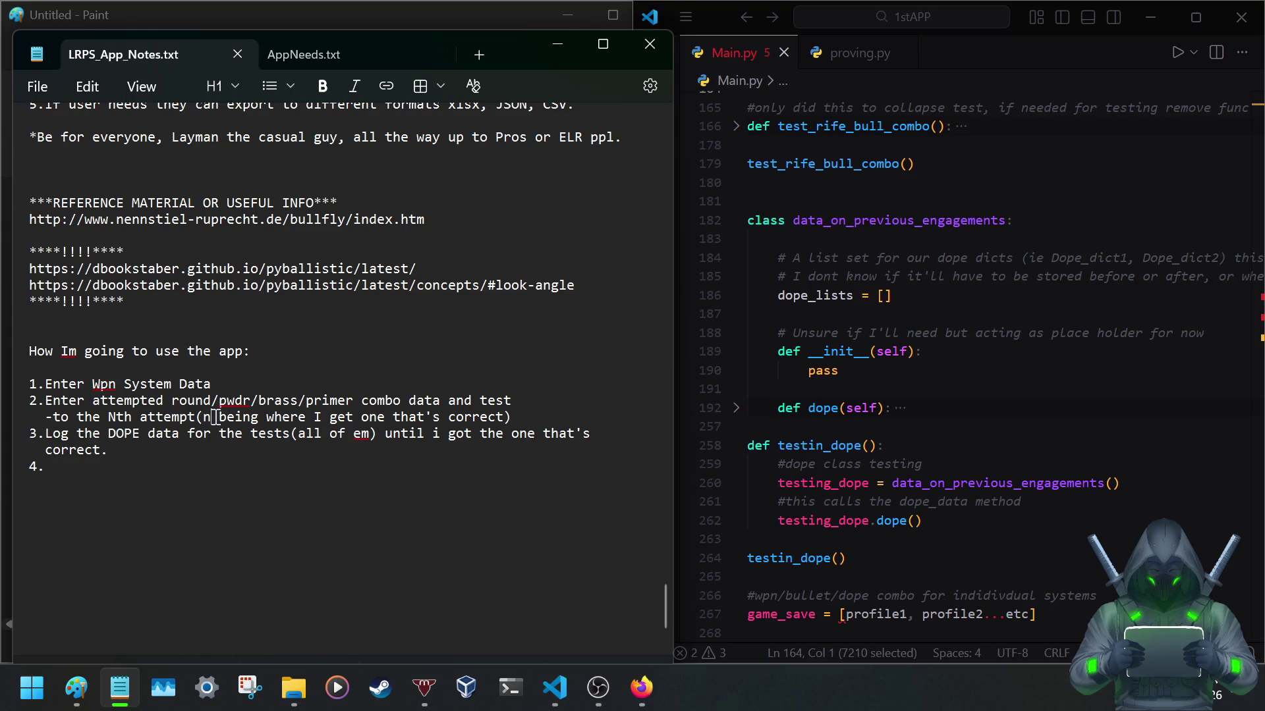
Capitalise the N in 'attempt(N' in item 2, finish item 3's Matplotlib graph note and save.
{"action": "left_click", "coordinate": [214, 416]}
{"action": "key", "text": "BackSpace"}
{"action": "type", "text": "N"}
{"action": "left_click", "coordinate": [81, 467]}
{"action": "key", "text": "ctrl+s"}
{"action": "type", "text": "ewing on"}
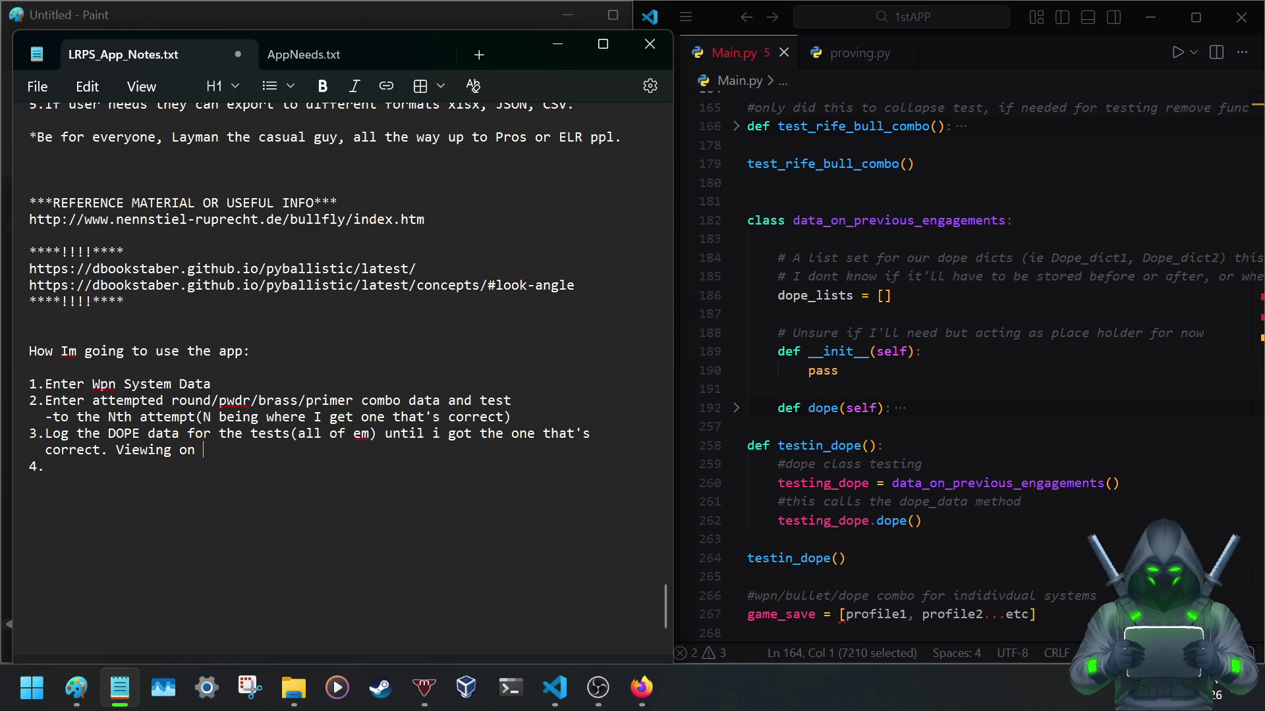
{"action": "type", "text": "atplotli"}
{"action": "type", "text": "b."}
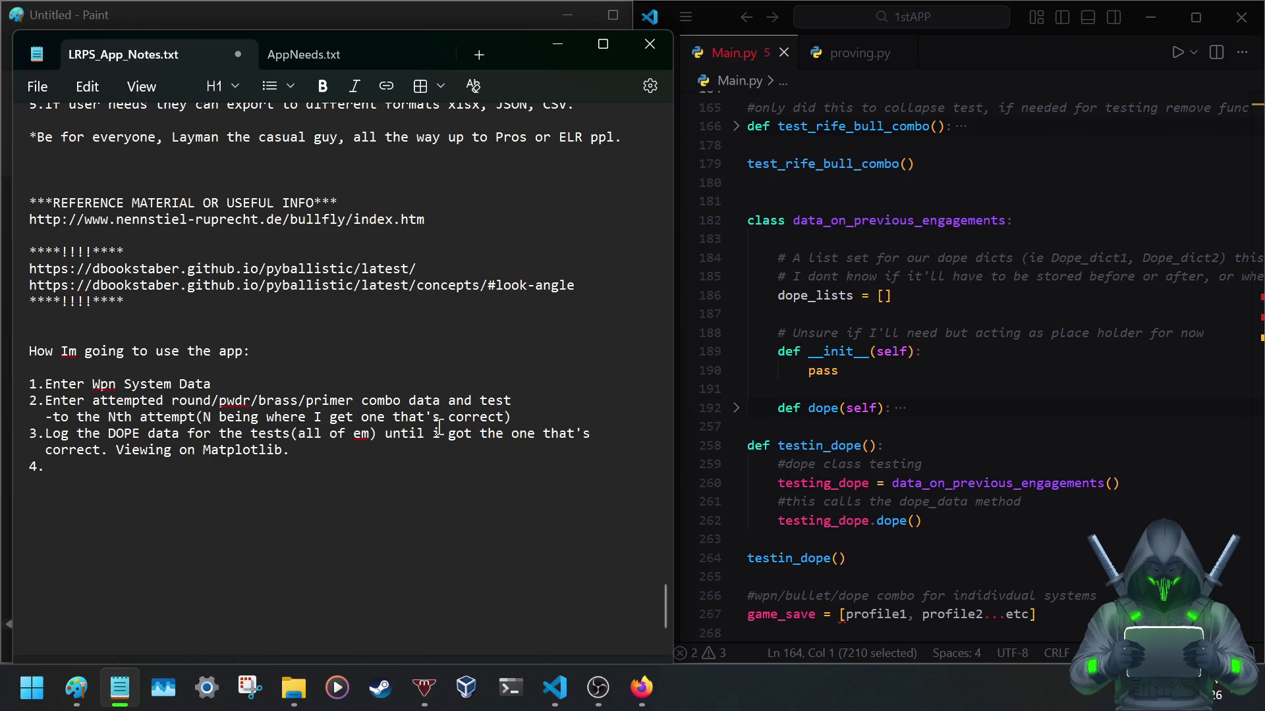
{"action": "type", "text": "graph"}
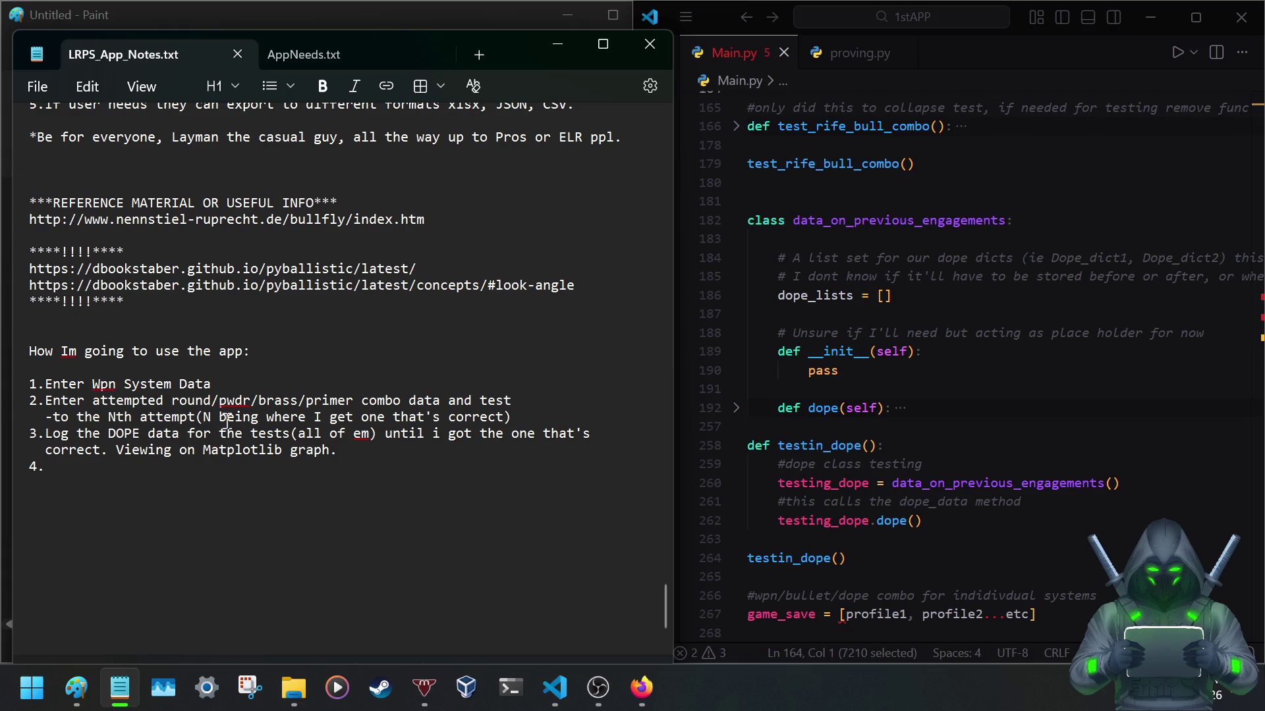
{"action": "type", "text": "Confirm the"}
Write item 4 about final confirmation reloading tests, then copy 'round/pwdr/brass/primer combo' from item 2.
{"action": "key", "text": "BackSpace"}
{"action": "key", "text": "BackSpace"}
{"action": "key", "text": "BackSpace"}
{"action": "key", "text": "BackSpace"}
{"action": "type", "text": "ter the"}
{"action": "key", "text": "BackSpace"}
{"action": "key", "text": "BackSpace"}
{"action": "key", "text": "BackSpace"}
{"action": "key", "text": "BackSpace"}
{"action": "key", "text": "BackSpace"}
{"action": "key", "text": "BackSpace"}
{"action": "key", "text": "BackSpace"}
{"action": "key", "text": "BackSpace"}
{"action": "type", "text": "Do "}
{"action": "type", "text": "fin"}
{"action": "key", "text": "BackSpace"}
{"action": "key", "text": "BackSpace"}
{"action": "key", "text": "BackSpace"}
{"action": "key", "text": "BackSpace"}
{"action": "type", "text": "final\" "}
{"action": "type", "text": "reloading test on "}
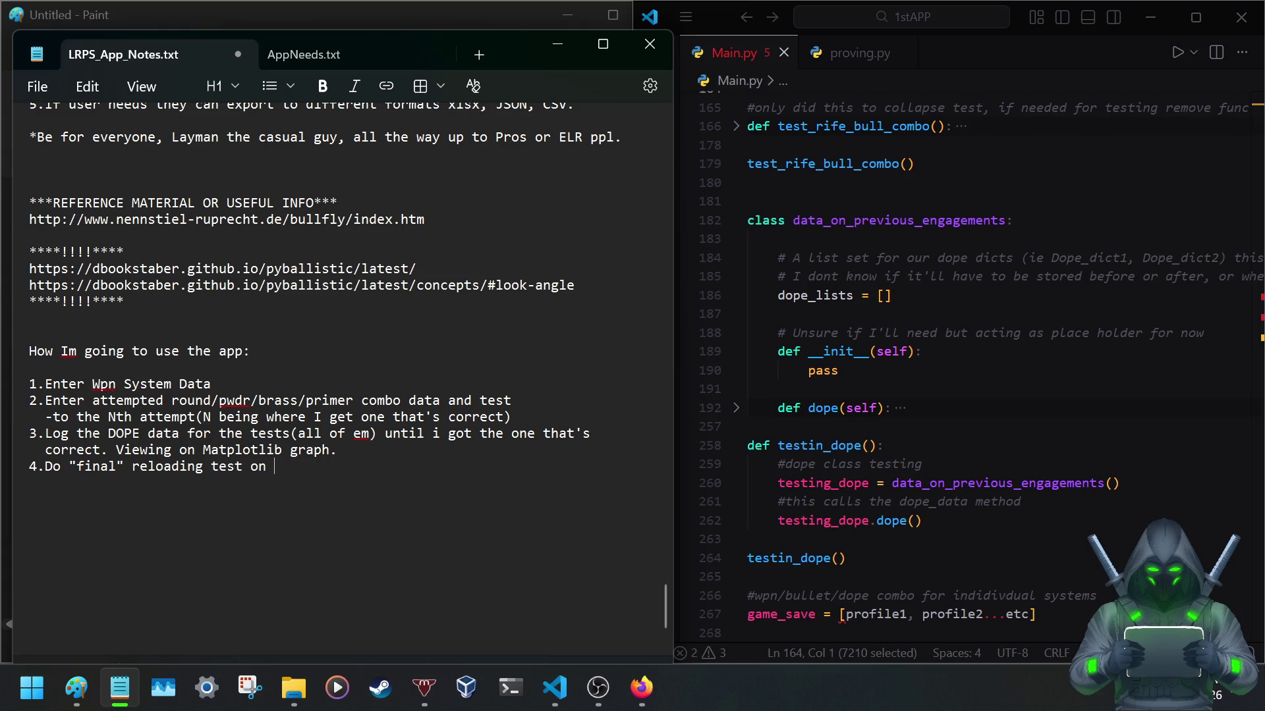
{"action": "type", "text": "correct"}
{"action": "type", "text": " combination in order to confirm the   res"}
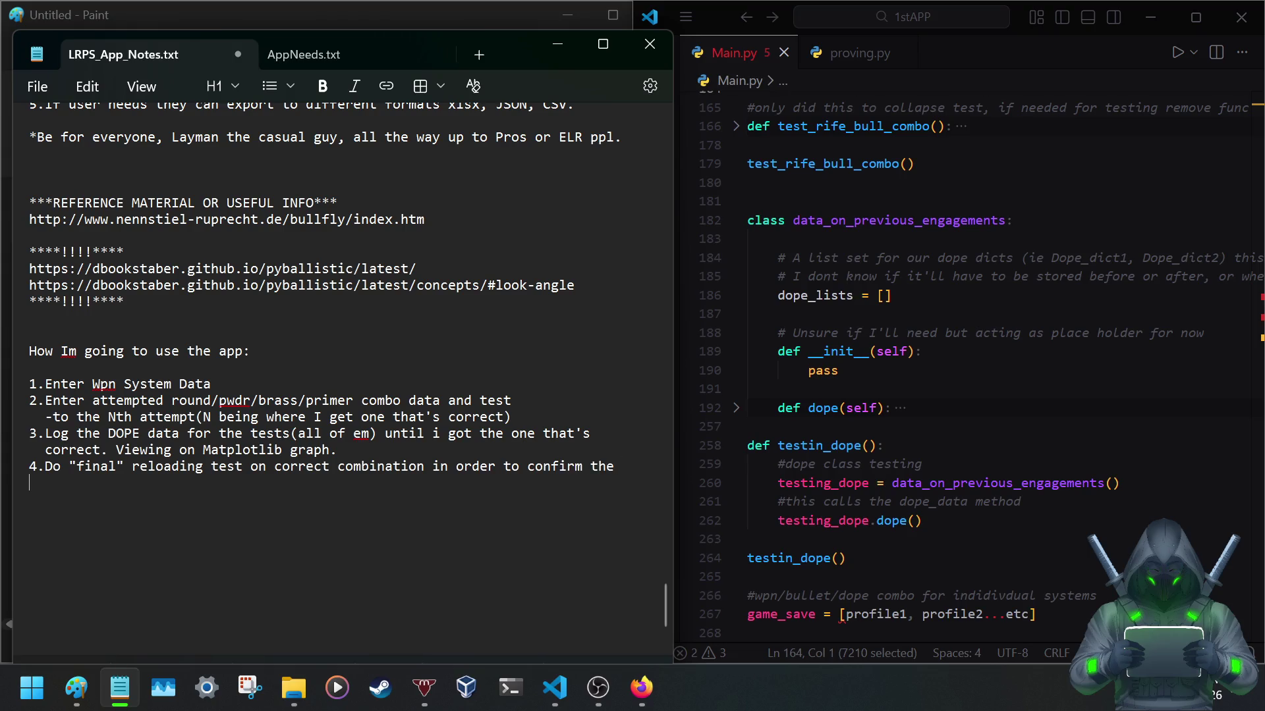
{"action": "type", "text": "ults of my data."}
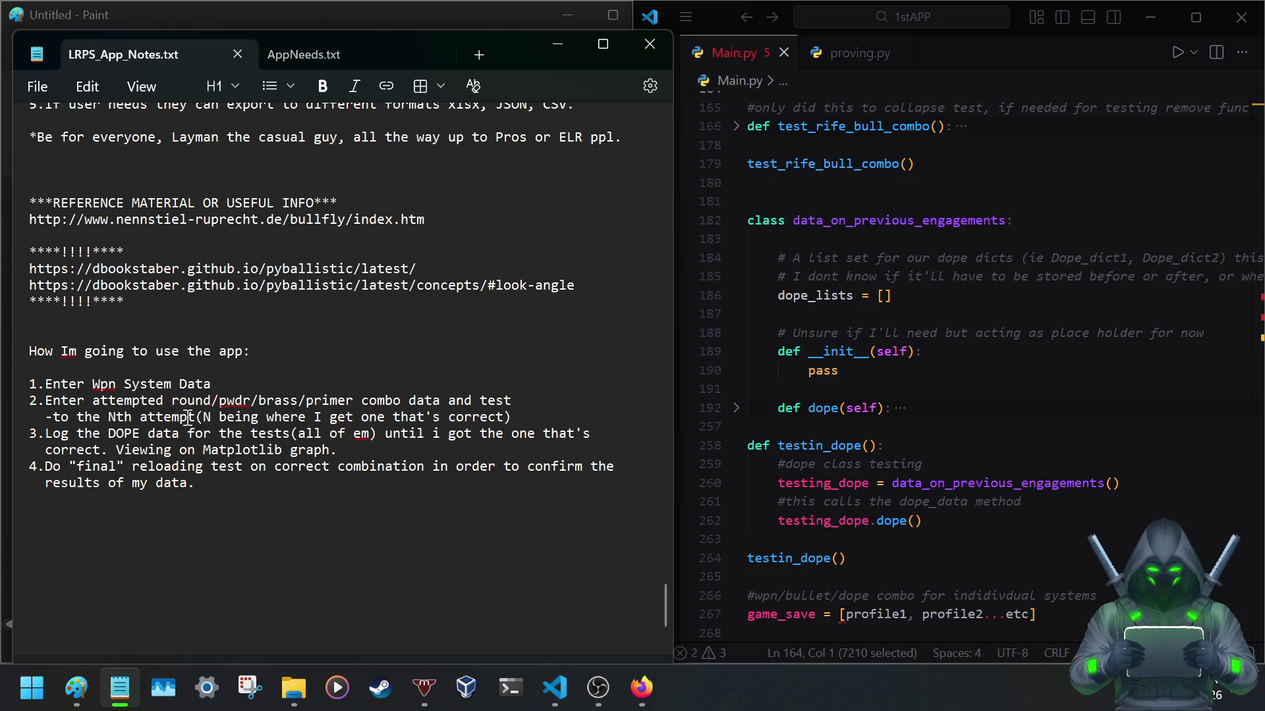
{"action": "left_click_drag", "start_coordinate": [172, 401], "coordinate": [404, 401]}
{"action": "key", "text": "ctrl+c"}
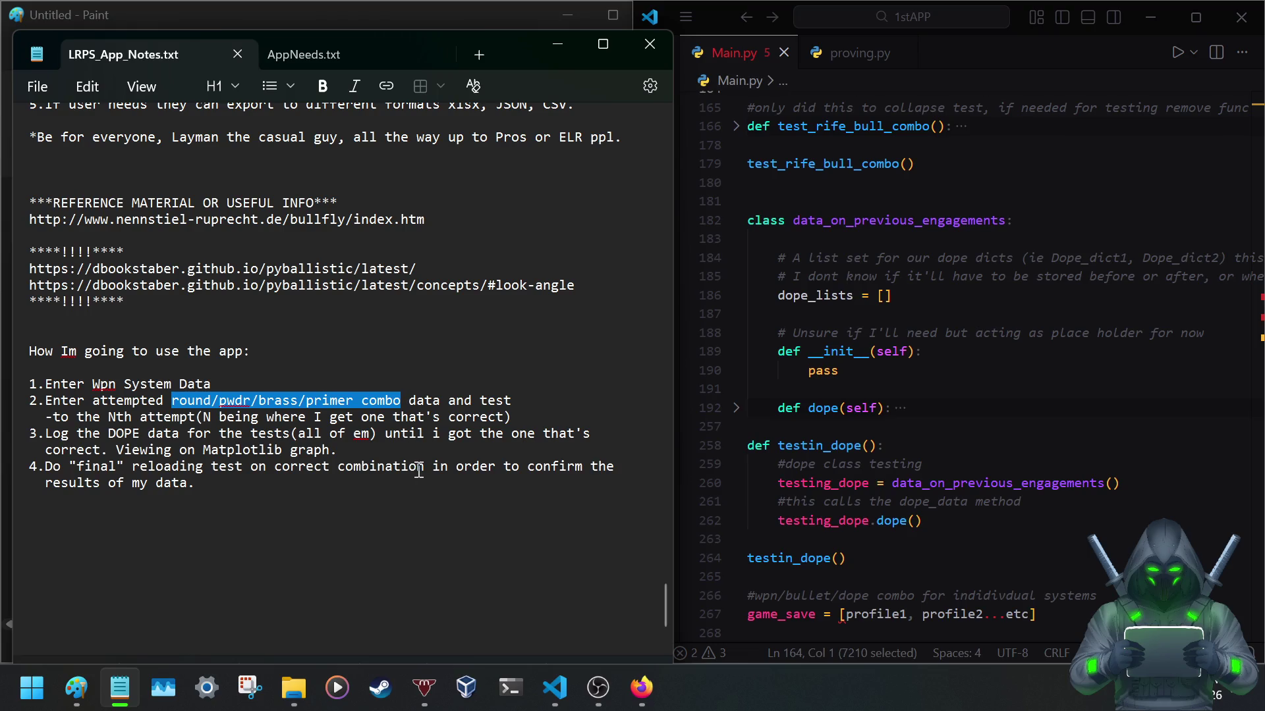
Replace 'combination' in item 4 with the pasted combo text and rejoin its wrapped line.
{"action": "left_click_drag", "start_coordinate": [423, 466], "coordinate": [337, 468]}
{"action": "key", "text": "ctrl+v"}
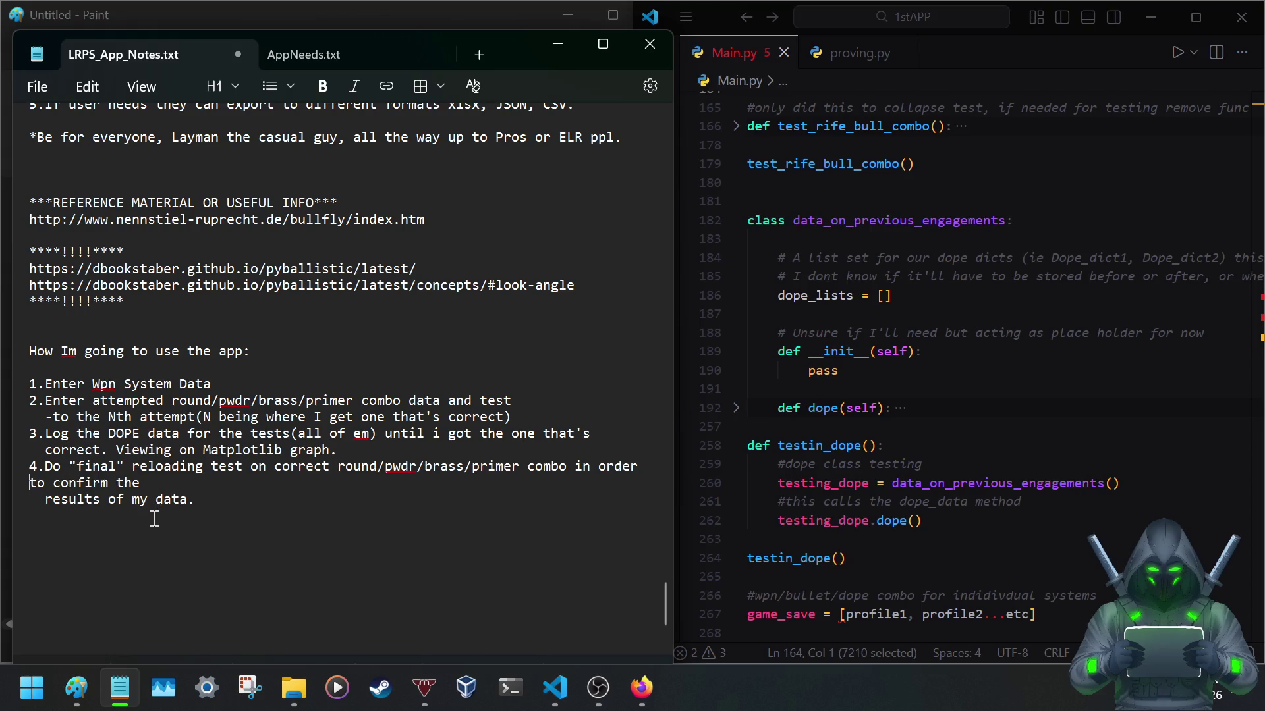
{"action": "left_click", "coordinate": [44, 503]}
{"action": "key", "text": "BackSpace"}
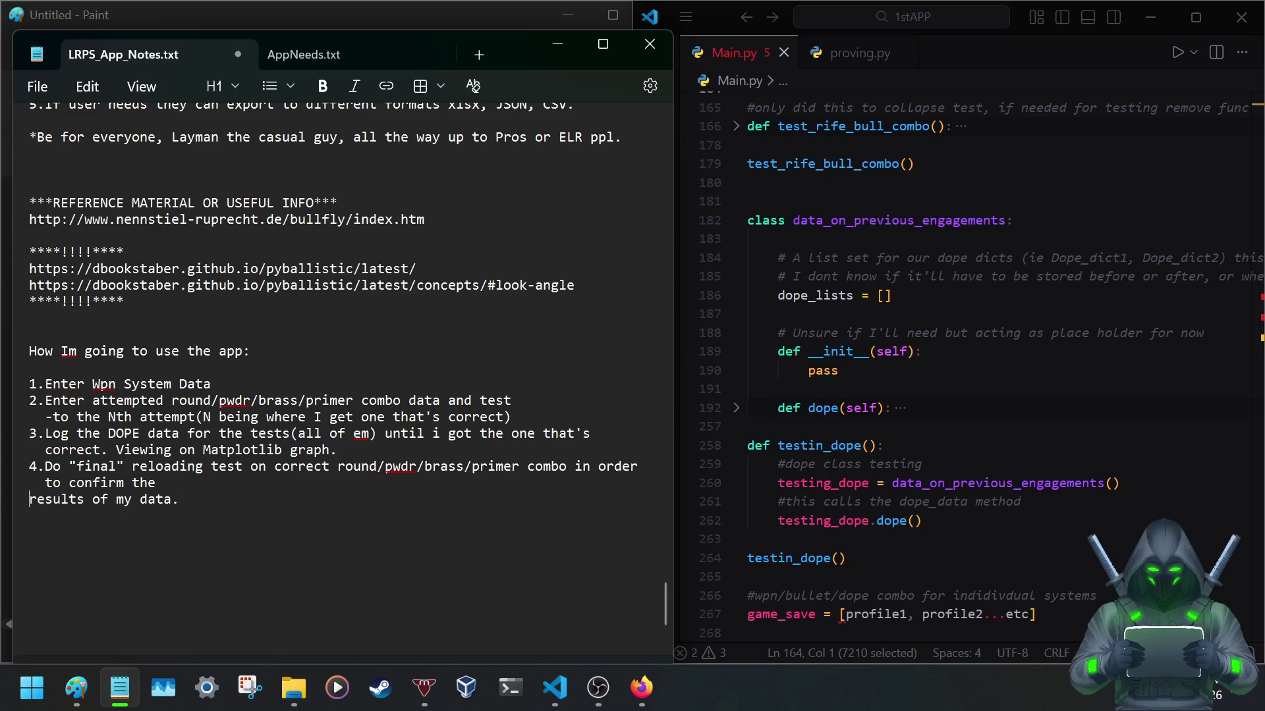
{"action": "key", "text": "BackSpace"}
{"action": "key", "text": "BackSpace"}
{"action": "left_click", "coordinate": [314, 486]}
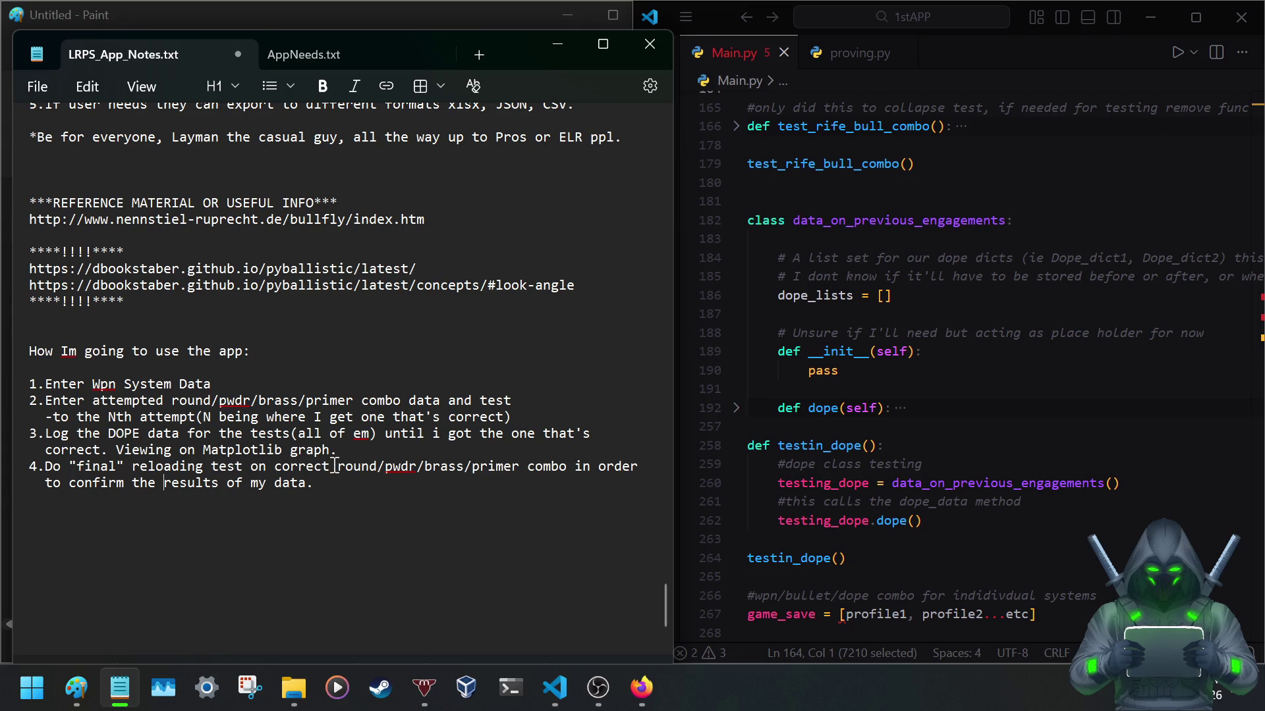
Remove the stray 'the' before 'correct' in item 4 and save the notes.
{"action": "left_click_drag", "start_coordinate": [336, 471], "coordinate": [274, 471]}
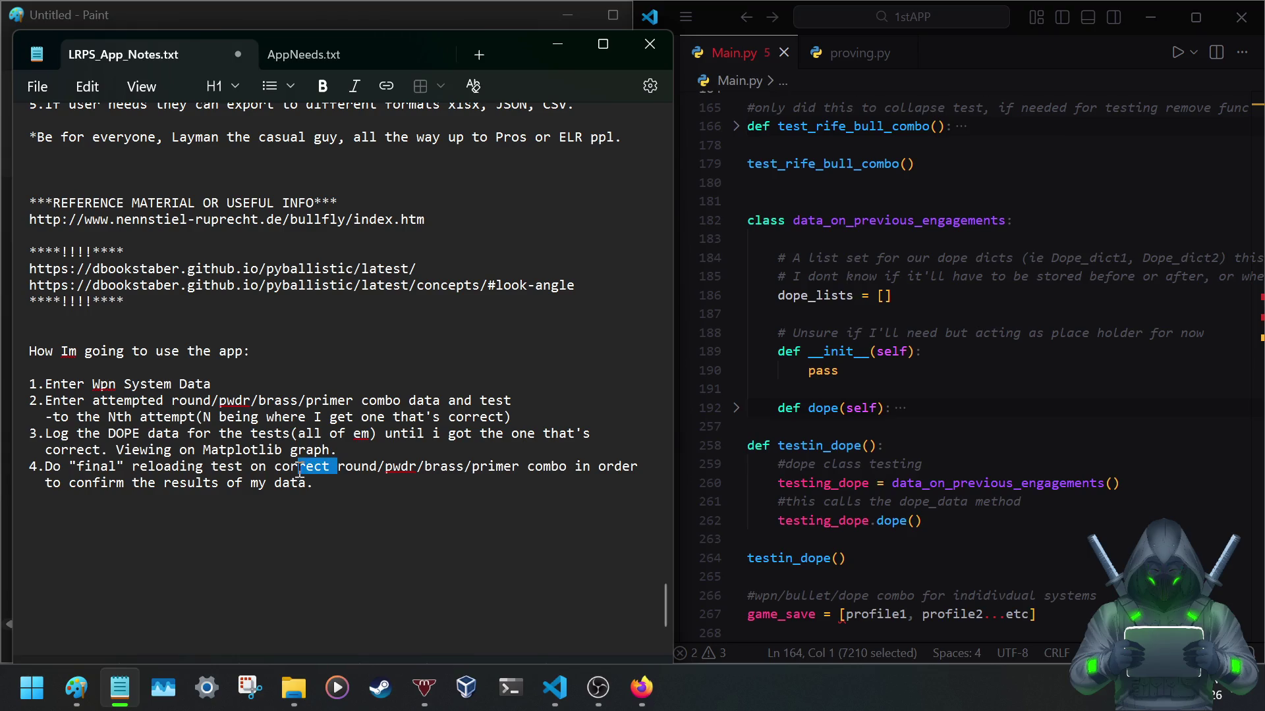
{"action": "left_click", "coordinate": [279, 473]}
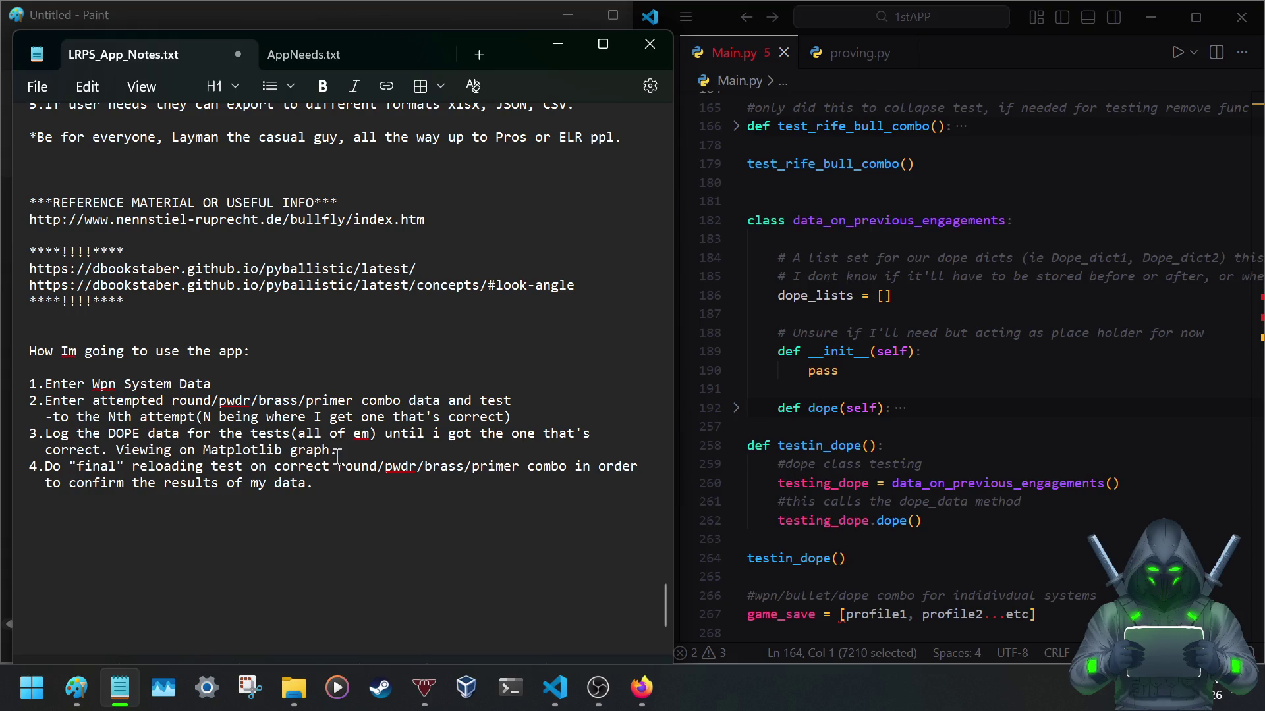
{"action": "type", "text": "the"}
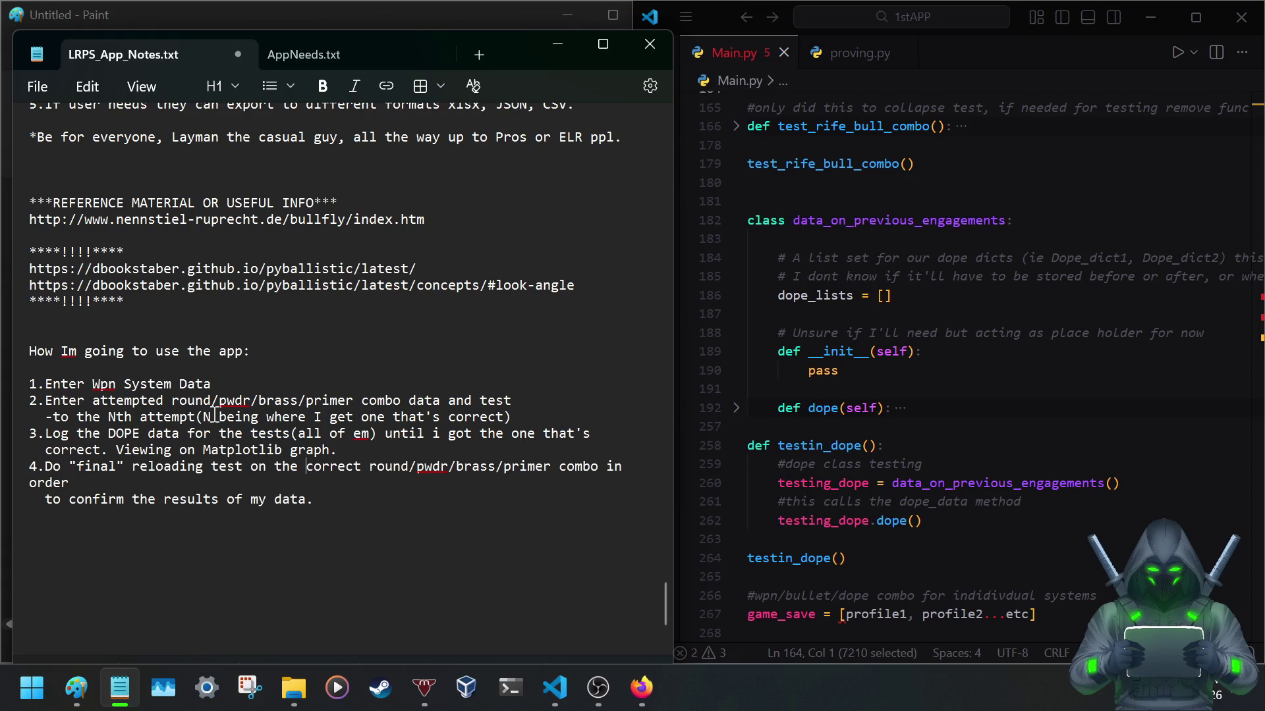
{"action": "key", "text": "BackSpace"}
{"action": "key", "text": "BackSpace"}
{"action": "key", "text": "BackSpace"}
{"action": "key", "text": "BackSpace"}
{"action": "key", "text": "BackSpace"}
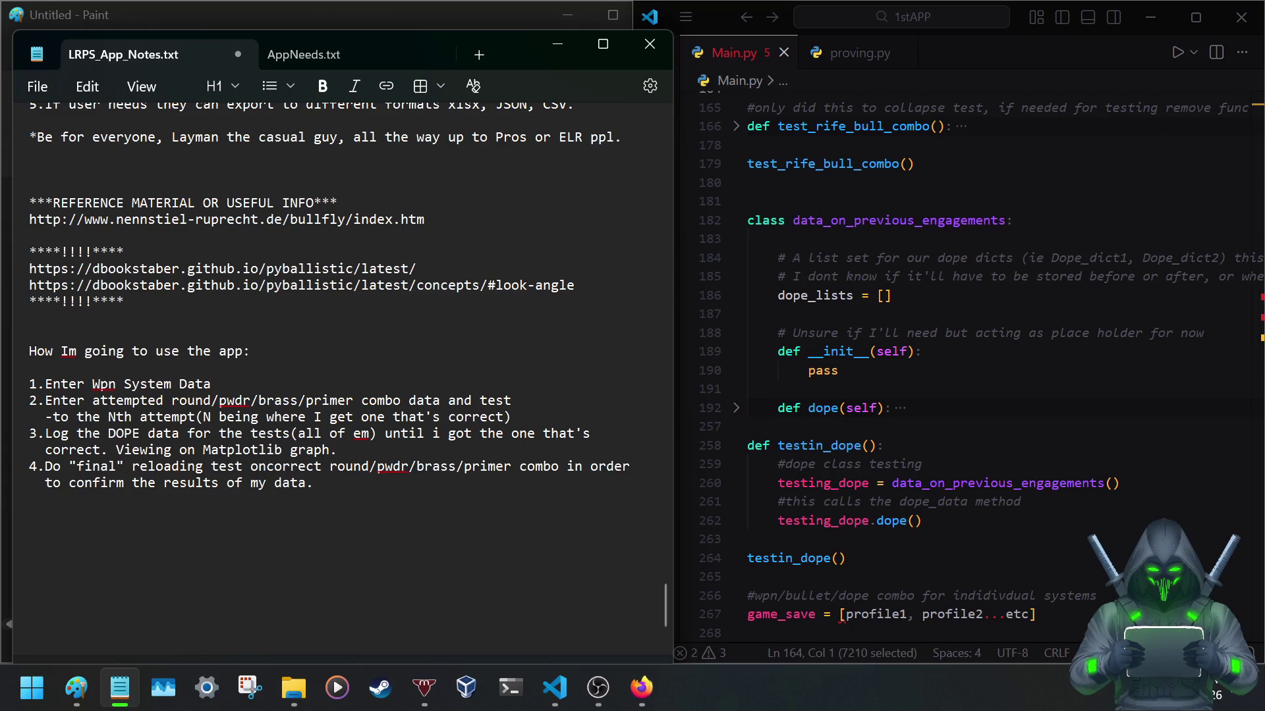
{"action": "left_click", "coordinate": [324, 496]}
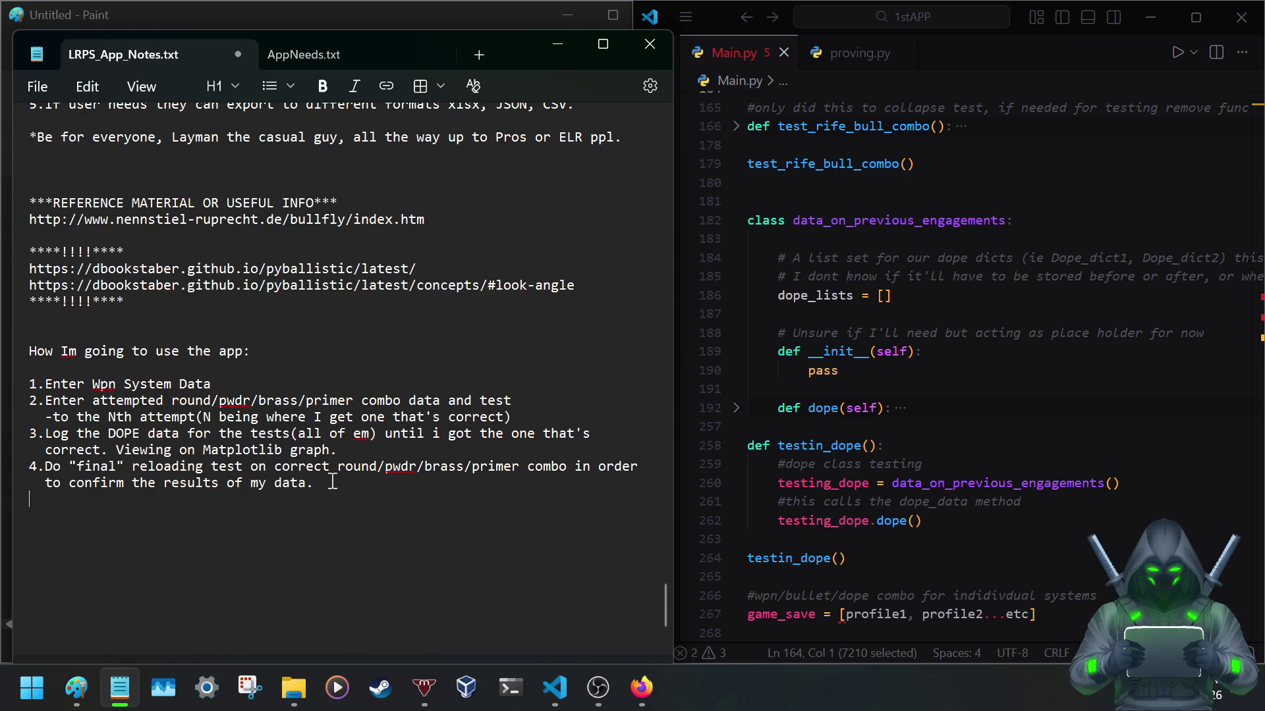
{"action": "key", "text": "ctrl+s"}
Start item 5 and append '(Calculations min,max,avg,vari,stdDiv)' to item 4, then a blank line after item 1.
{"action": "key", "text": "Return"}
{"action": "type", "text": "5."}
{"action": "key", "text": "BackSpace"}
{"action": "key", "text": "BackSpace"}
{"action": "type", "text": "alculations min,max,av"}
{"action": "type", "text": "g"}
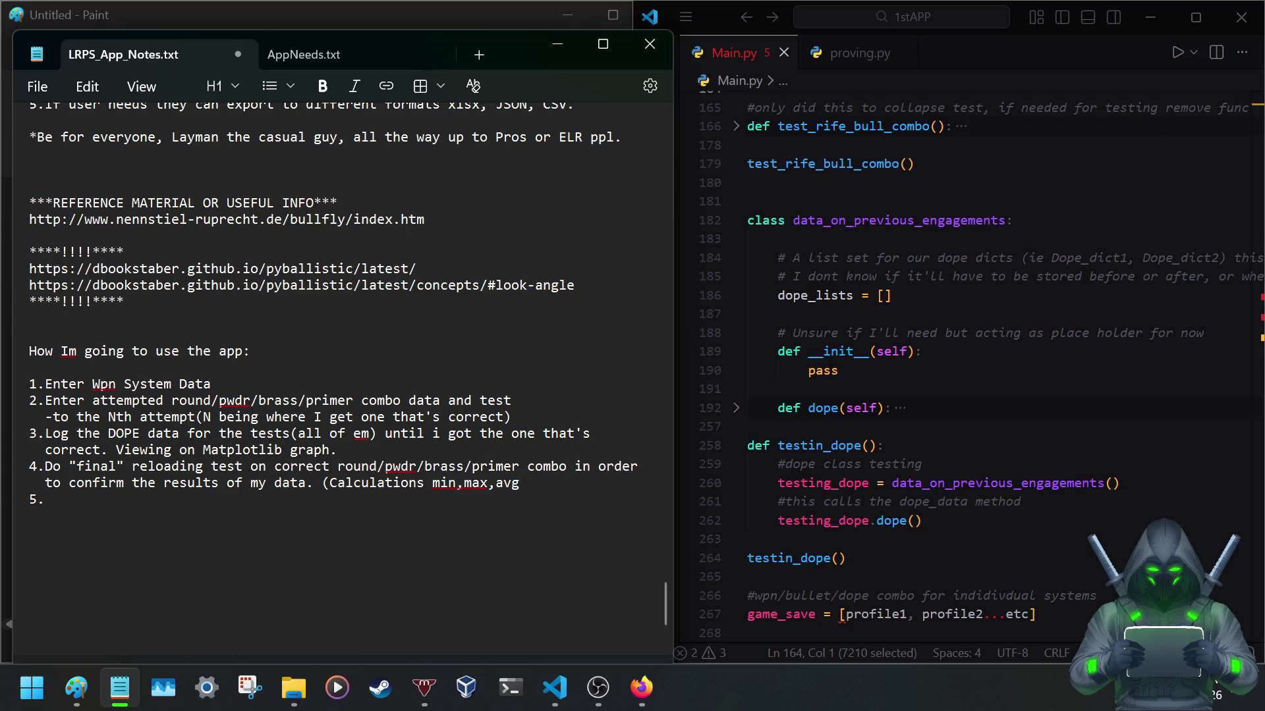
{"action": "type", "text": ",vari"}
{"action": "type", "text": ",std"}
{"action": "type", "text": "Die"}
{"action": "key", "text": "BackSpace"}
{"action": "key", "text": "BackSpace"}
{"action": "type", "text": ")"}
{"action": "key", "text": "Return"}
Insert blank lines after items 2, 3 and 4, and drop the period after 'graph' in item 3.
{"action": "left_click", "coordinate": [517, 433]}
{"action": "key", "text": "Return"}
{"action": "left_click", "coordinate": [365, 484]}
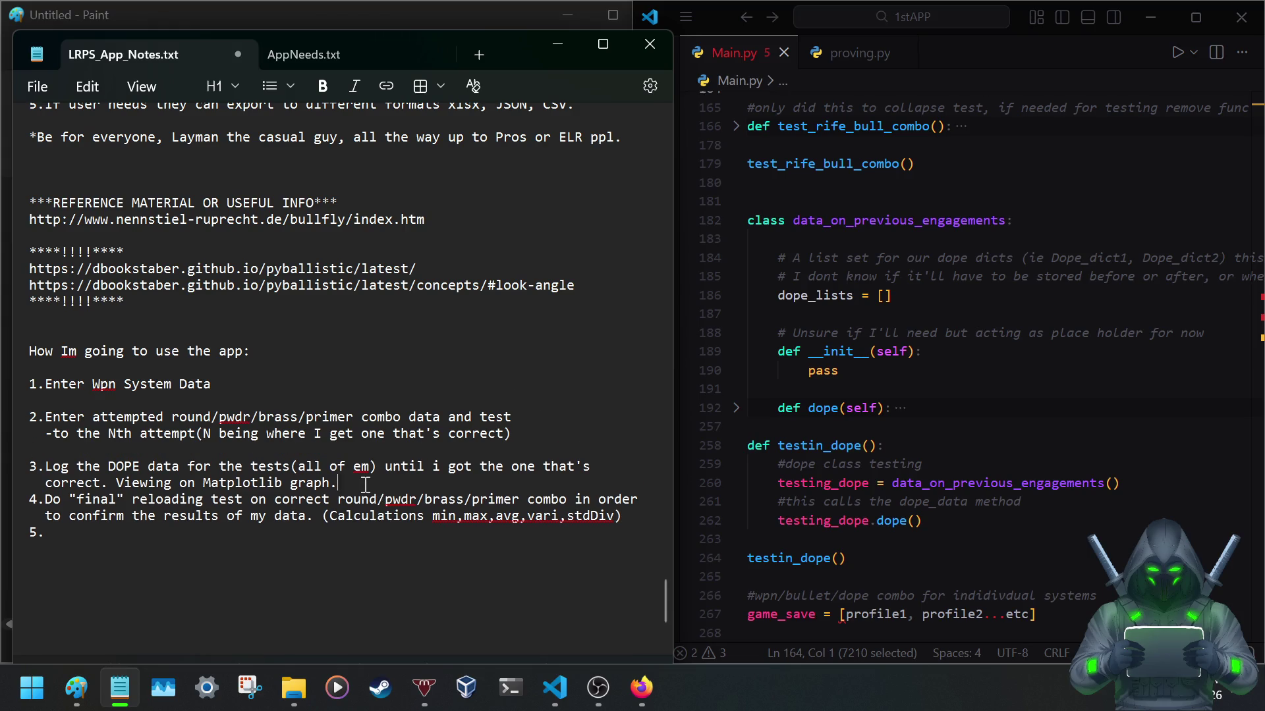
{"action": "key", "text": "Return"}
{"action": "left_click", "coordinate": [626, 532]}
{"action": "key", "text": "Return"}
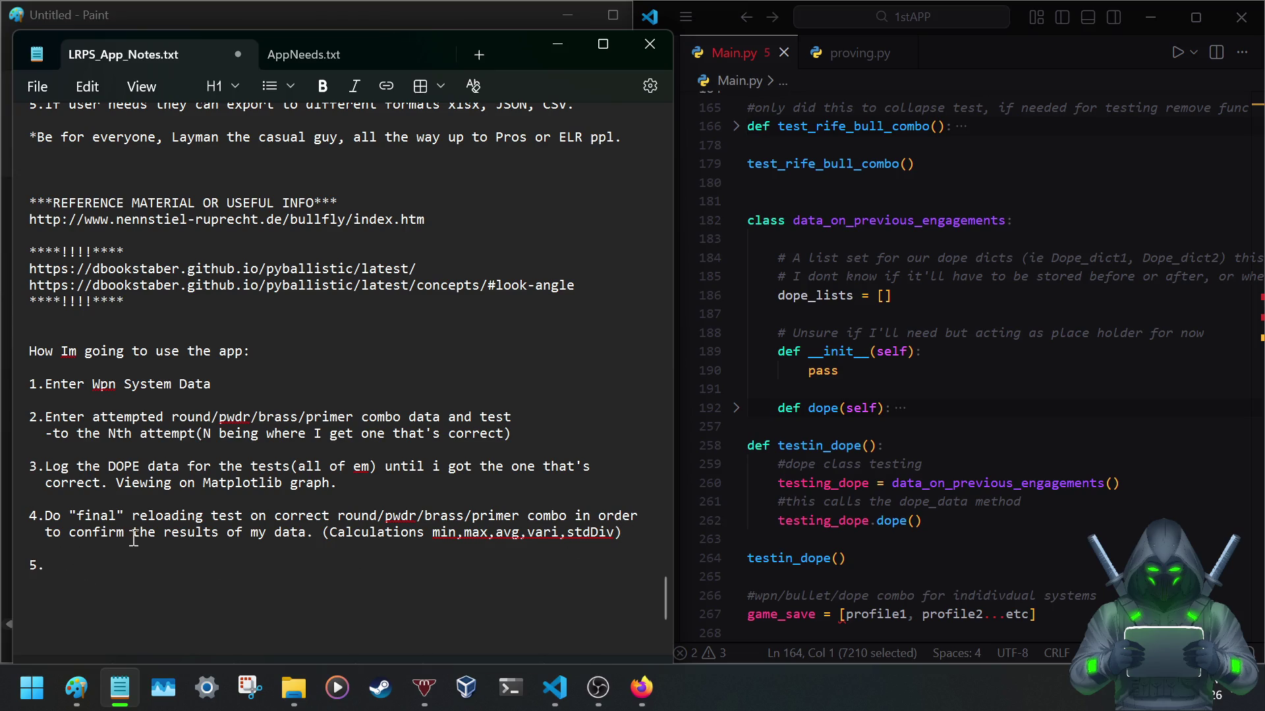
{"action": "scroll", "coordinate": [132, 537], "scroll_direction": "down", "scroll_amount": 2}
{"action": "scroll", "coordinate": [132, 536], "scroll_direction": "down", "scroll_amount": 2}
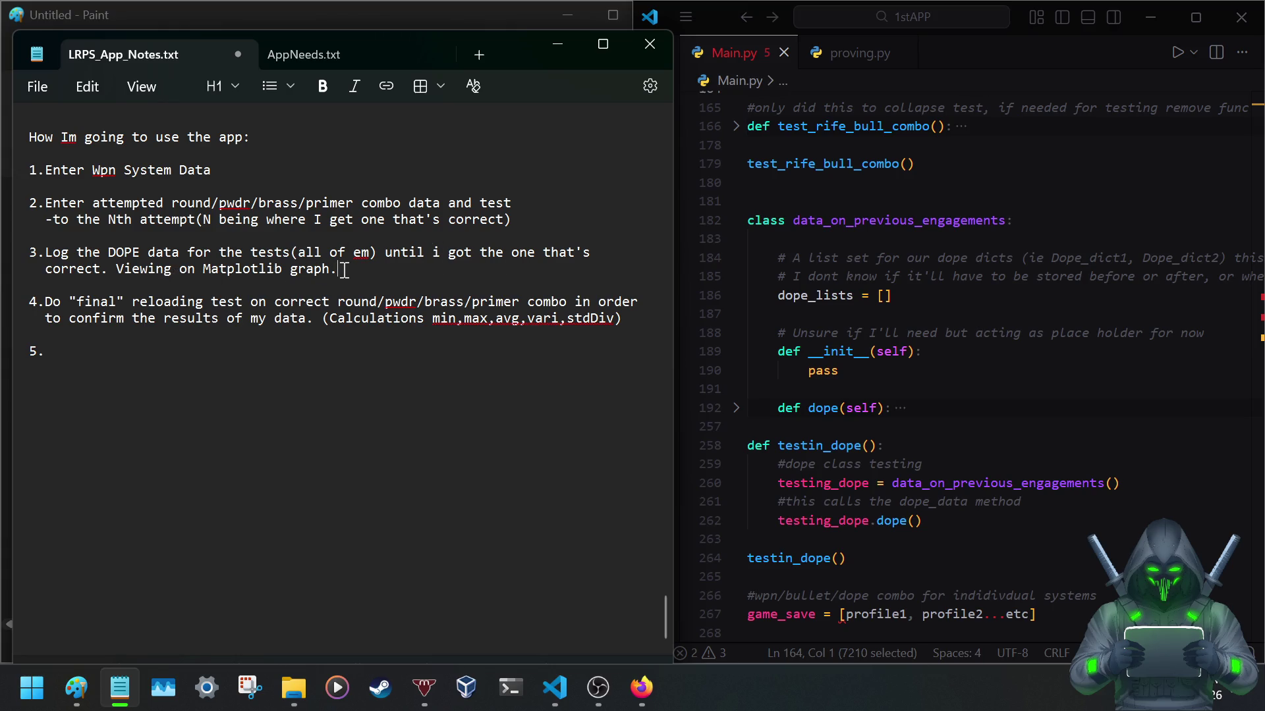
{"action": "key", "text": "BackSpace"}
{"action": "type", "text": "to determine Nodes. "}
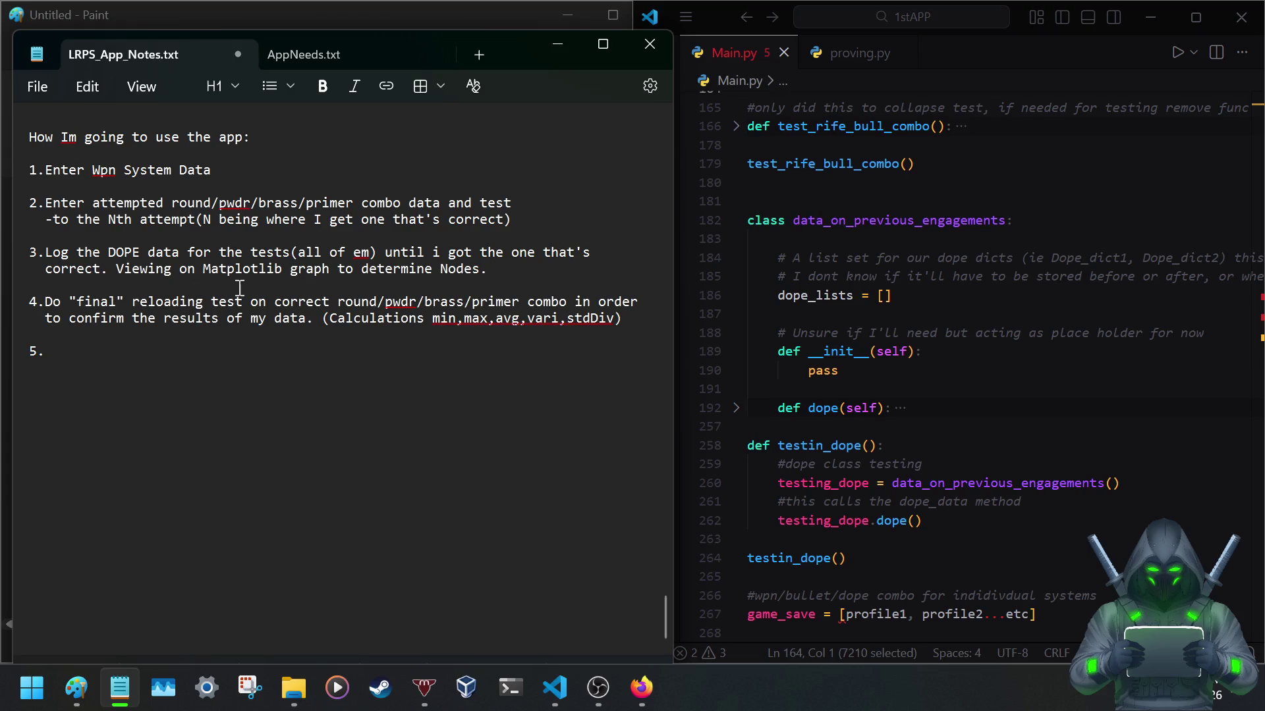
{"action": "key", "text": "BackSpace"}
{"action": "key", "text": "BackSpace"}
{"action": "type", "text": ", once found"}
{"action": "type", "text": "."}
Shorten 'Calculations' to 'Calc needed are' in item 4's note and save the notes.
{"action": "left_click_drag", "start_coordinate": [430, 322], "coordinate": [360, 322]}
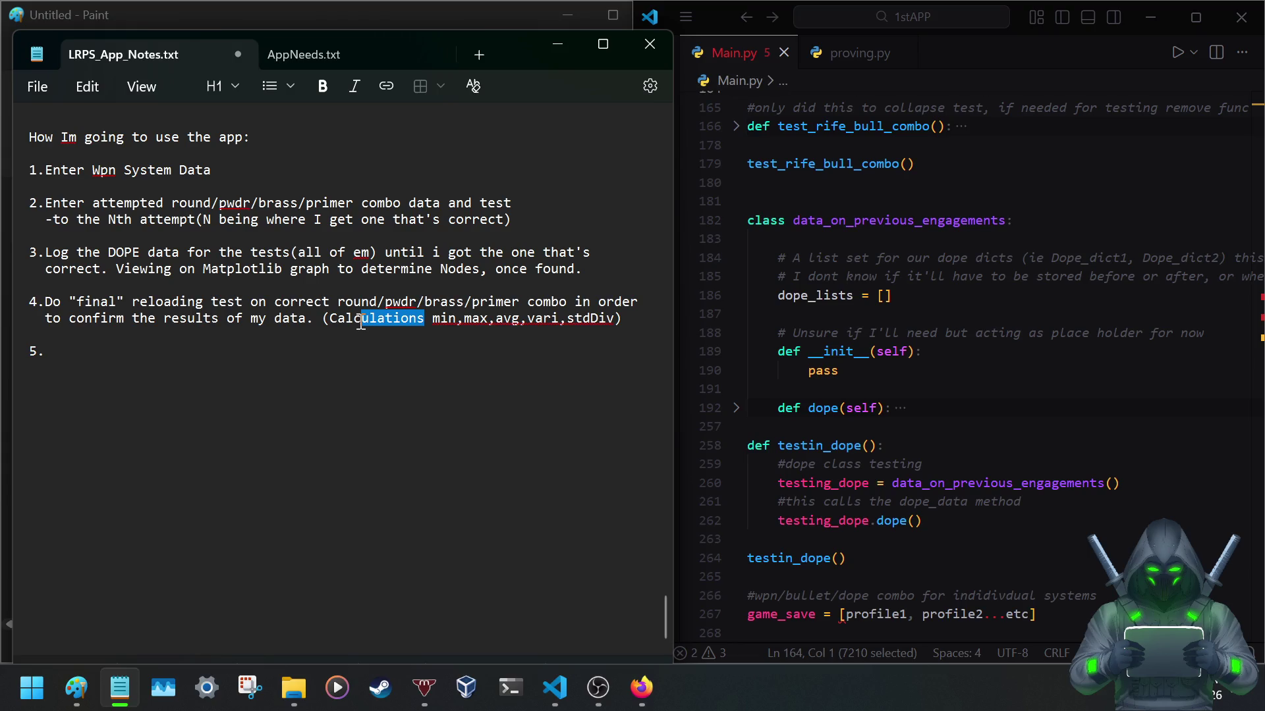
{"action": "key", "text": "BackSpace"}
{"action": "type", "text": "needed"}
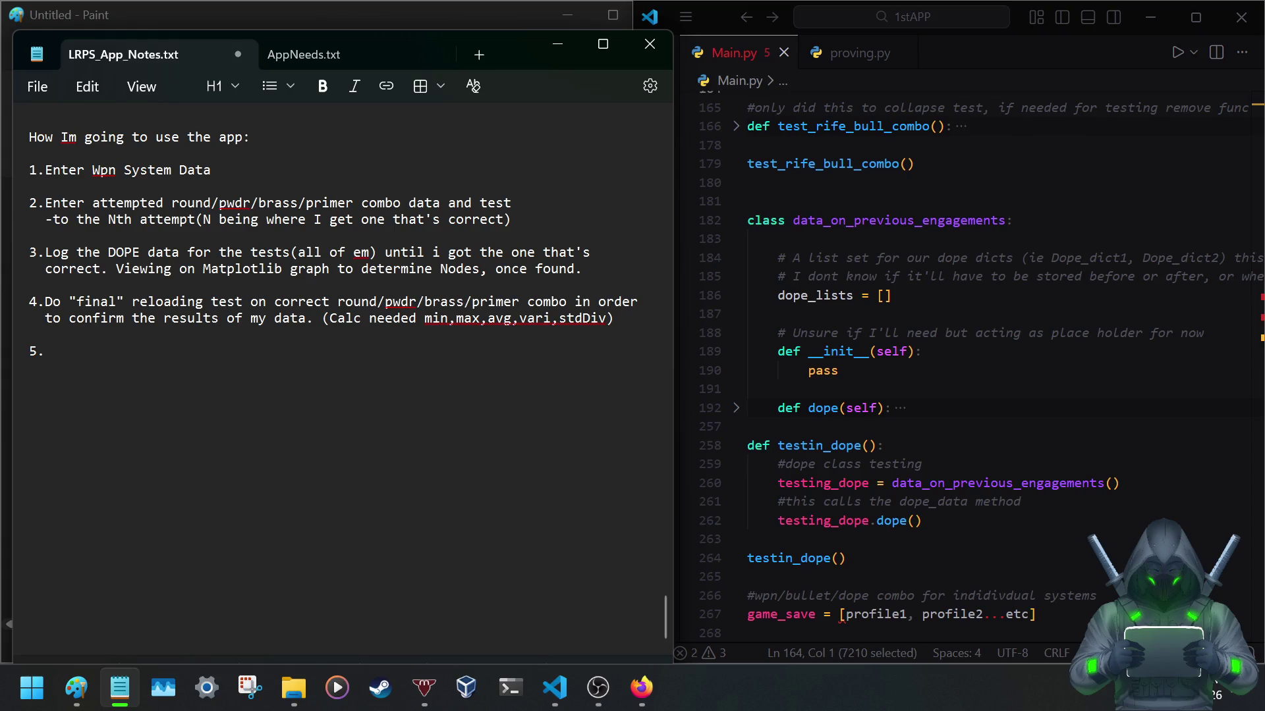
{"action": "key", "text": "ctrl+s"}
{"action": "type", "text": "are"}
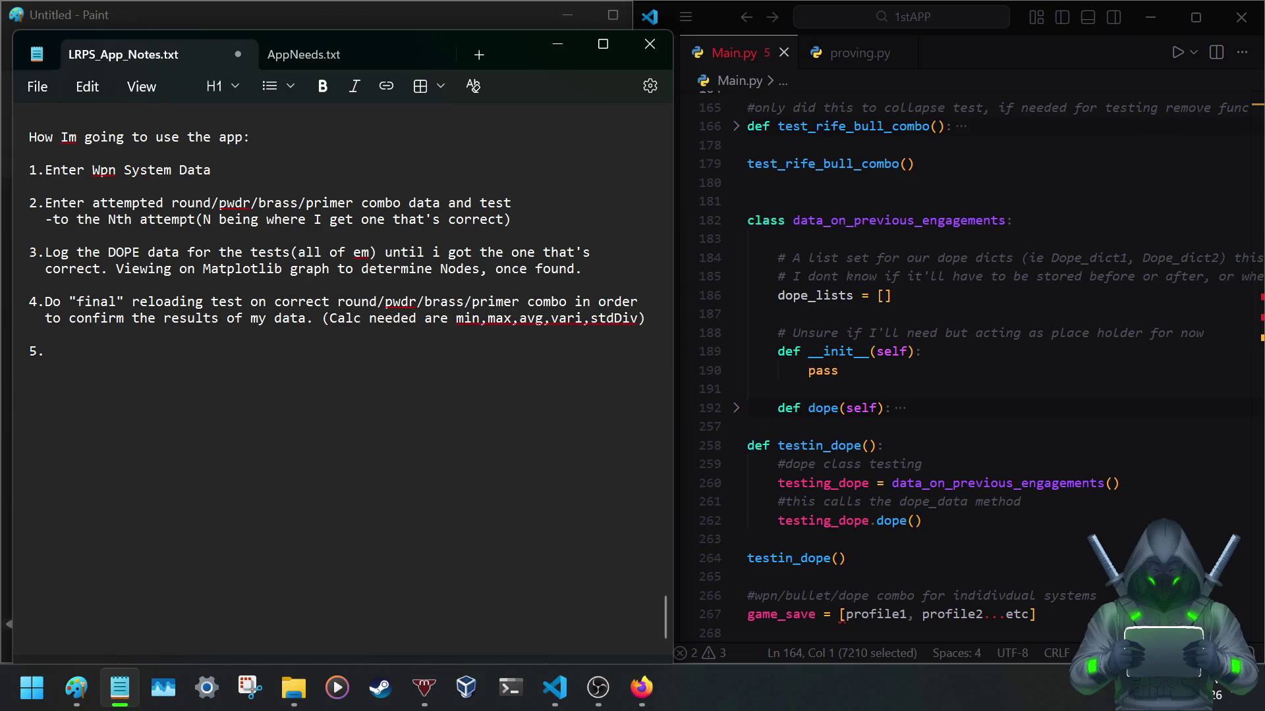
{"action": "key", "text": "ctrl+s"}
{"action": "type", "text": "Having"}
{"action": "type", "text": " the correct round"}
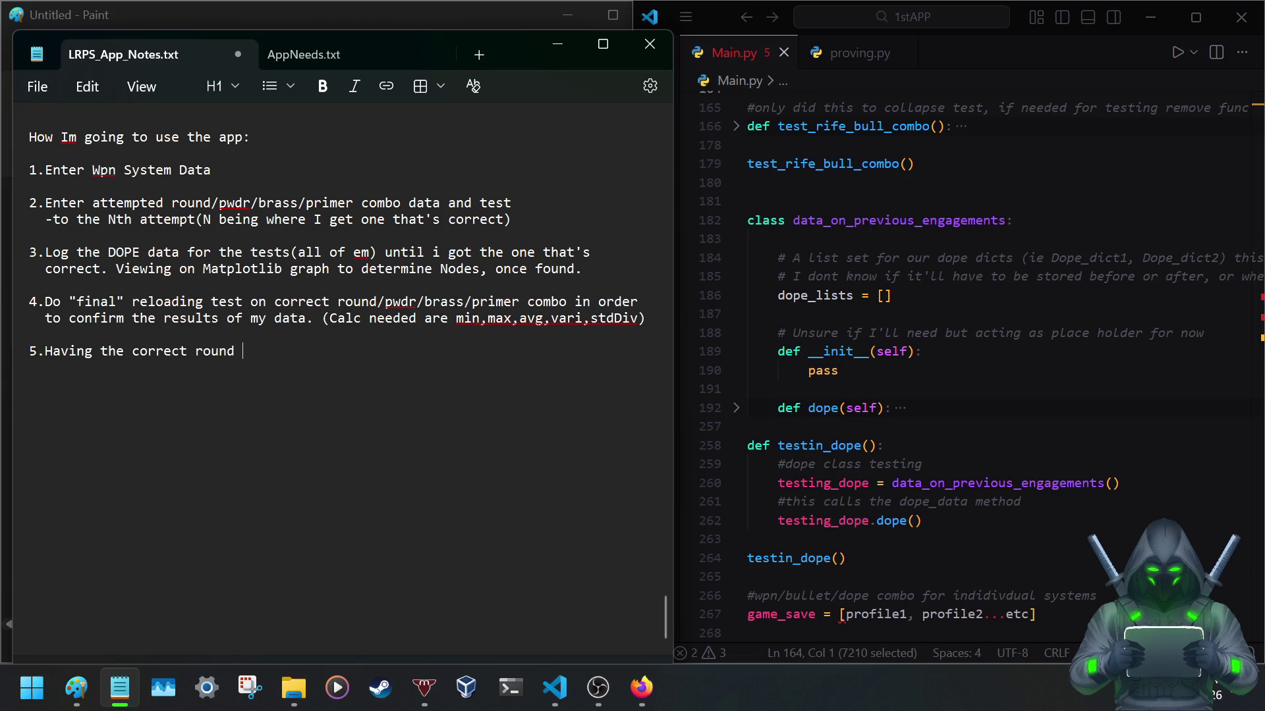
Paste 'round/pwdr/brass/primer combo' after 'Having the correct' in item 5.
{"action": "key", "text": "BackSpace"}
{"action": "key", "text": "BackSpace"}
{"action": "key", "text": "BackSpace"}
{"action": "key", "text": "BackSpace"}
{"action": "key", "text": "BackSpace"}
{"action": "key", "text": "BackSpace"}
{"action": "left_click_drag", "start_coordinate": [567, 302], "coordinate": [338, 304]}
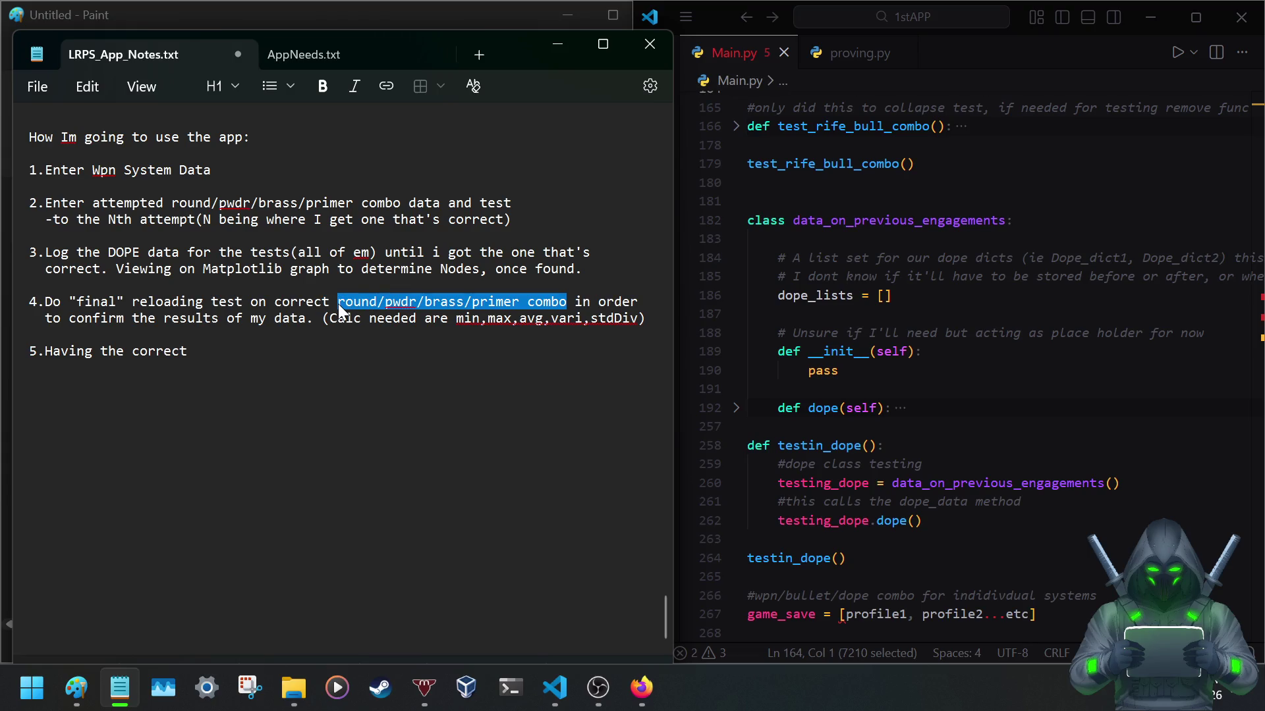
{"action": "left_click", "coordinate": [190, 353]}
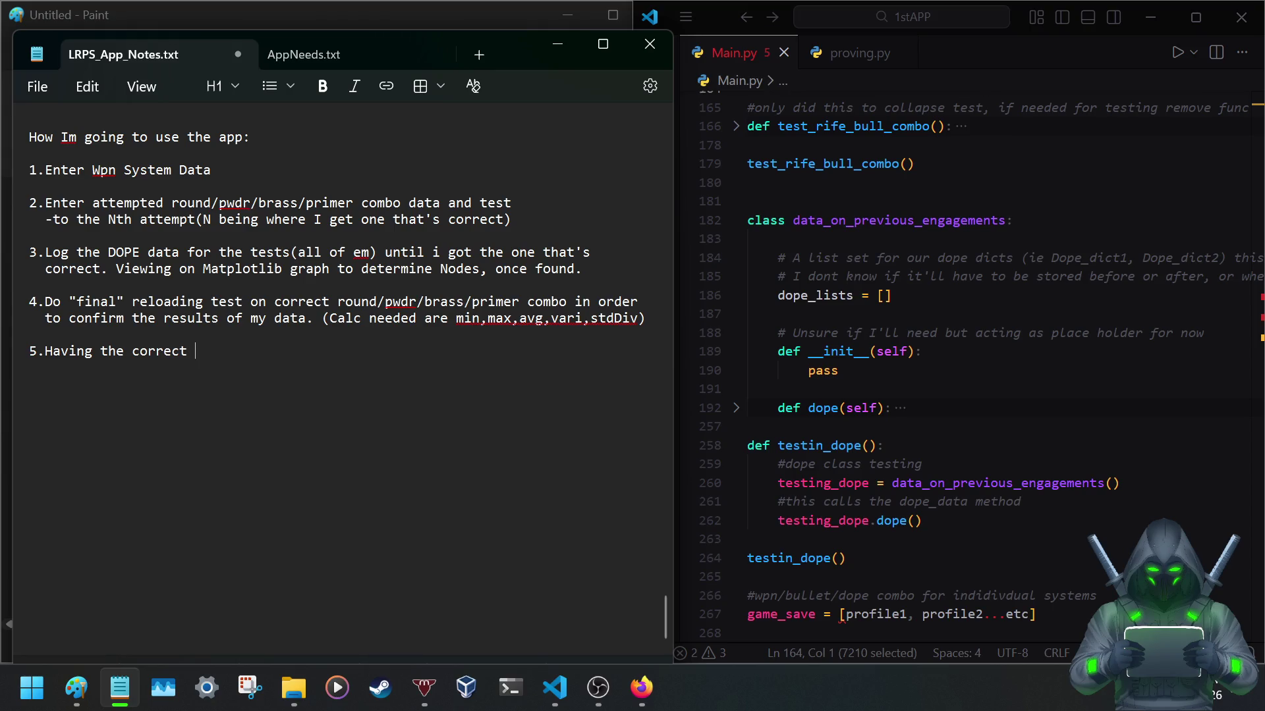
{"action": "type", "text": "round/pwdr/brass/primer combo"}
{"action": "type", "text": "for my use case I thin"}
Finish item 5's indented continuation ending 'data taken is DOPE', fix typos and save.
{"action": "key", "text": "BackSpace"}
{"action": "key", "text": "BackSpace"}
{"action": "type", "text": "en"}
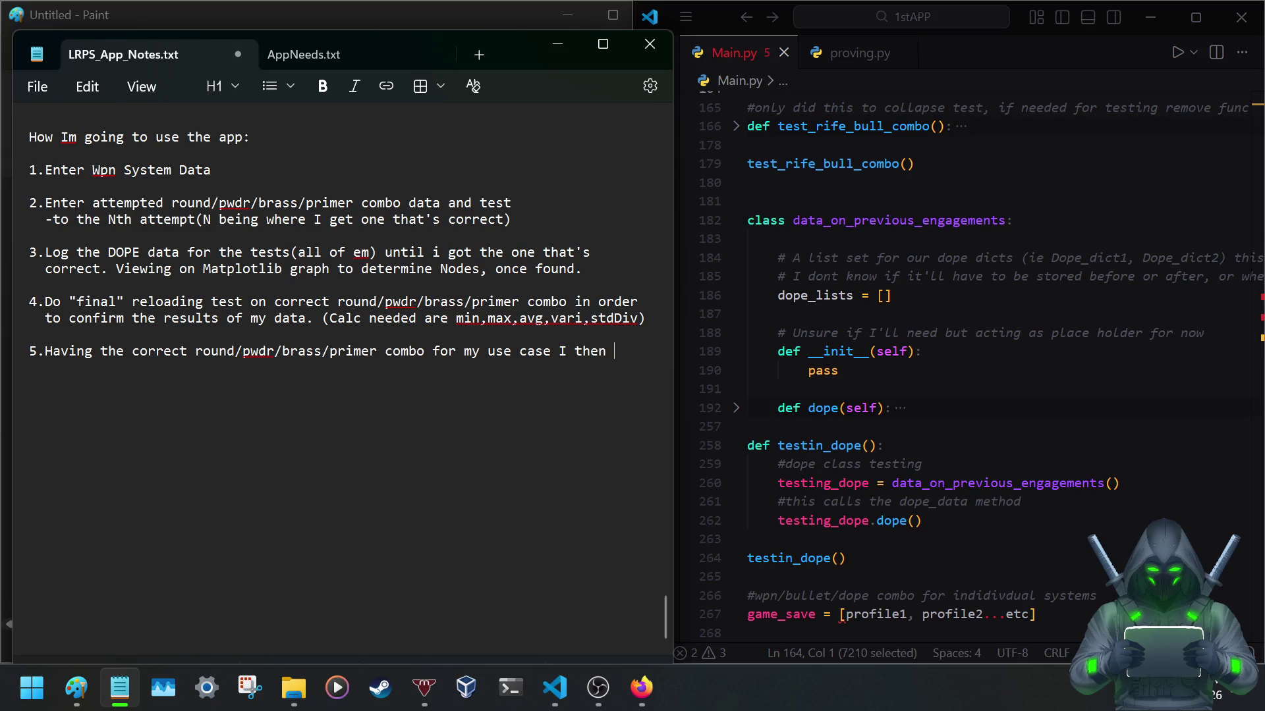
{"action": "type", "text": " move"}
{"action": "key", "text": "Tab"}
{"action": "type", "text": "it into long term testing category "}
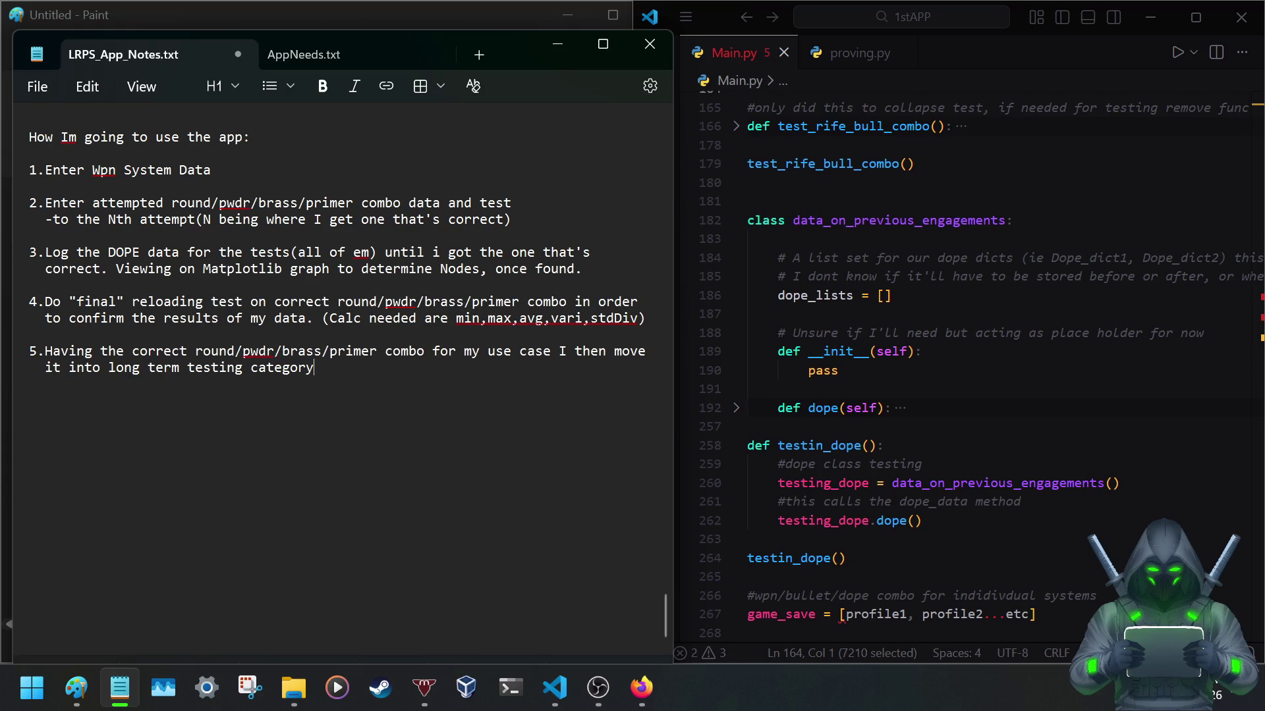
{"action": "type", "text": "where only data takedn"}
{"action": "key", "text": "BackSpace"}
{"action": "key", "text": "BackSpace"}
{"action": "key", "text": "BackSpace"}
{"action": "key", "text": "BackSpace"}
{"action": "key", "text": "BackSpace"}
{"action": "key", "text": "BackSpace"}
{"action": "key", "text": "BackSpace"}
{"action": "key", "text": "BackSpace"}
{"action": "key", "text": "BackSpace"}
{"action": "key", "text": "BackSpace"}
{"action": "key", "text": "BackSpace"}
{"action": "type", "text": "t"}
{"action": "key", "text": "BackSpace"}
{"action": "type", "text": "data taken is DOPE"}
{"action": "key", "text": "ctrl+s"}
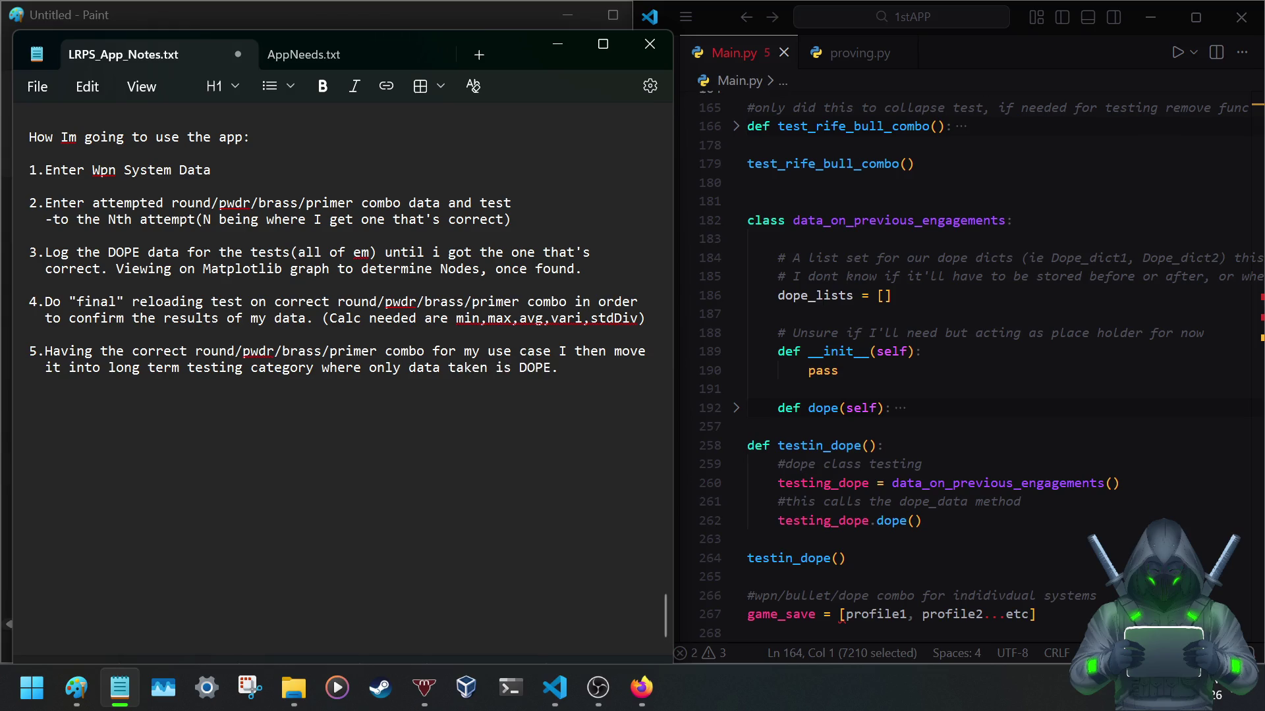
{"action": "left_click", "coordinate": [37, 354]}
Renumber the last step to 6 and open a blank numbered step 5 above it.
{"action": "key", "text": "BackSpace"}
{"action": "type", "text": "6"}
{"action": "left_click", "coordinate": [652, 316]}
{"action": "key", "text": "Return"}
{"action": "key", "text": "Return"}
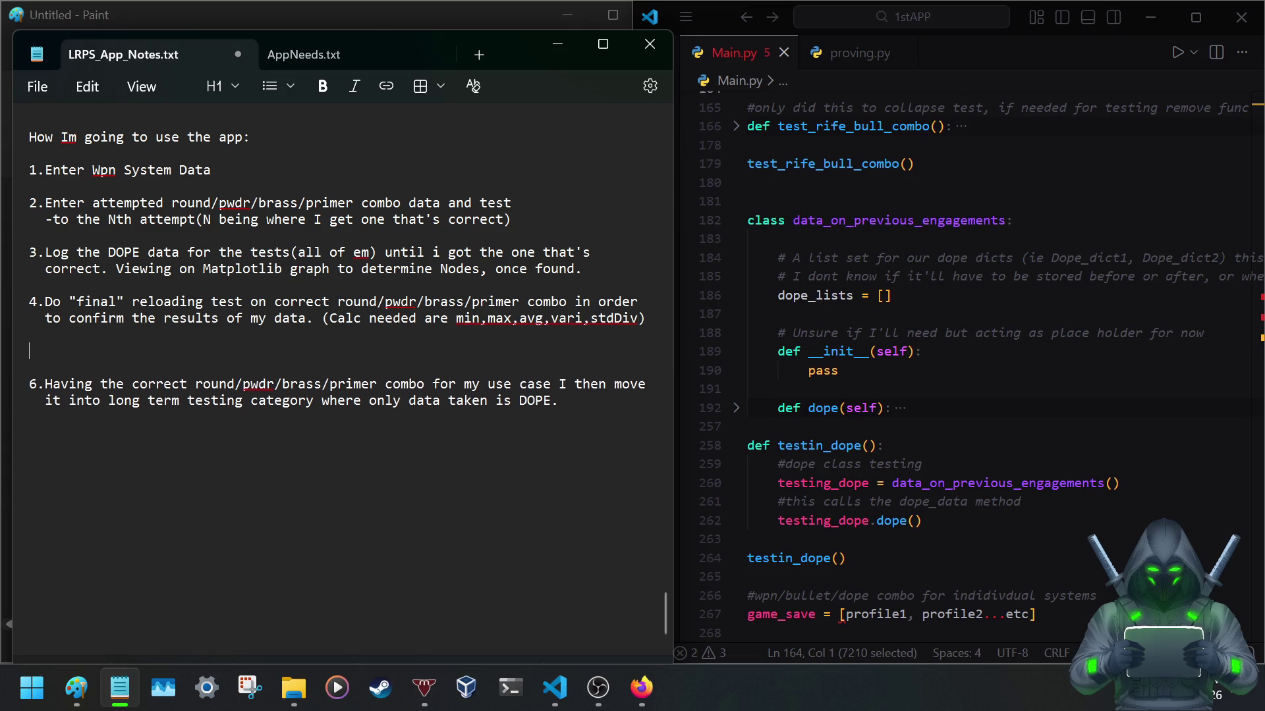
{"action": "type", "text": "5"}
{"action": "key", "text": "BackSpace"}
{"action": "key", "text": "BackSpace"}
Write step 5 on confirming the zero and adjusting drop and windage over two lines, then save.
{"action": "left_click", "coordinate": [79, 351]}
{"action": "type", "text": "Confirm"}
{"action": "type", "text": " DA"}
{"action": "type", "text": " ZERO"}
{"action": "type", "text": "ZZZZZZZZZZ"}
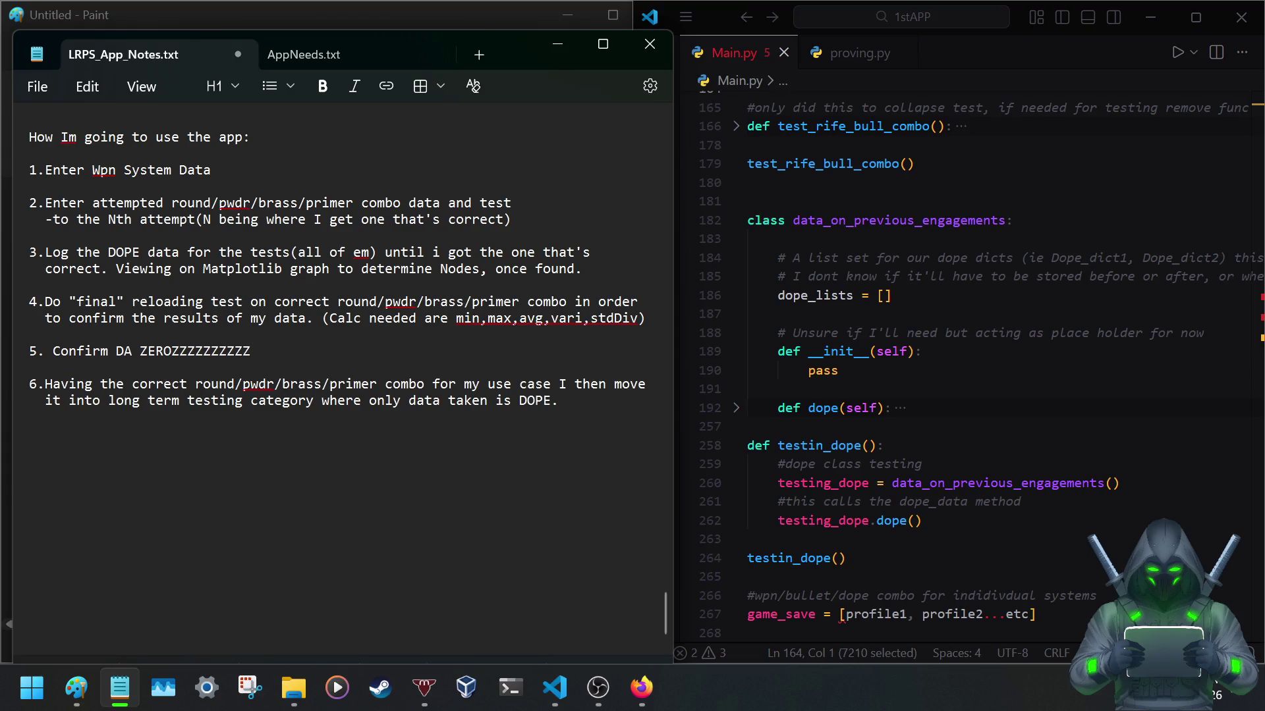
{"action": "type", "text": "confirm that drop, windage,tem"}
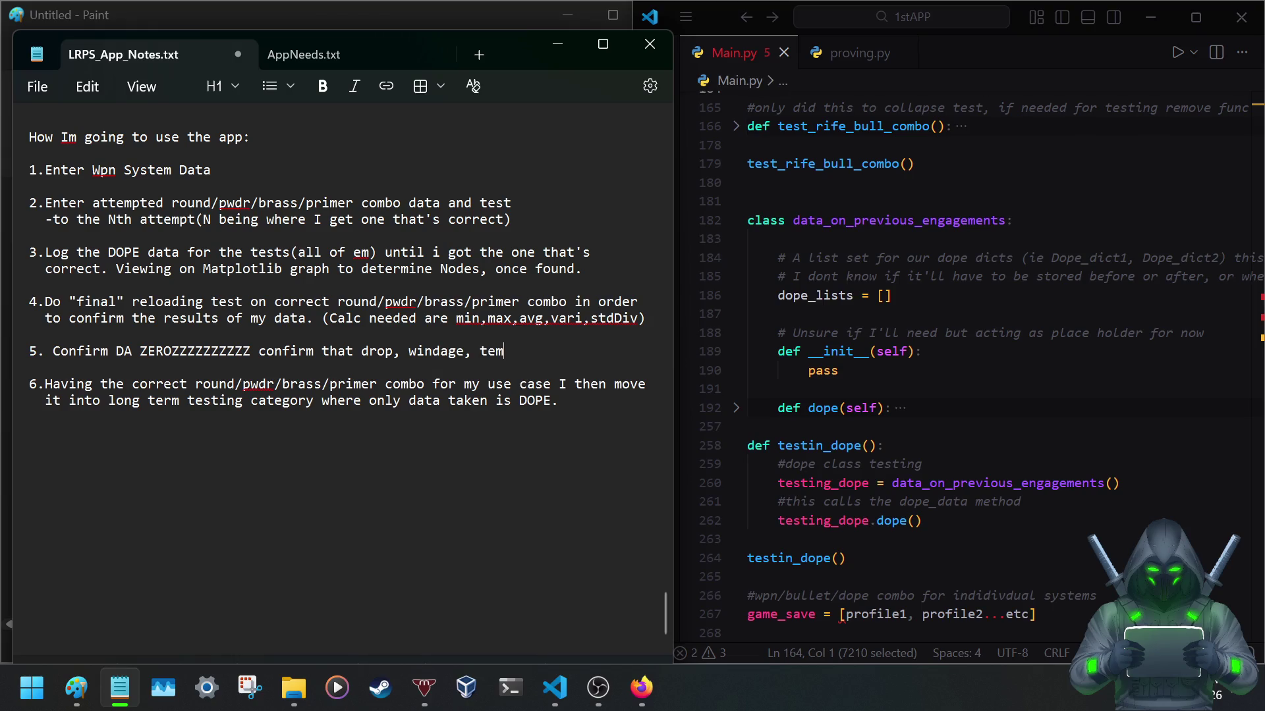
{"action": "type", "text": " adjustments "}
{"action": "type", "text": "..etc"}
{"action": "key", "text": "Return"}
{"action": "type", "text": "are all core"}
{"action": "type", "text": "ect and that"}
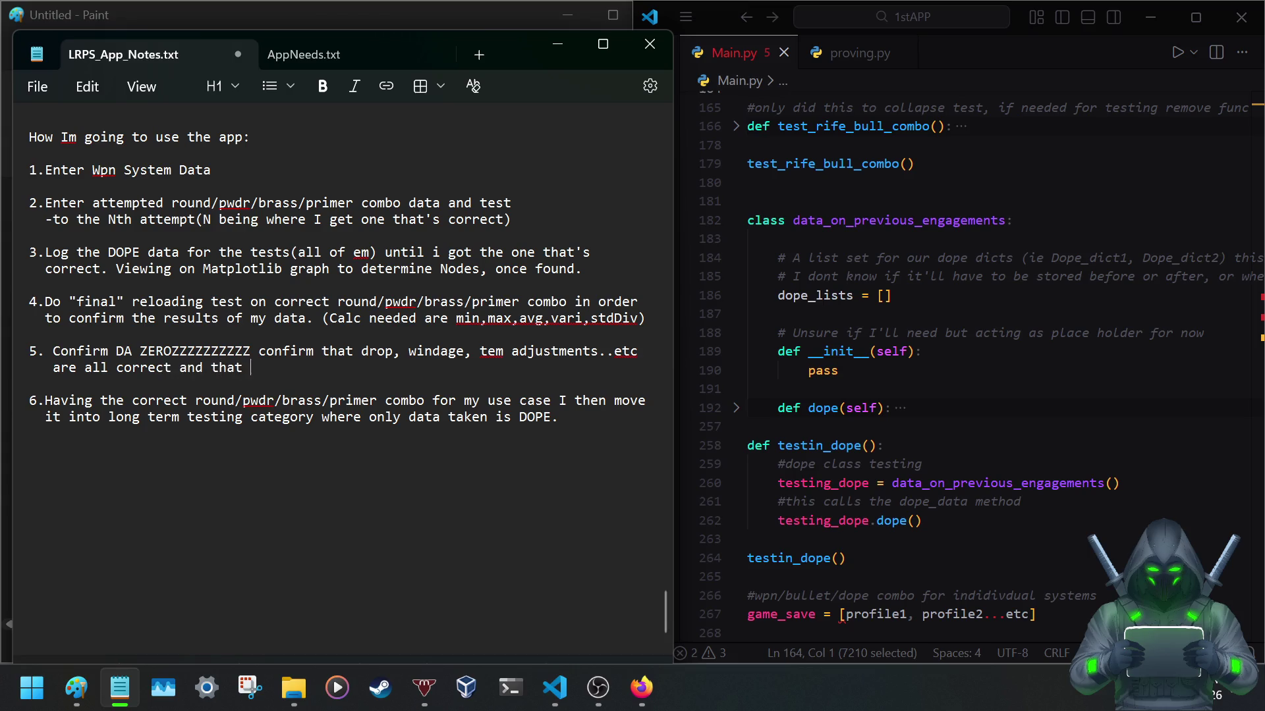
{"action": "key", "text": "BackSpace"}
{"action": "key", "text": "BackSpace"}
{"action": "key", "text": "BackSpace"}
{"action": "key", "text": "BackSpace"}
{"action": "type", "text": "adjust them accordingly."}
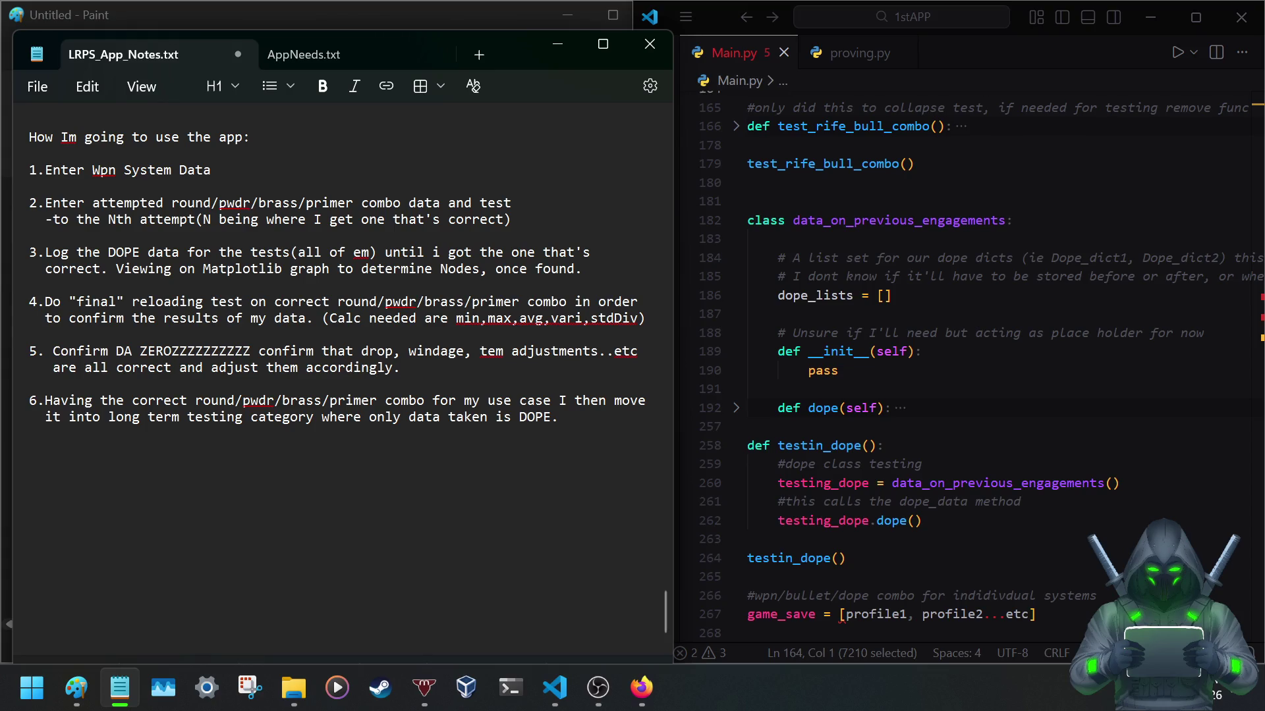
{"action": "key", "text": "ctrl+s"}
{"action": "type", "text": "and its   "}
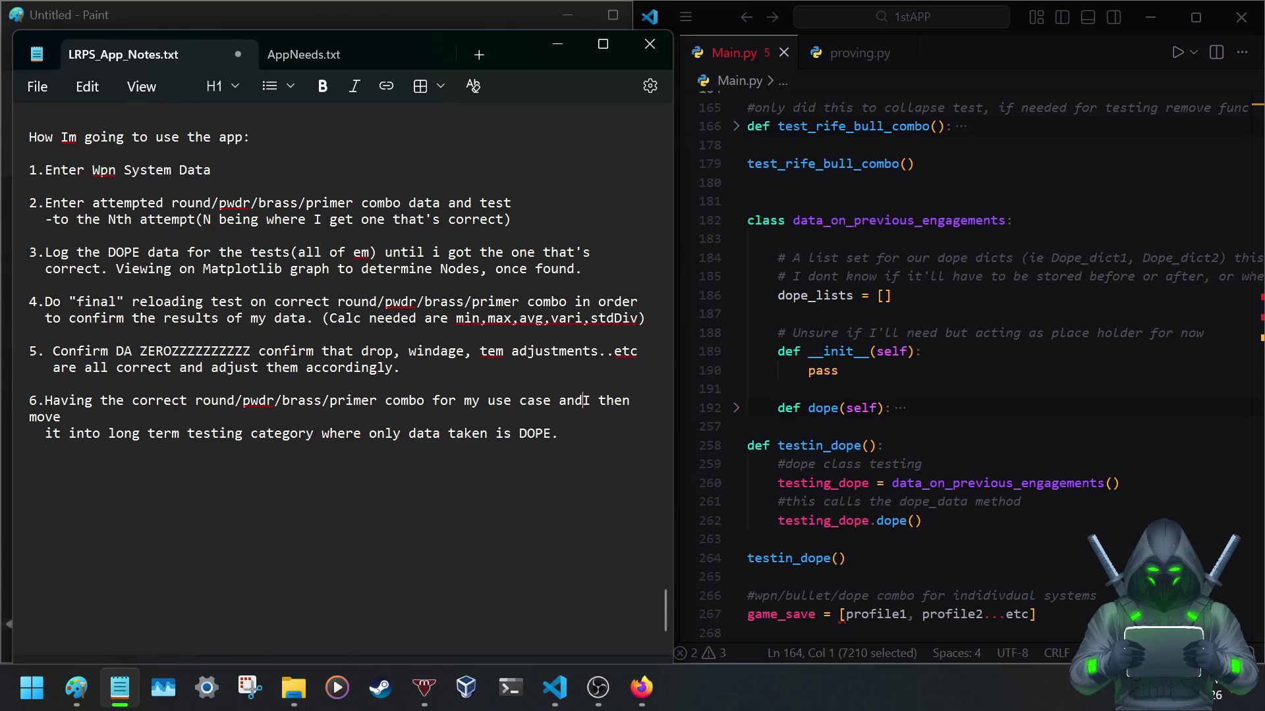
{"action": "type", "text": "confirmed to be correct I"}
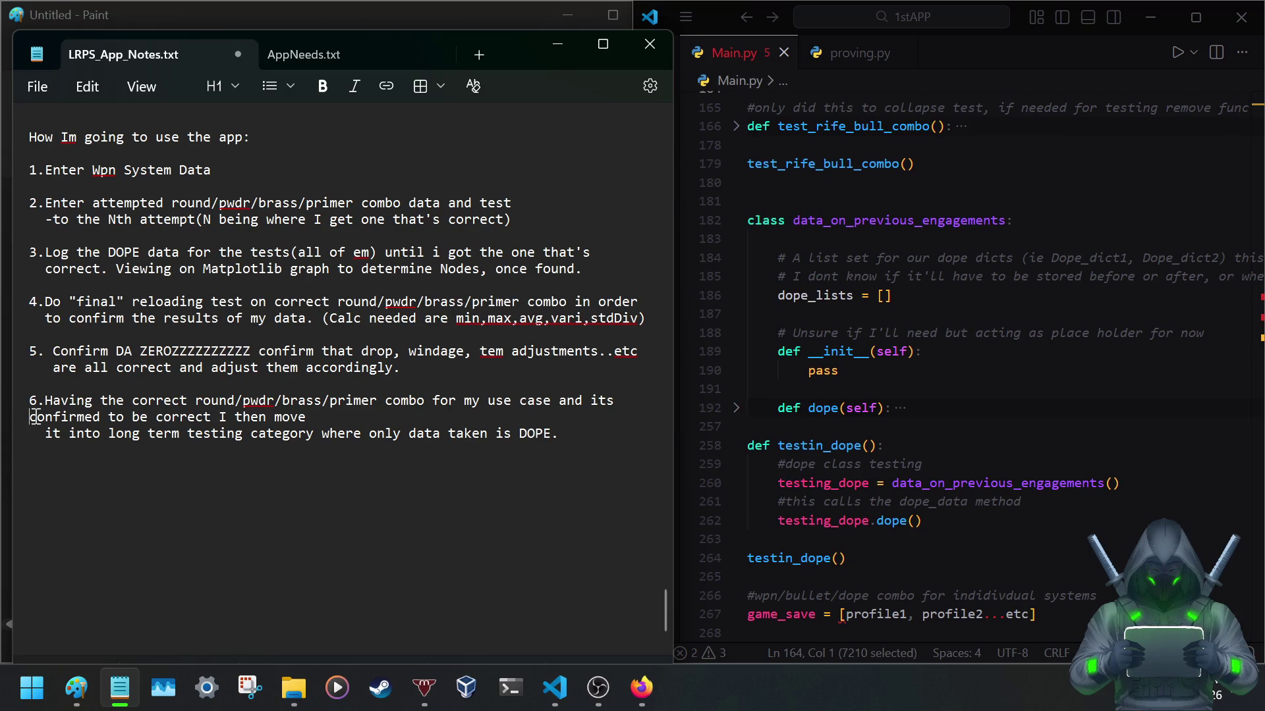
{"action": "type", "text": " then"}
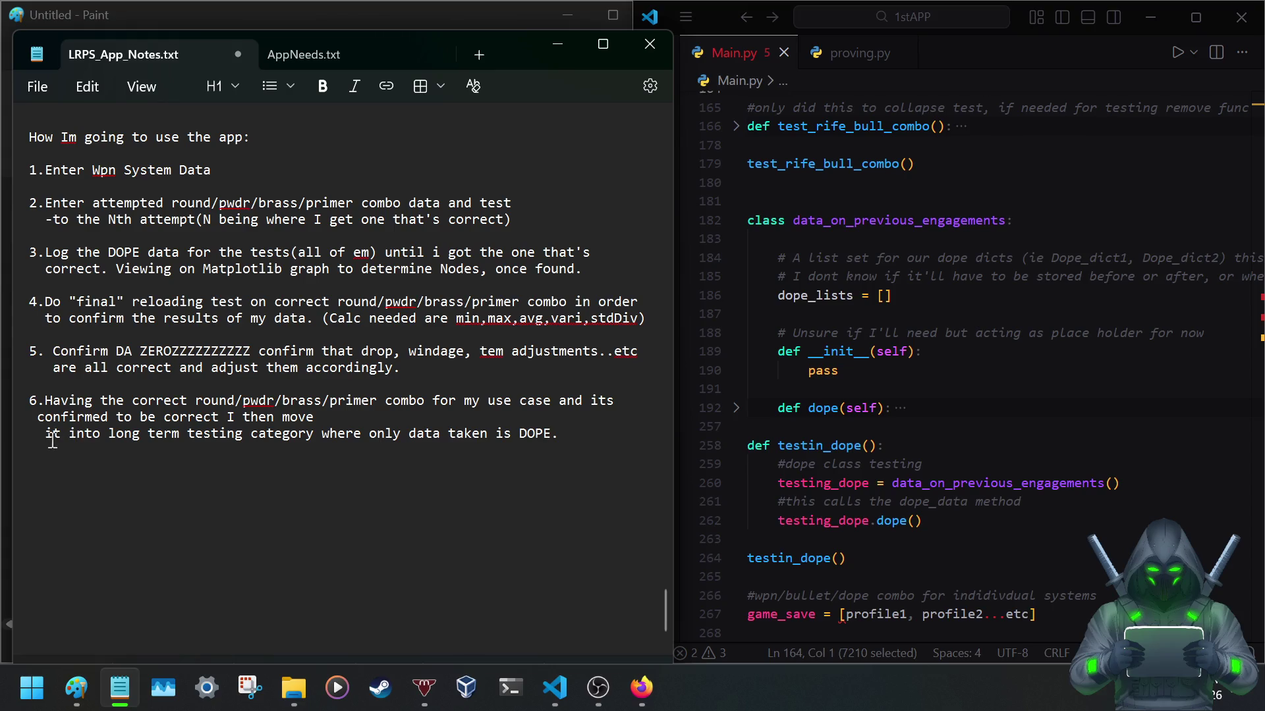
Insert 'and its confirmed to be correct' in step 6 and rejoin its wrapped line.
{"action": "left_click", "coordinate": [45, 435]}
{"action": "key", "text": "BackSpace"}
{"action": "key", "text": "BackSpace"}
{"action": "key", "text": "BackSpace"}
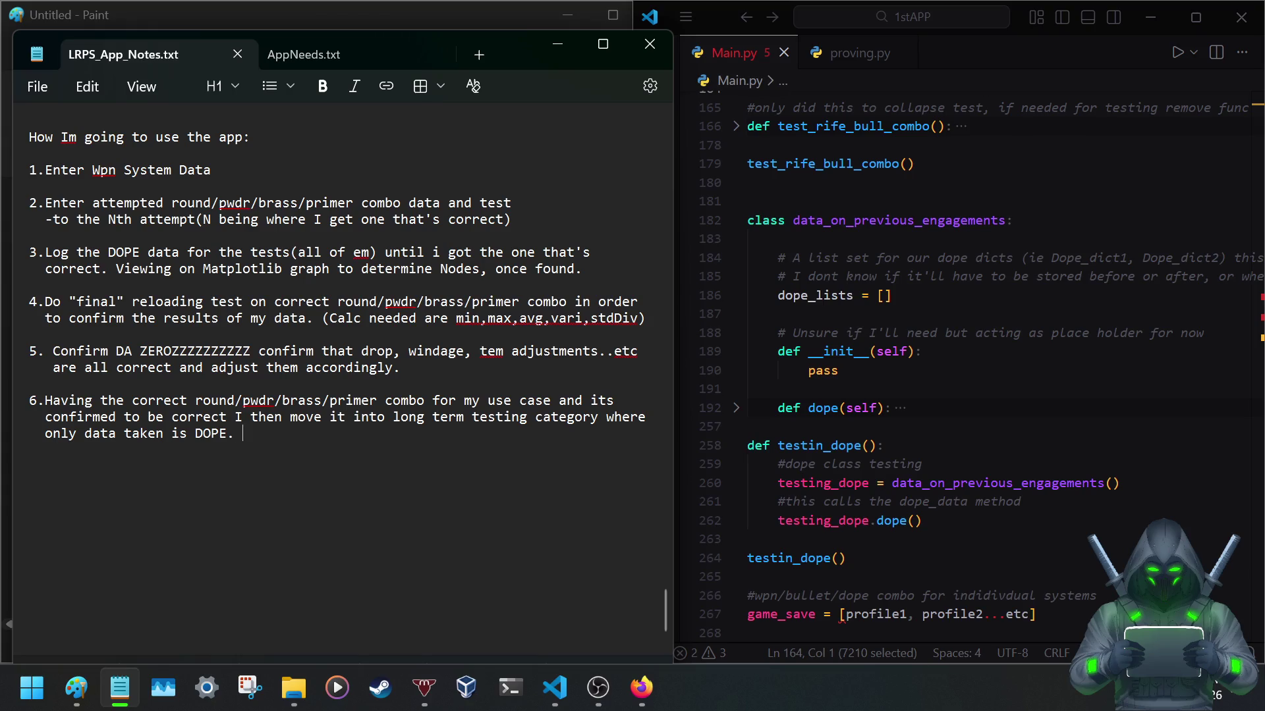
{"action": "type", "text": "And"}
{"action": "type", "text": "ero"}
{"action": "type", "text": "dic"}
{"action": "type", "text": " a"}
{"action": "type", "text": "ustments are made."}
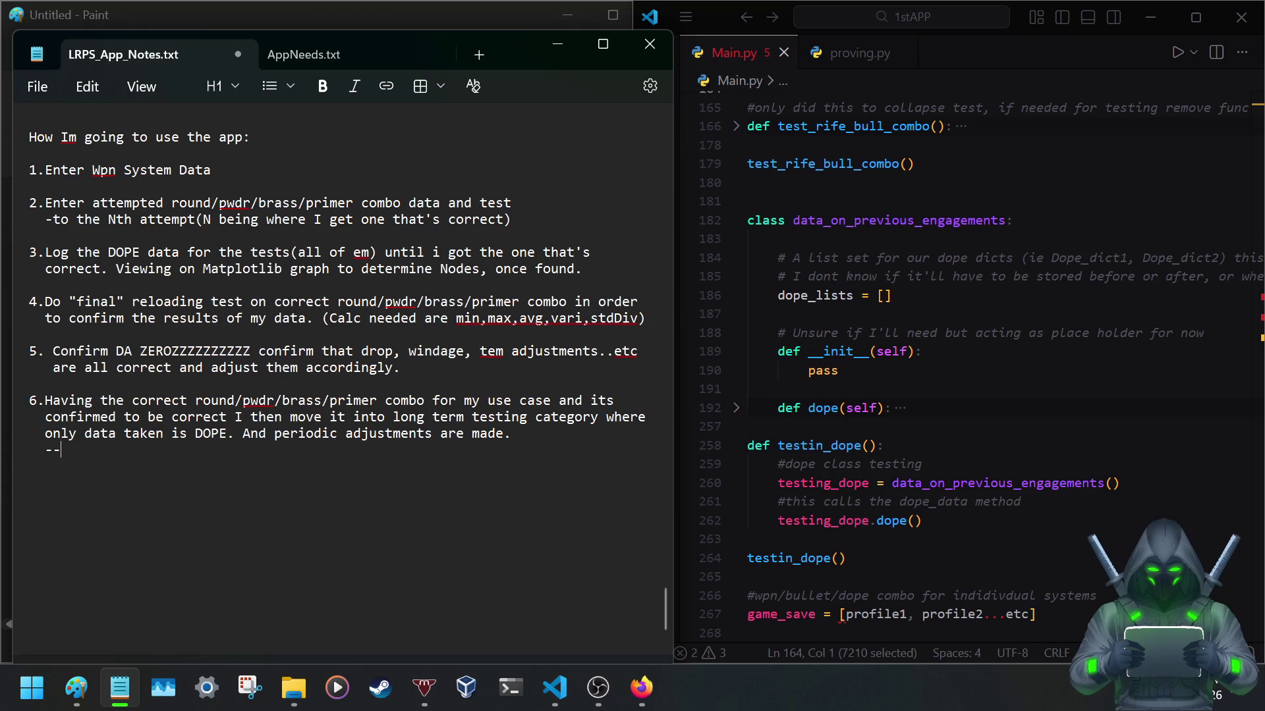
{"action": "type", "text": "oncer"}
{"action": "type", "text": "ns then"}
{"action": "type", "text": " become a"}
{"action": "type", "text": "djustemn"}
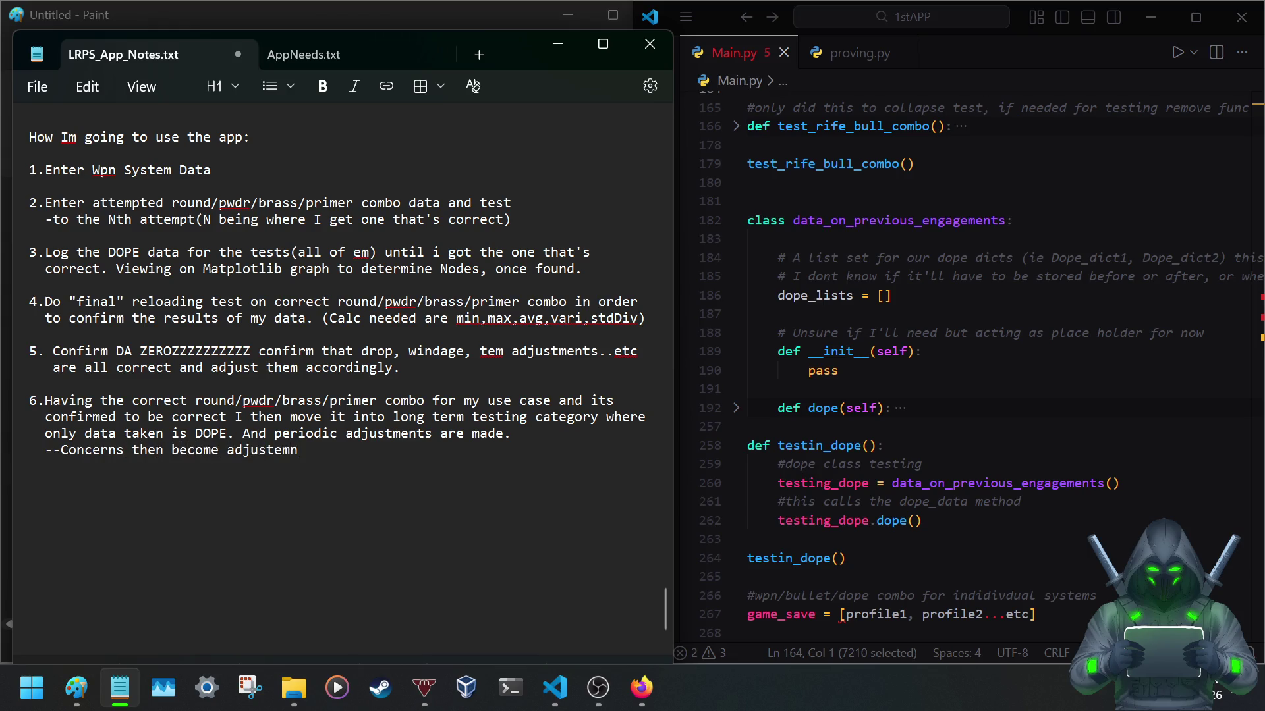
{"action": "key", "text": "BackSpace"}
{"action": "key", "text": "BackSpace"}
{"action": "key", "text": "BackSpace"}
{"action": "type", "text": "ment based on barrel w"}
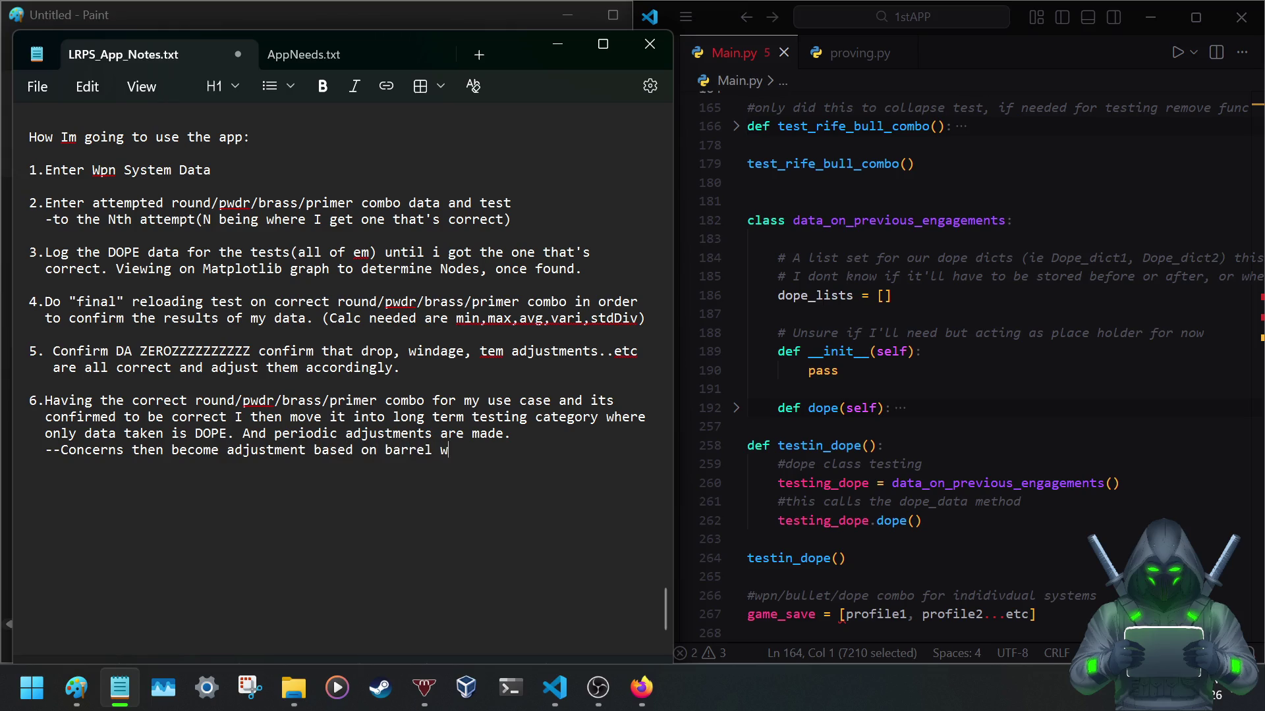
{"action": "type", "text": "ear and other factor"}
{"action": "type", "text": "s not relate"}
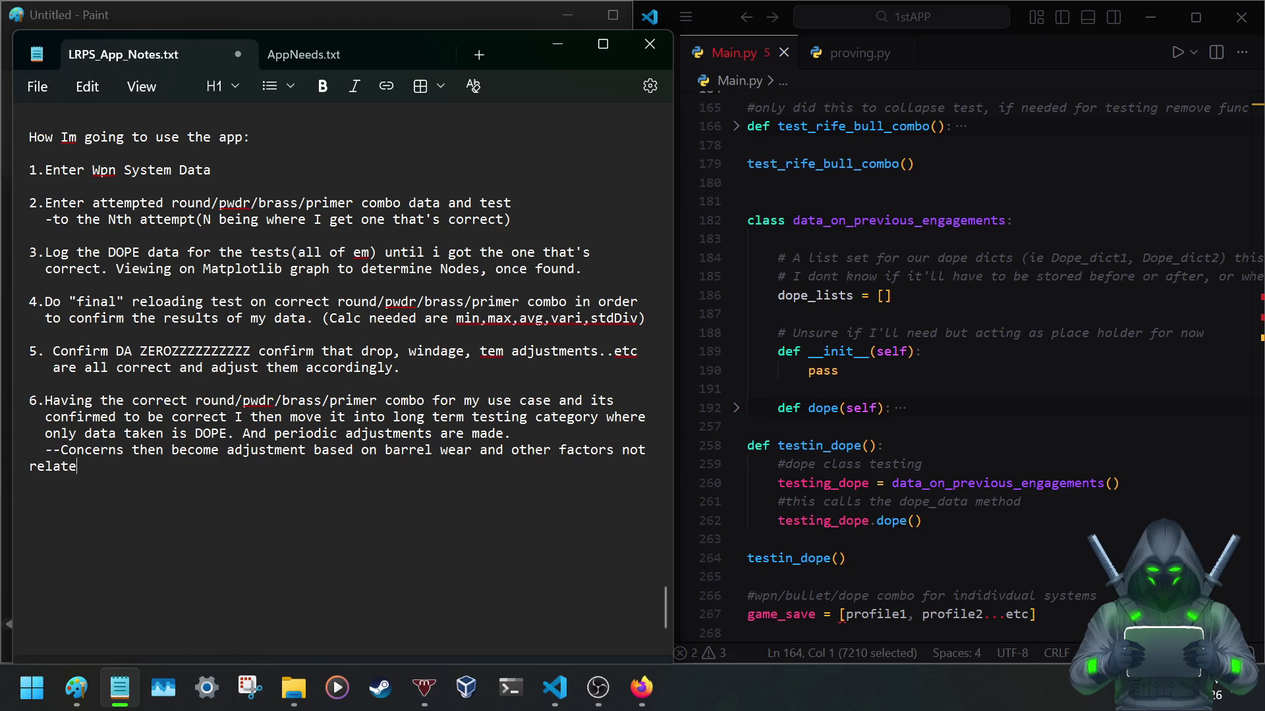
{"action": "type", "text": "to p"}
{"action": "type", "text": "ticu"}
Write the '-->' concerns note on barrel wear below step 6 with a blank line above it, and save.
{"action": "key", "text": "BackSpace"}
{"action": "key", "text": "BackSpace"}
{"action": "type", "text": "ar ro"}
{"action": "type", "text": "und/pwd"}
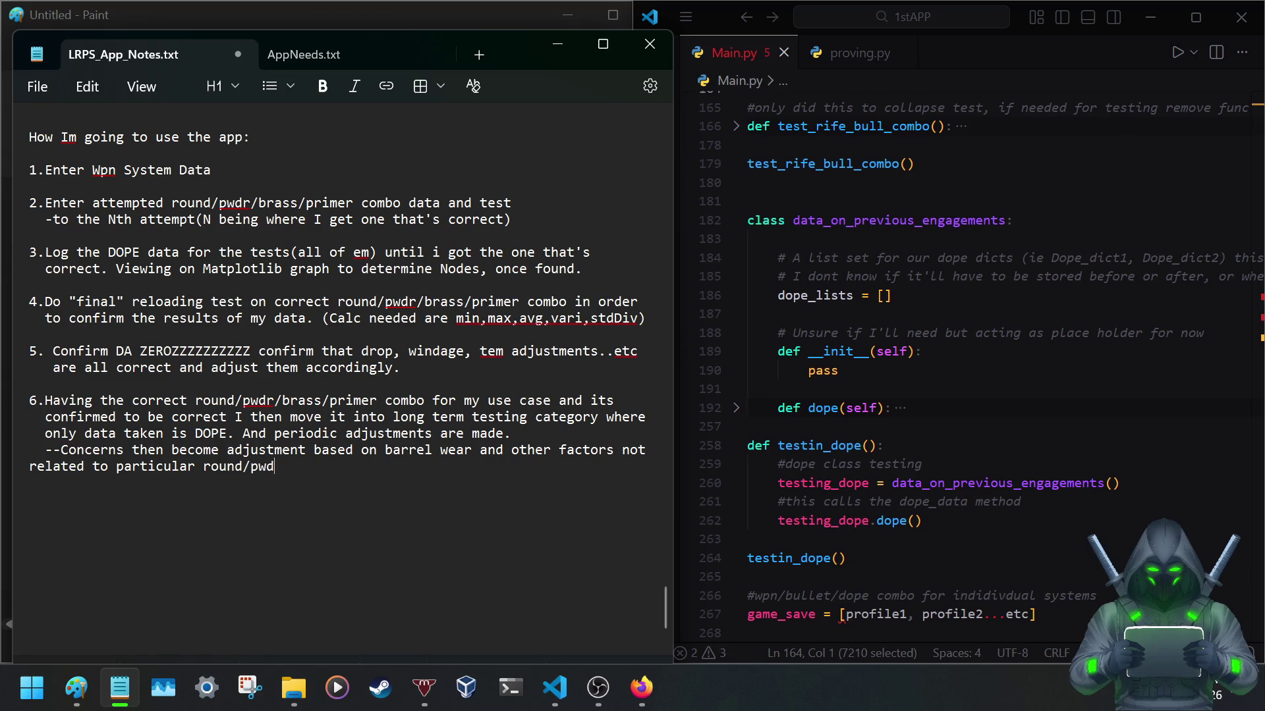
{"action": "type", "text": "r/brass/p"}
{"action": "type", "text": "rimer combo"}
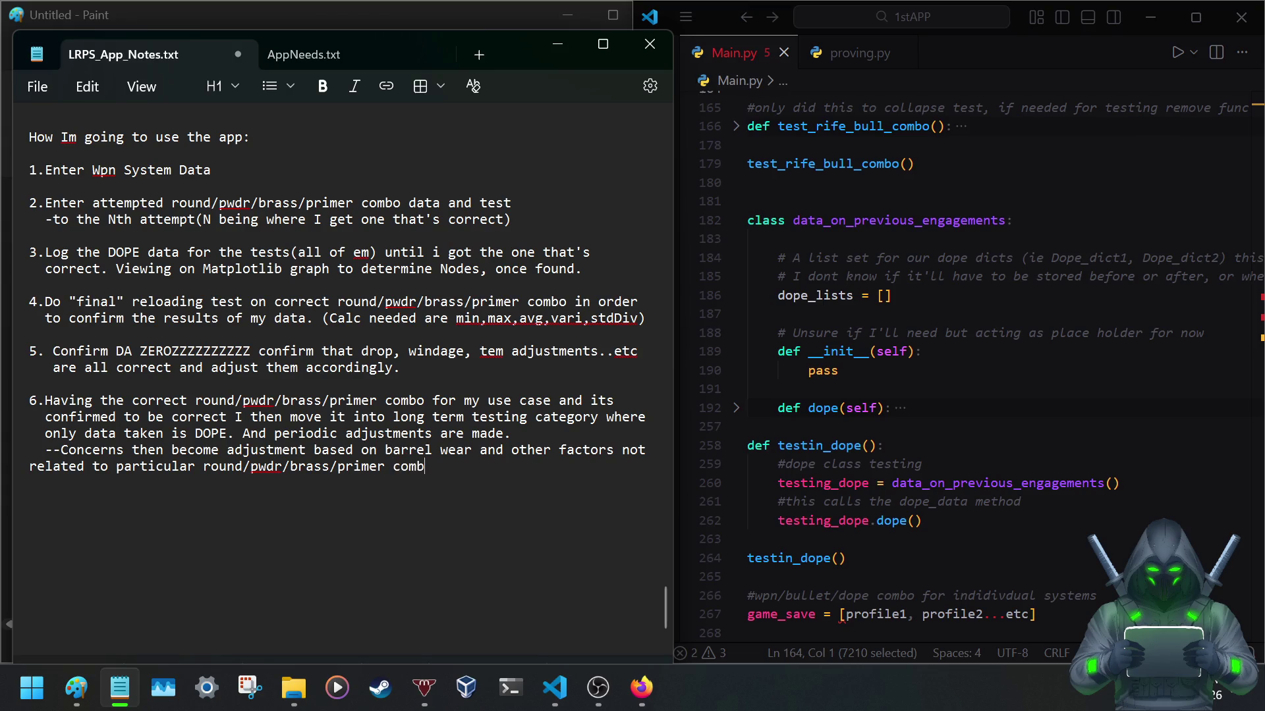
{"action": "type", "text": "."}
{"action": "key", "text": "Home"}
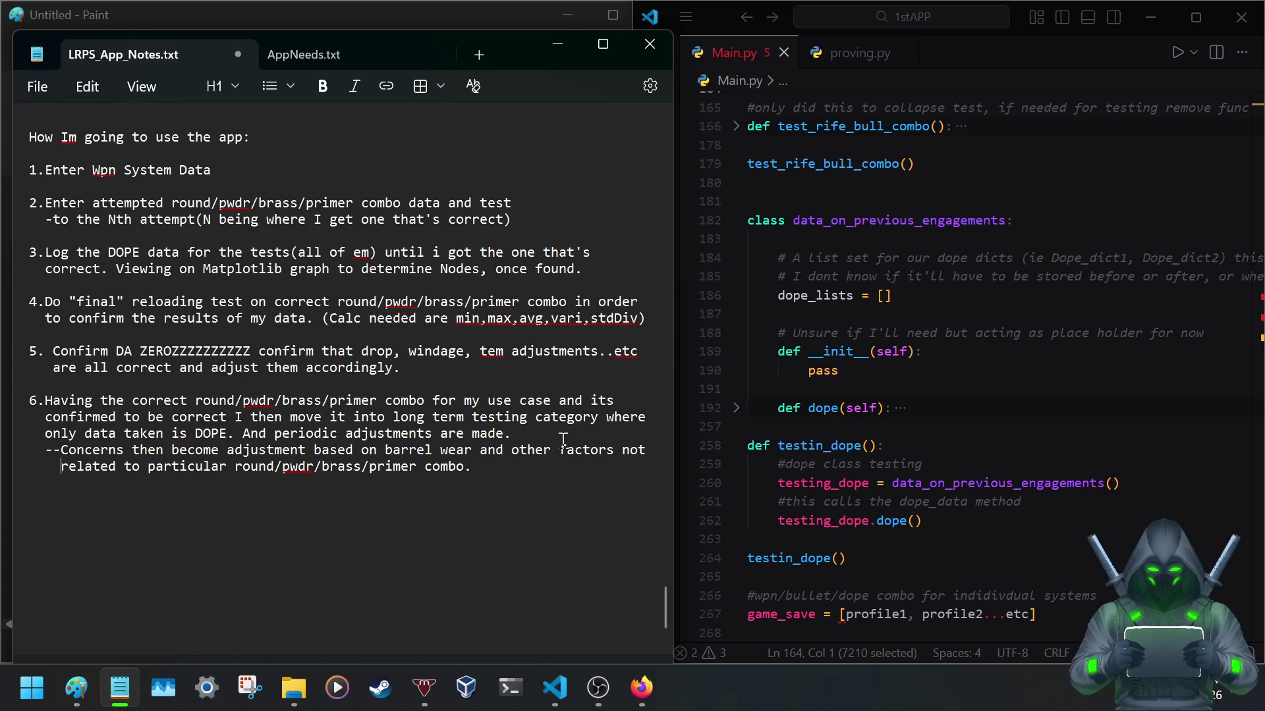
{"action": "key", "text": "Return"}
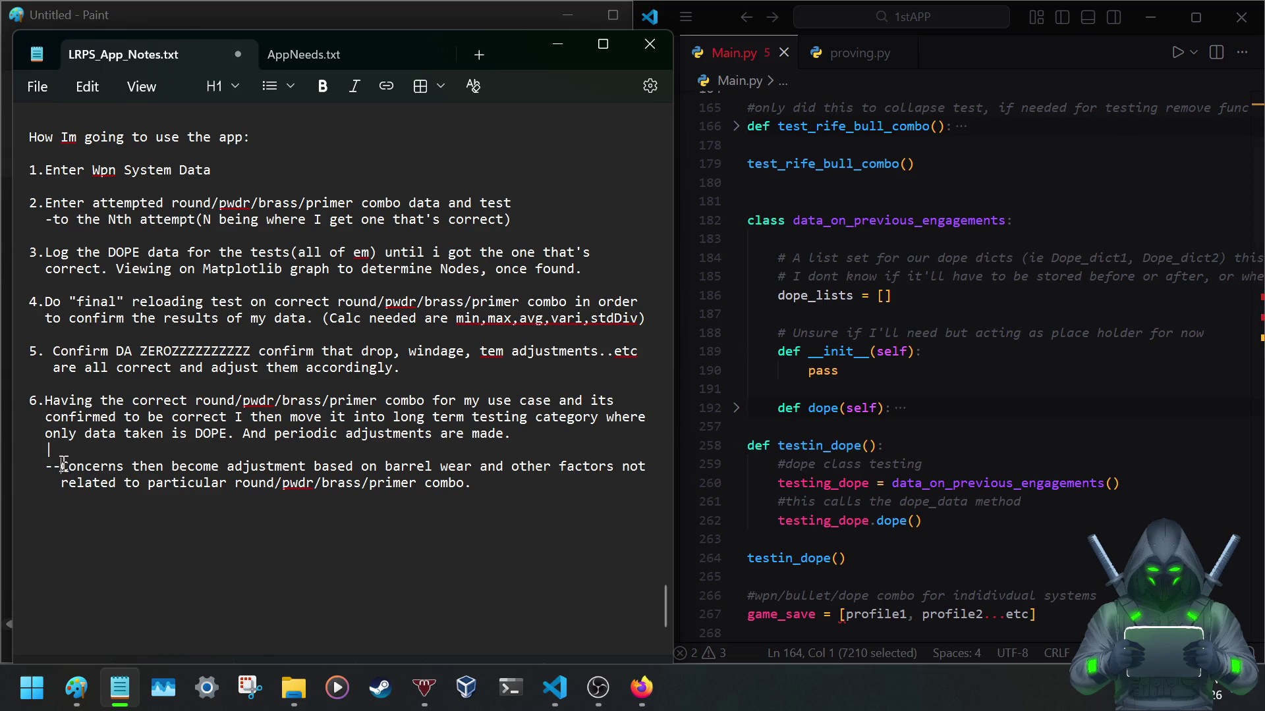
{"action": "left_click", "coordinate": [61, 467]}
{"action": "type", "text": ">"}
{"action": "key", "text": "ctrl+s"}
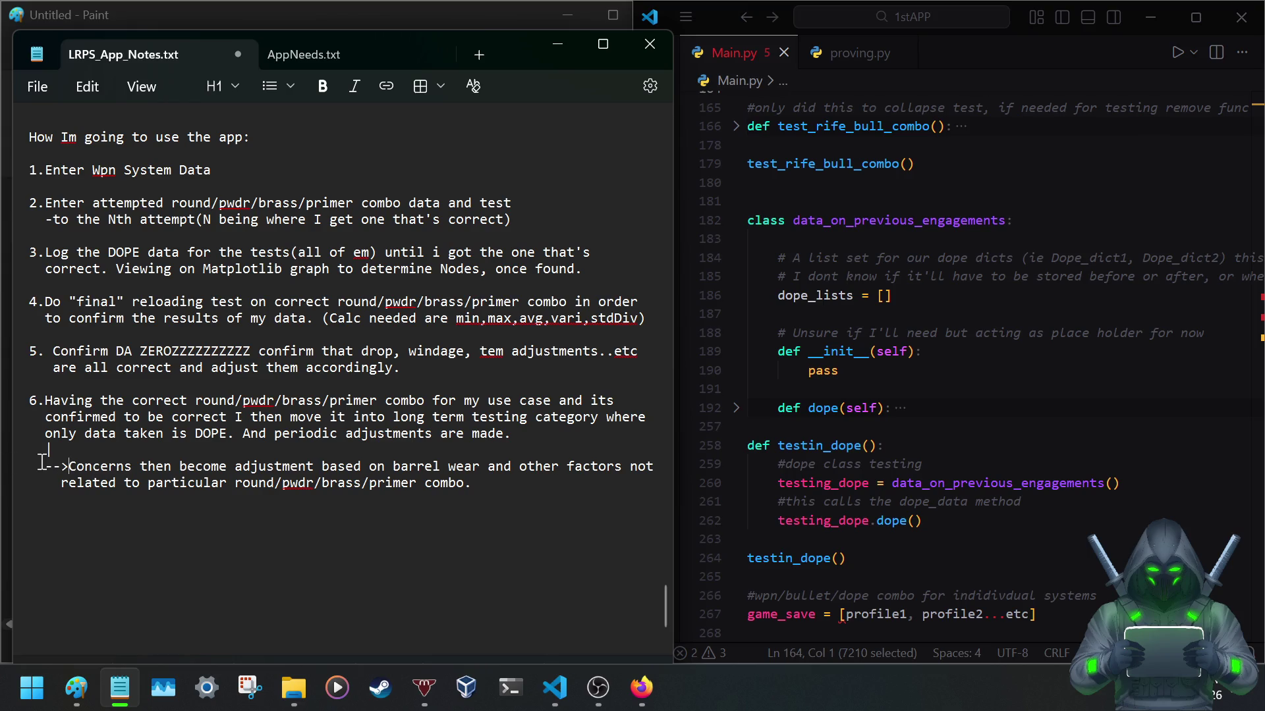
{"action": "left_click", "coordinate": [511, 500]}
{"action": "scroll", "coordinate": [149, 380], "scroll_direction": "up", "scroll_amount": 2}
{"action": "scroll", "coordinate": [148, 378], "scroll_direction": "down", "scroll_amount": 1}
{"action": "scroll", "coordinate": [147, 378], "scroll_direction": "down", "scroll_amount": 1}
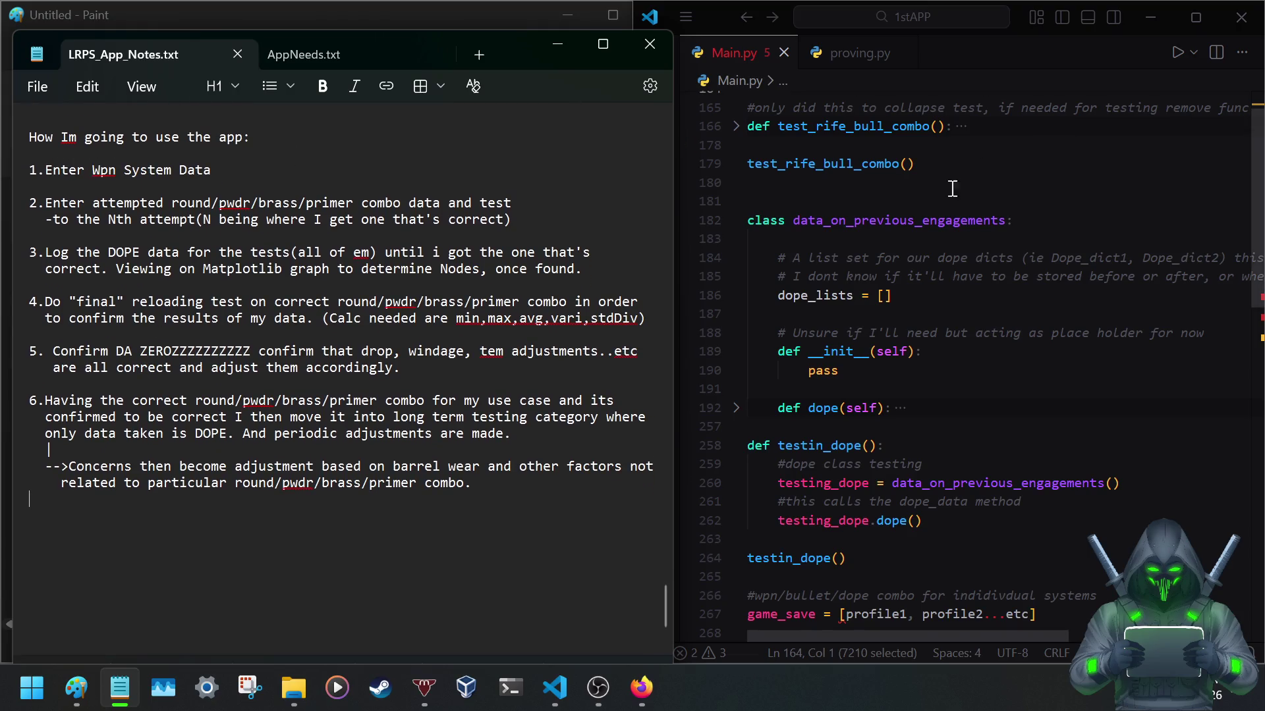
{"action": "scroll", "coordinate": [1038, 158], "scroll_direction": "up", "scroll_amount": 2}
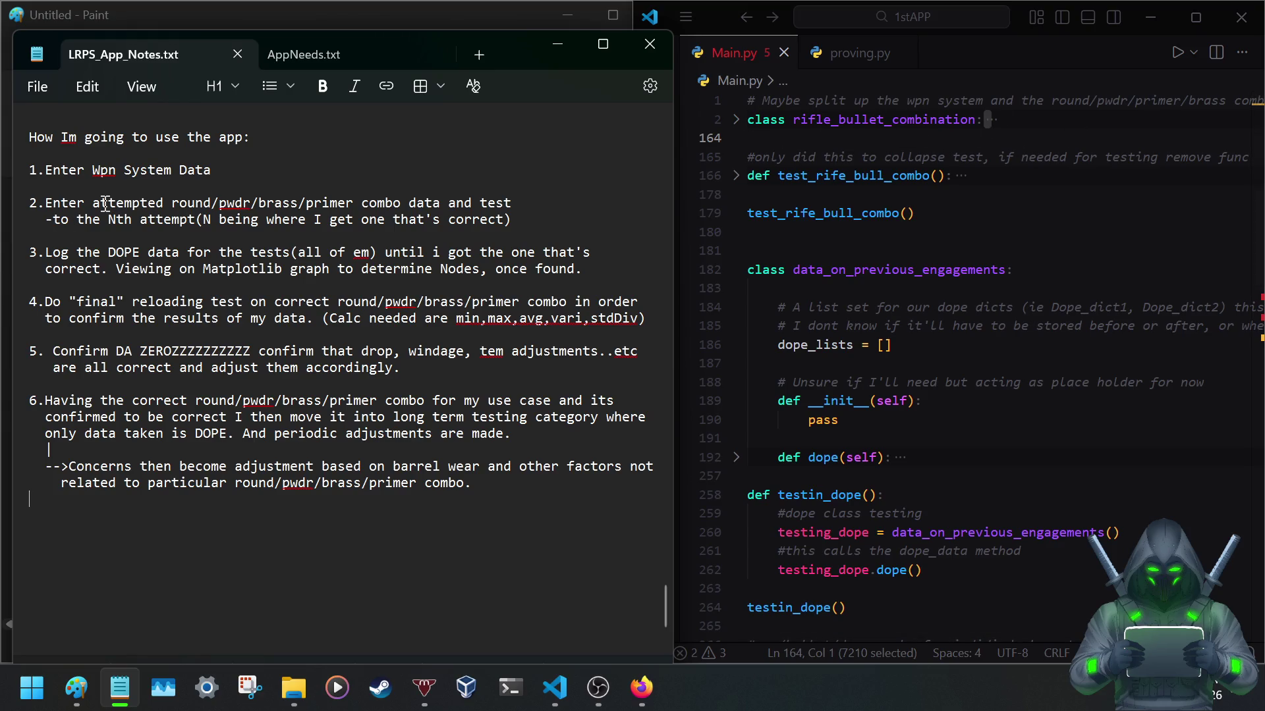
Switch from the usage-plan notes to the AppNeeds.txt checklist of missing features.
{"action": "left_click_drag", "start_coordinate": [105, 204], "coordinate": [499, 198]}
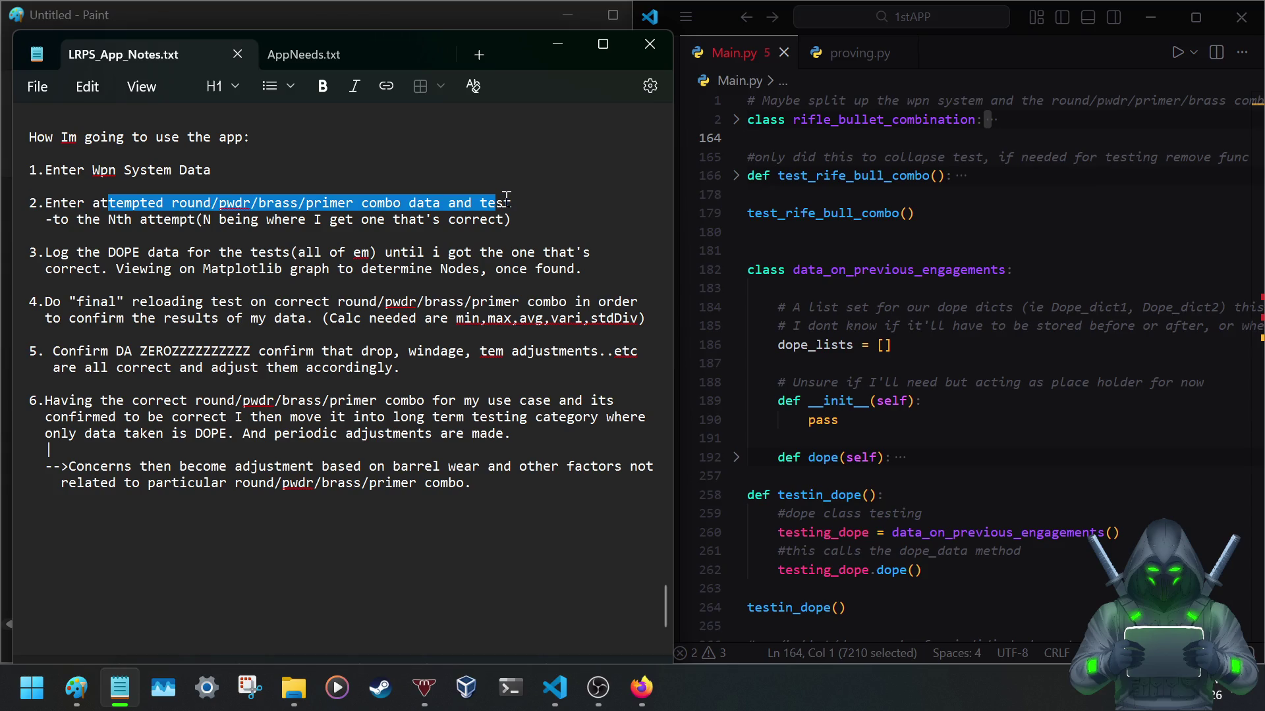
{"action": "left_click", "coordinate": [506, 200]}
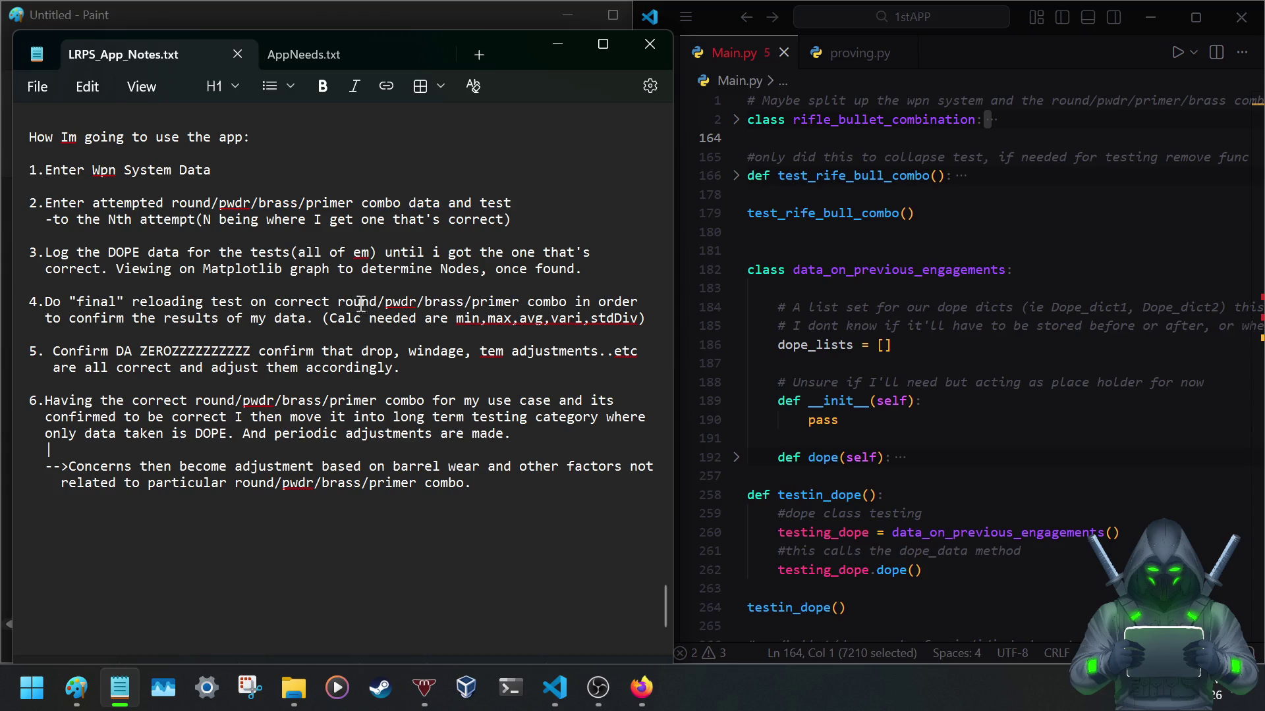
{"action": "left_click", "coordinate": [341, 58]}
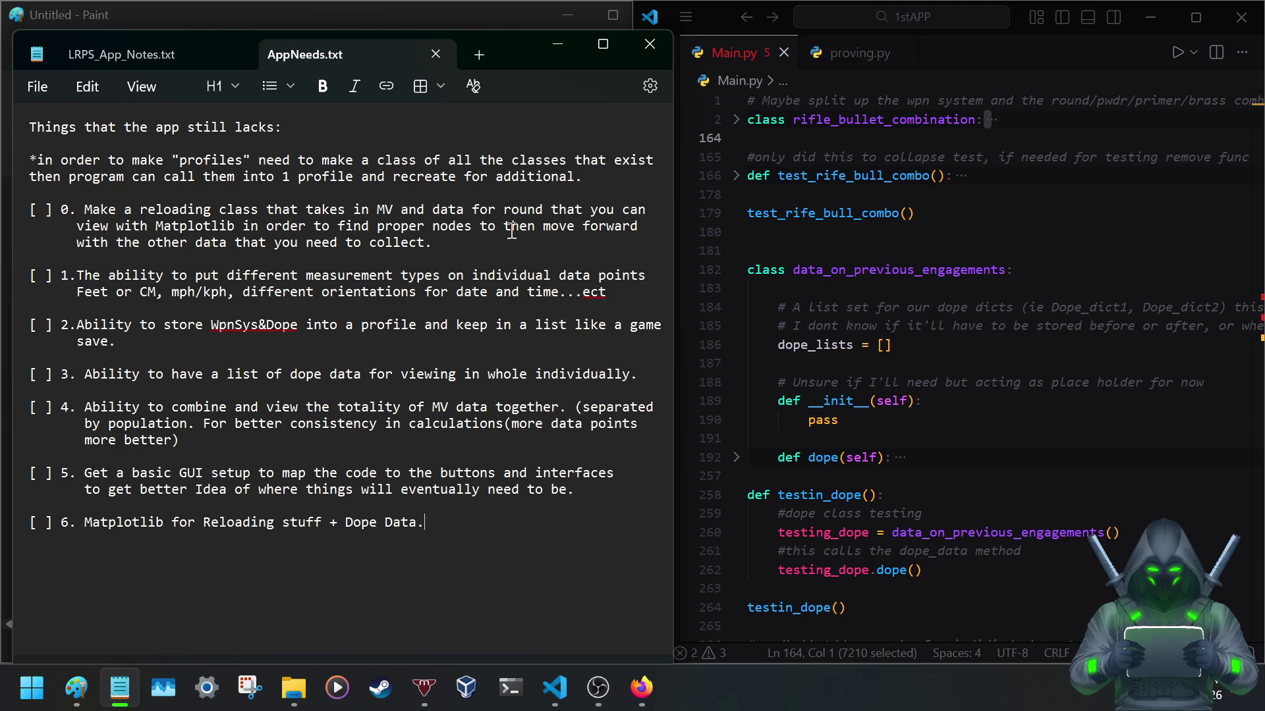
Extend item 0 with the profile-like saves sentence ending 'review and comparison too.' and save.
{"action": "left_click", "coordinate": [449, 242]}
{"action": "type", "text": "This "}
{"action": "type", "text": "also needs to "}
{"action": "type", "text": "have"}
{"action": "key", "text": "Return"}
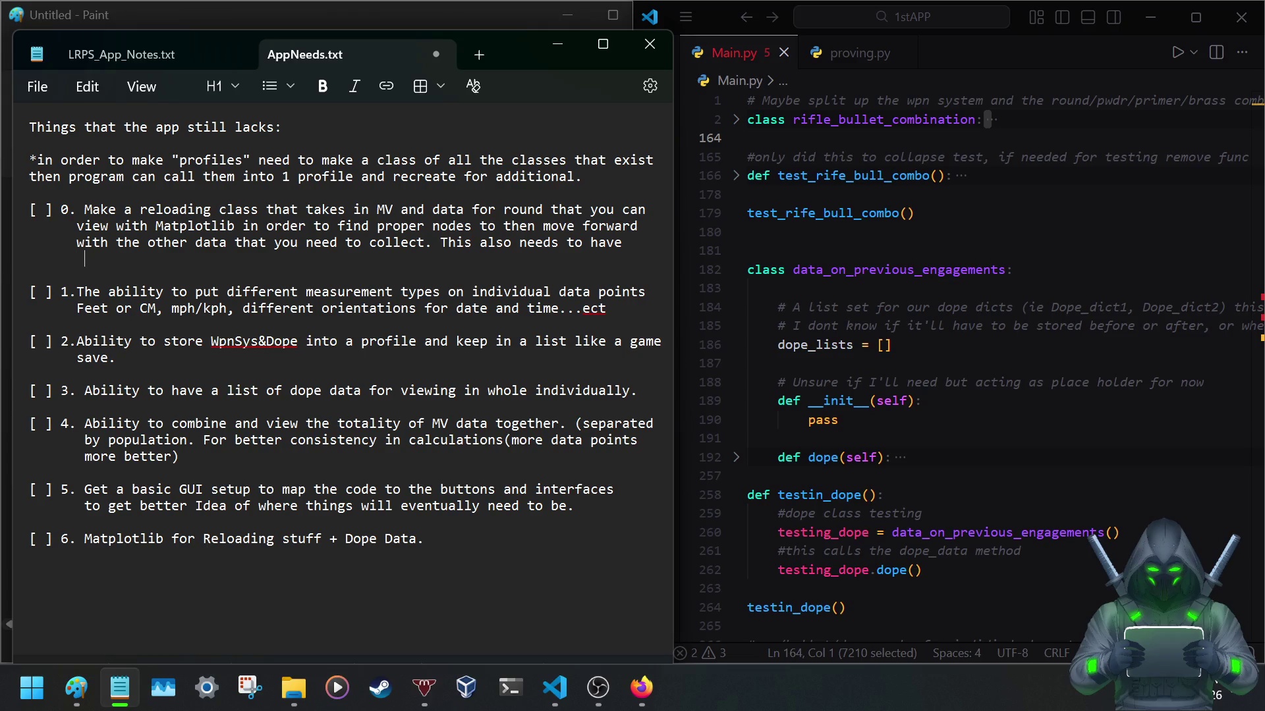
{"action": "type", "text": "ofile like save"}
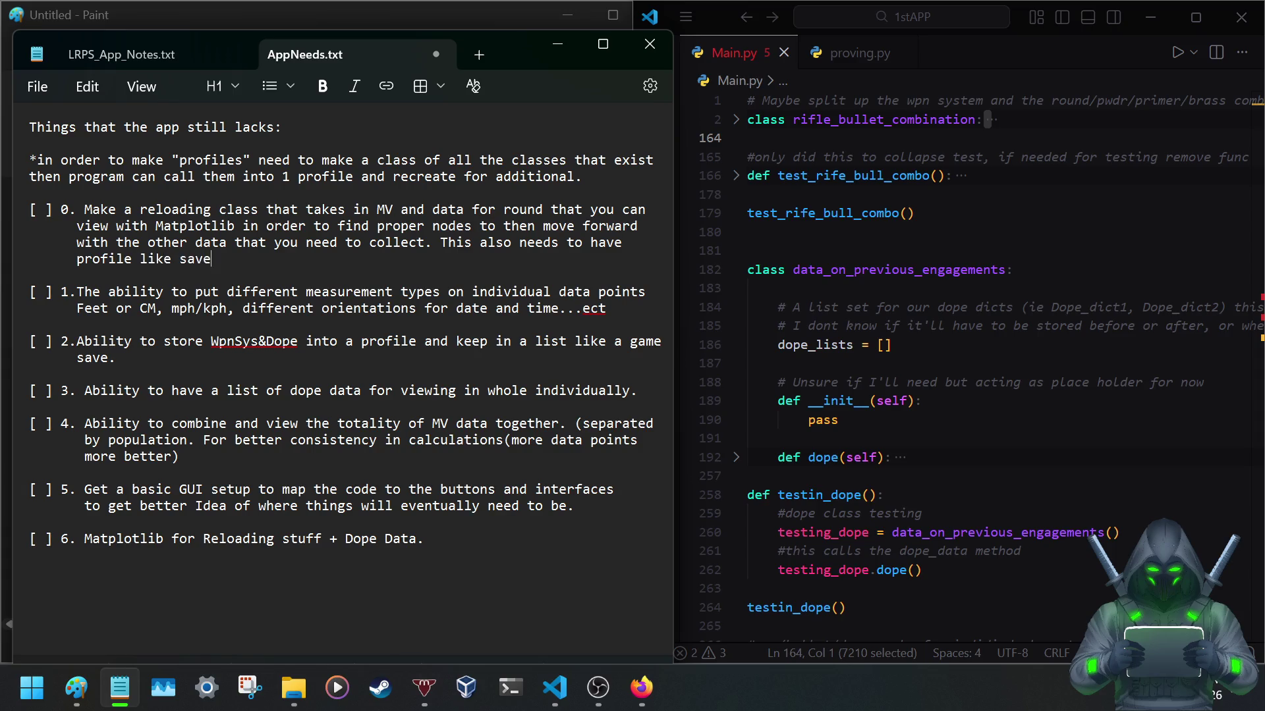
{"action": "type", "text": "for "}
{"action": "type", "text": "viw"}
{"action": "key", "text": "BackSpace"}
{"action": "type", "text": "ew and comparison too."}
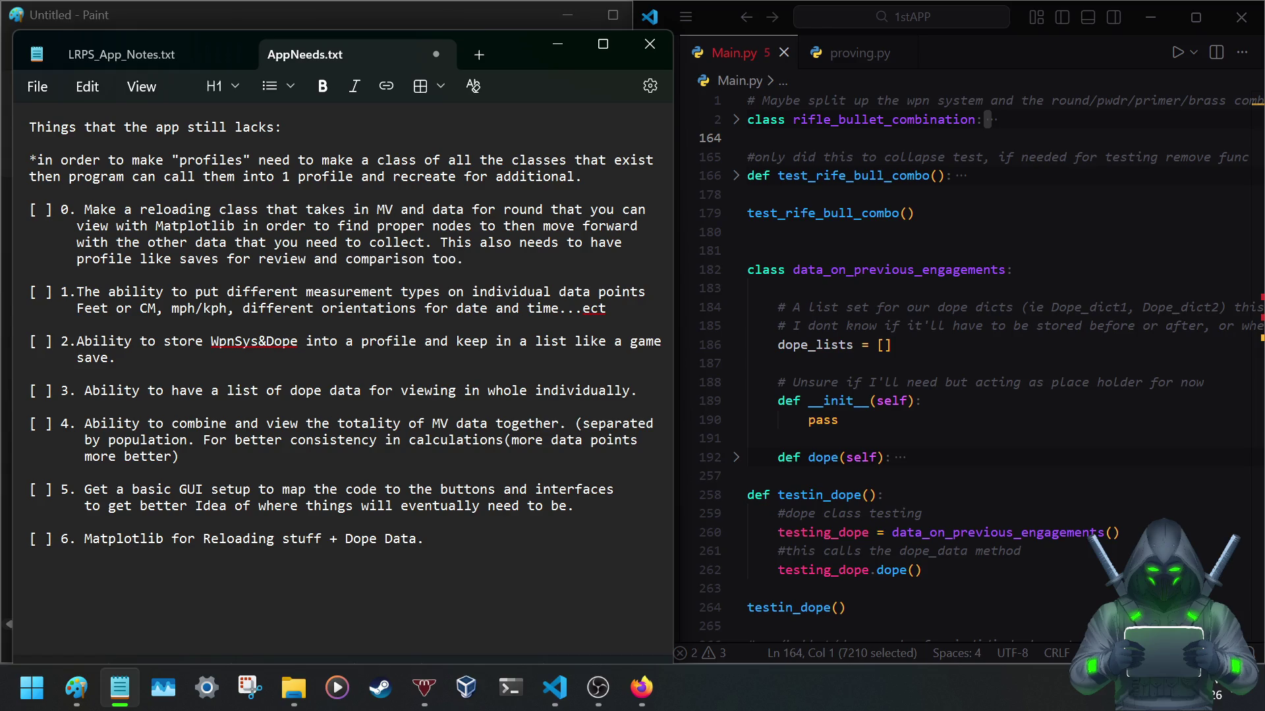
{"action": "key", "text": "ctrl+s"}
Delete the reference material block and the range card, export and 'Be for everyone' notes from LRPS_App_Notes.txt.
{"action": "left_click", "coordinate": [198, 57]}
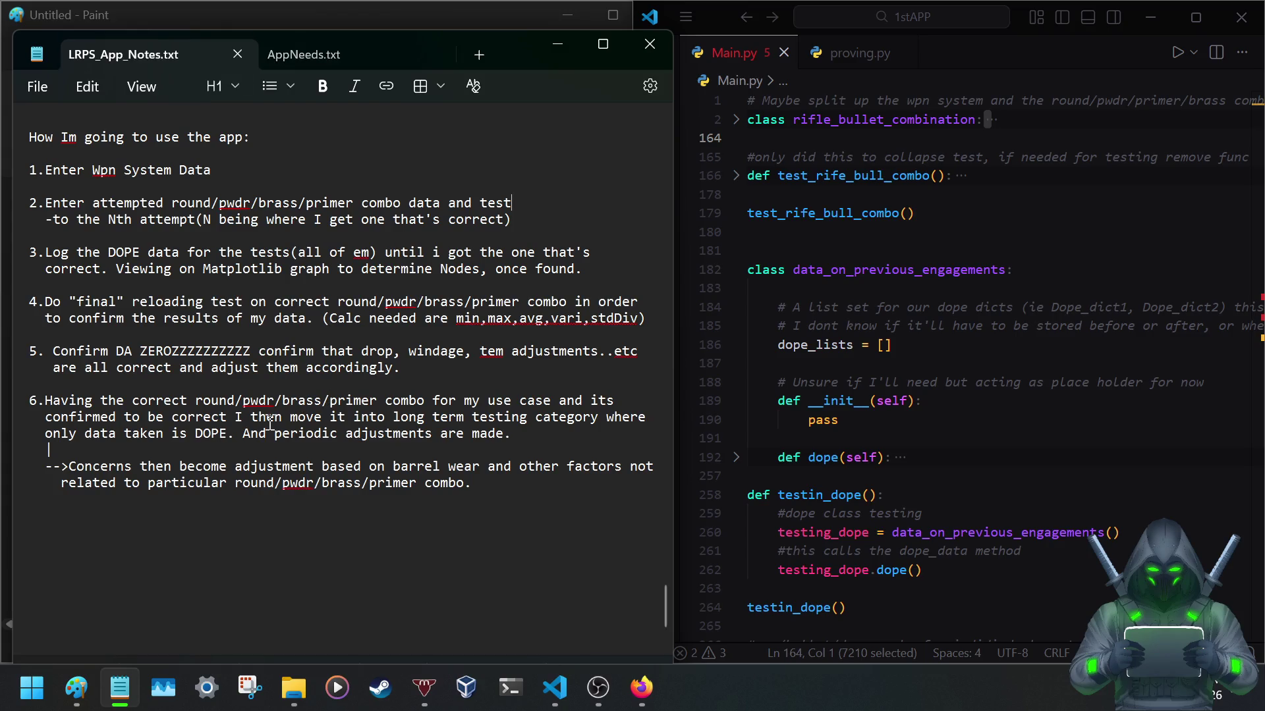
{"action": "scroll", "coordinate": [269, 422], "scroll_direction": "up", "scroll_amount": 7}
{"action": "scroll", "coordinate": [118, 524], "scroll_direction": "up", "scroll_amount": 2}
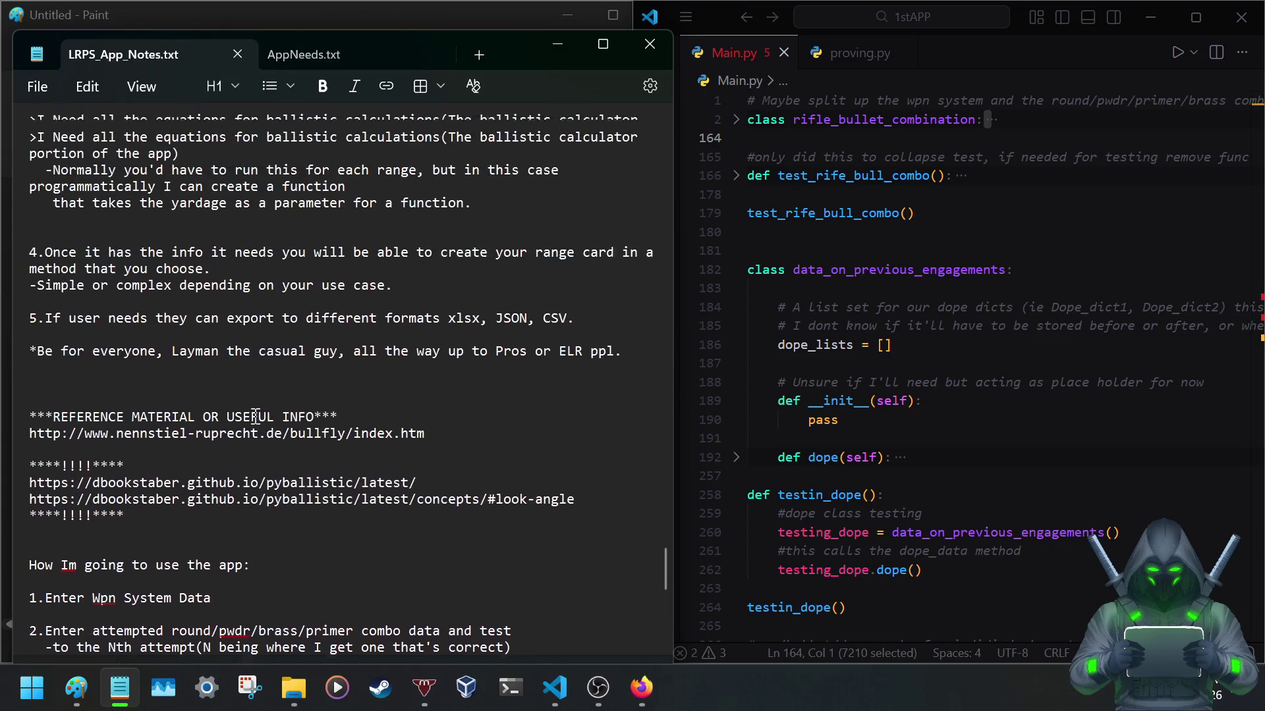
{"action": "left_click_drag", "start_coordinate": [139, 516], "coordinate": [29, 418]}
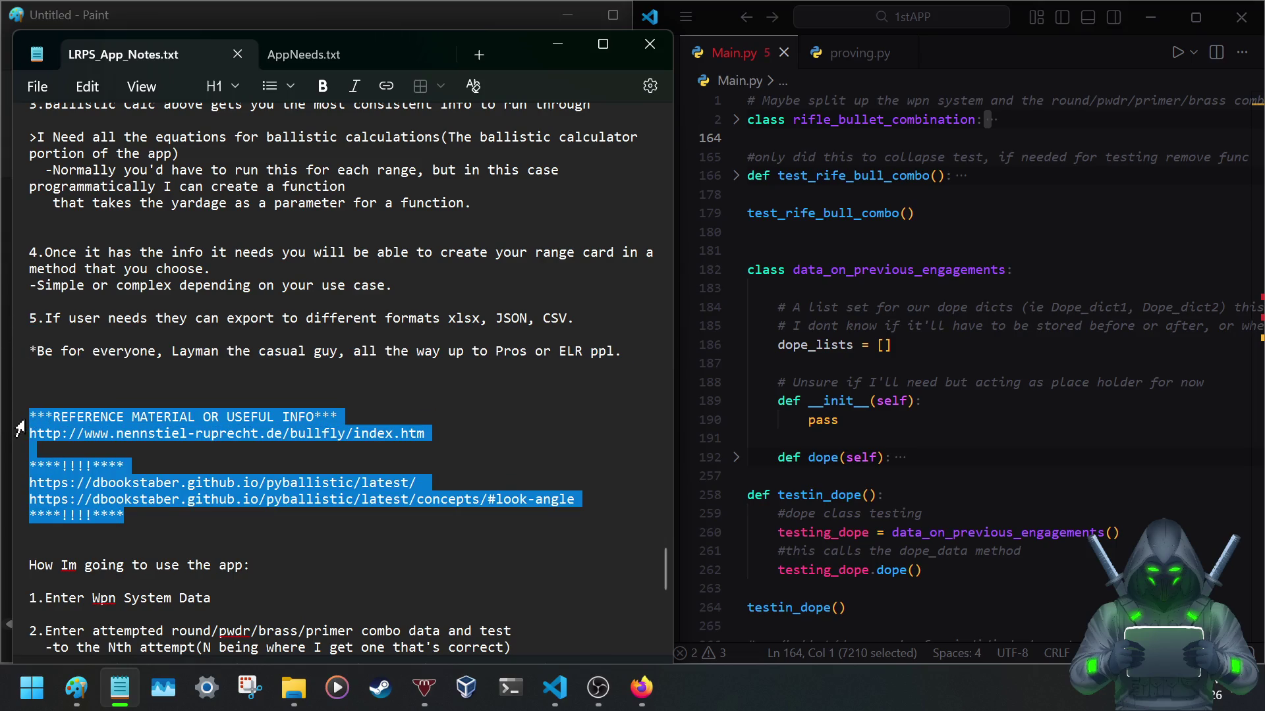
{"action": "key", "text": "Delete"}
{"action": "scroll", "coordinate": [76, 432], "scroll_direction": "up", "scroll_amount": 2}
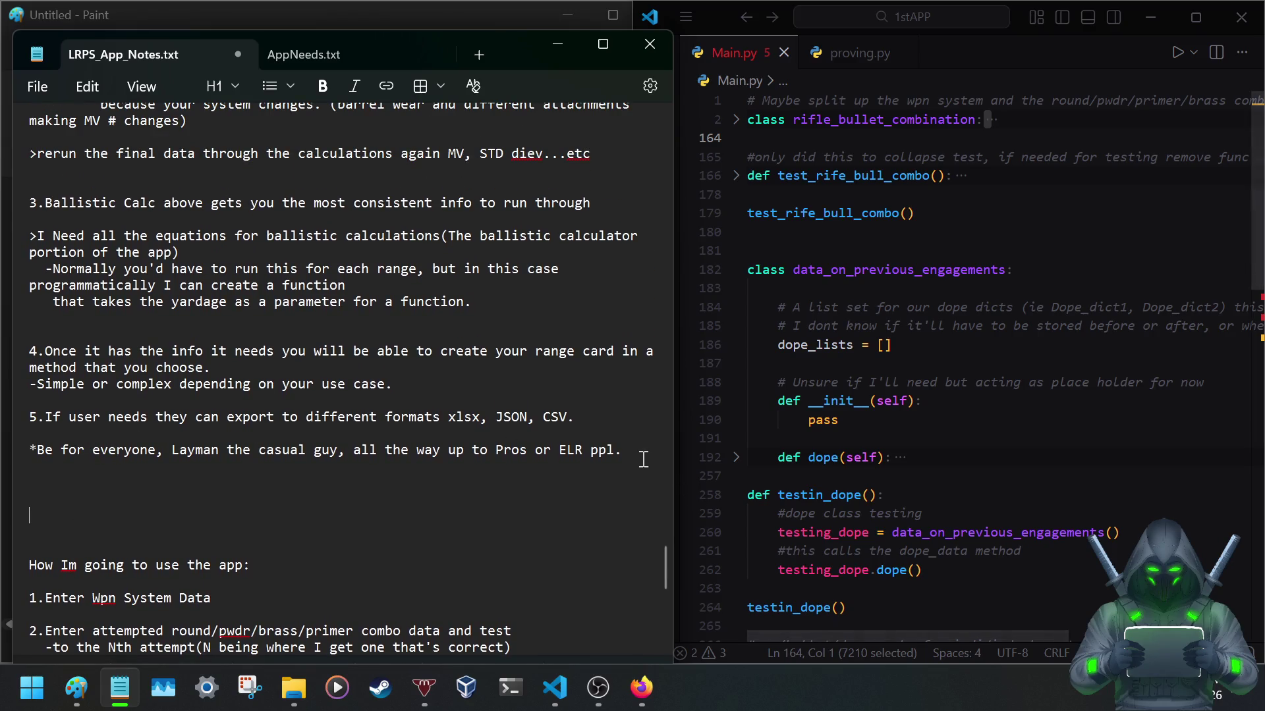
{"action": "mouse_move", "coordinate": [622, 451]}
{"action": "left_mouse_down"}
{"action": "mouse_move", "coordinate": [273, 456]}
{"action": "mouse_move", "coordinate": [22, 334]}
{"action": "left_mouse_up"}
{"action": "key", "text": "Delete"}
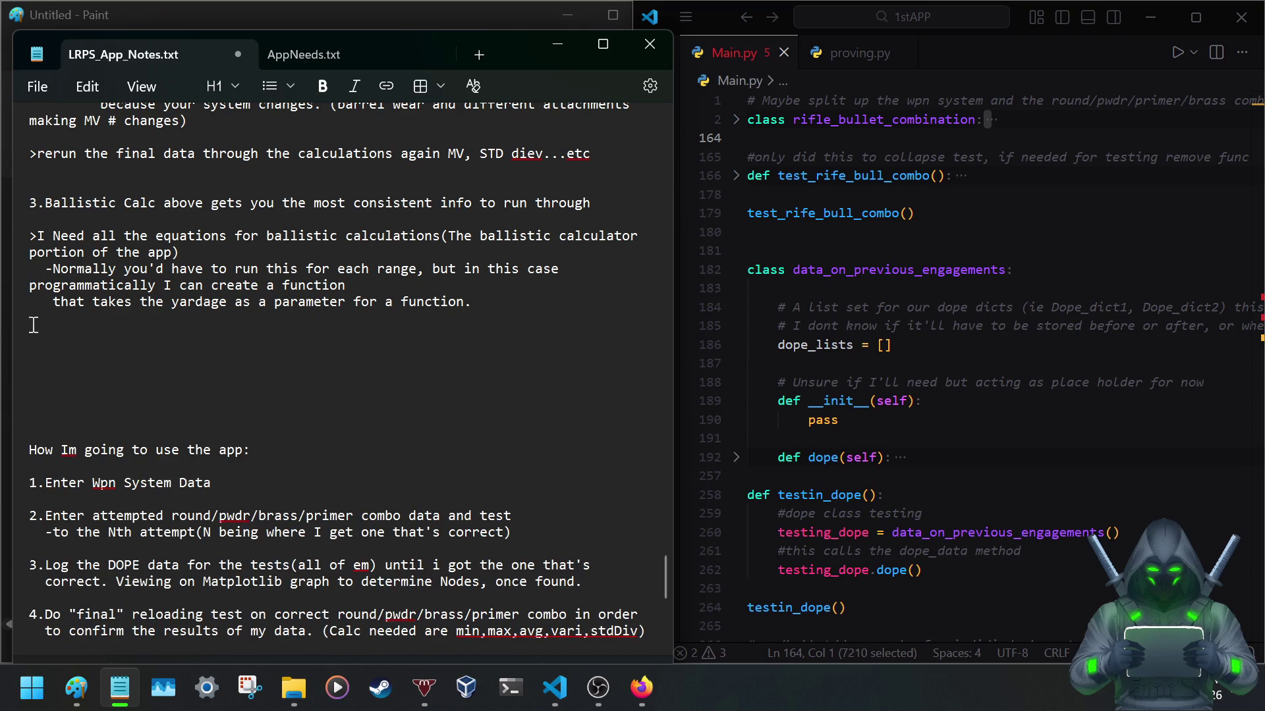
{"action": "scroll", "coordinate": [72, 363], "scroll_direction": "up", "scroll_amount": 4}
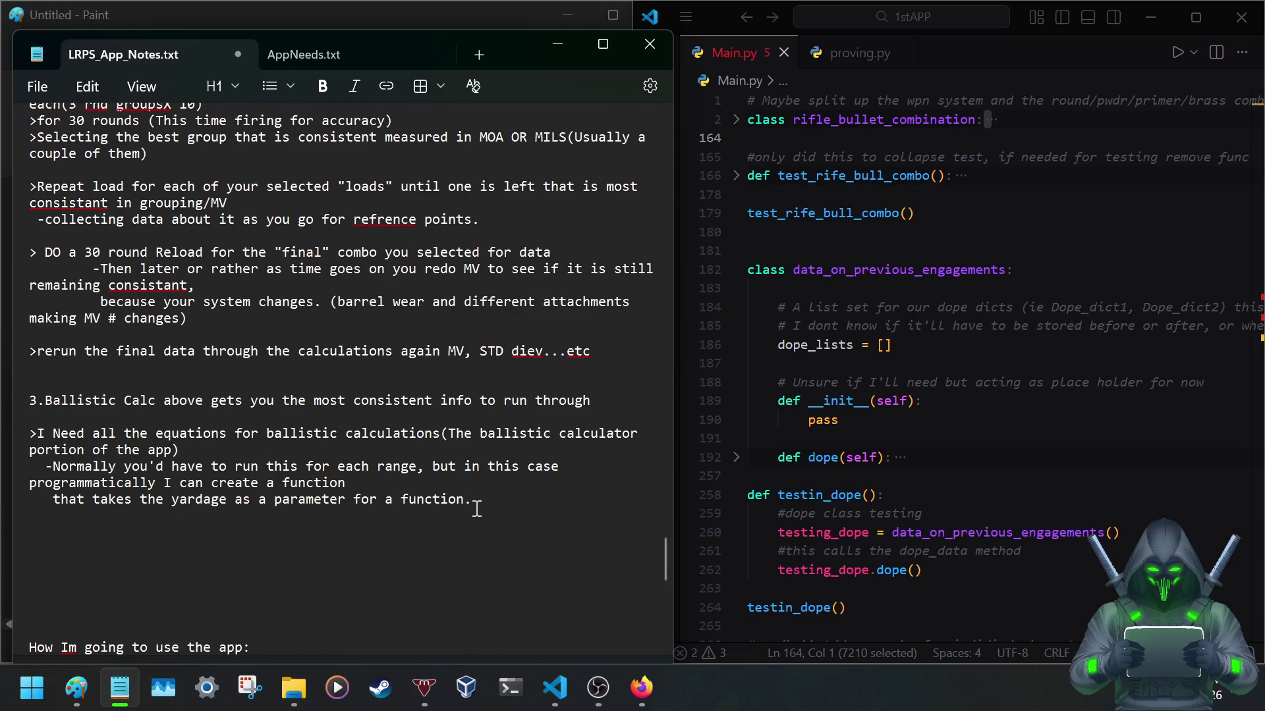
Delete the Ballistic Calc section, remove blank lines above the usage section, and save.
{"action": "mouse_move", "coordinate": [473, 502]}
{"action": "left_mouse_down"}
{"action": "mouse_move", "coordinate": [174, 484]}
{"action": "mouse_move", "coordinate": [11, 400]}
{"action": "left_mouse_up"}
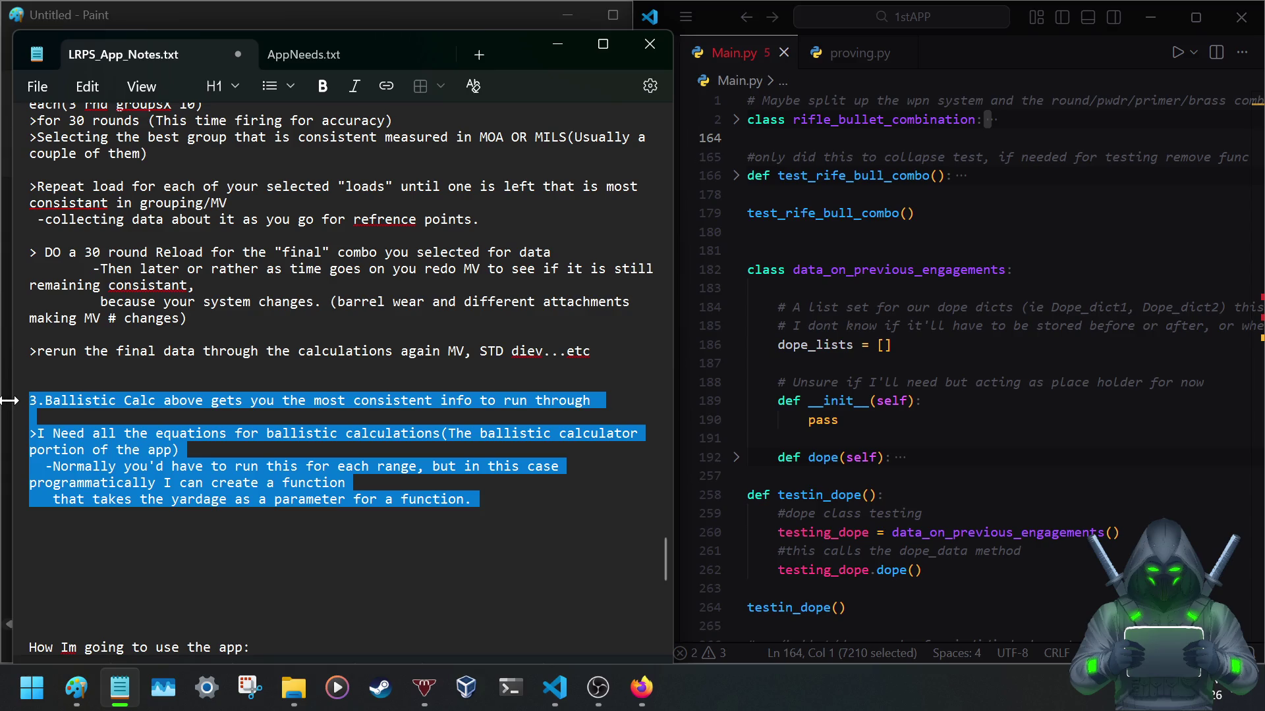
{"action": "key", "text": "Delete"}
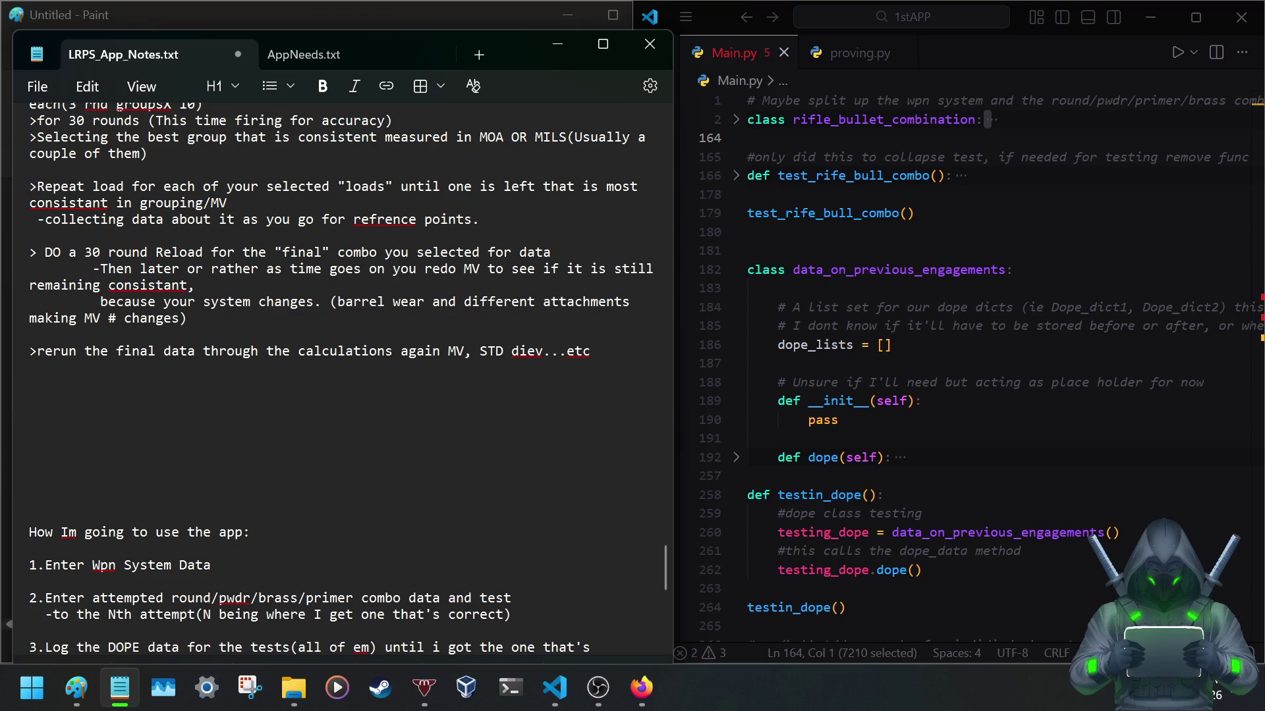
{"action": "scroll", "coordinate": [335, 395], "scroll_direction": "down", "scroll_amount": 2}
{"action": "key", "text": "BackSpace"}
{"action": "key", "text": "BackSpace"}
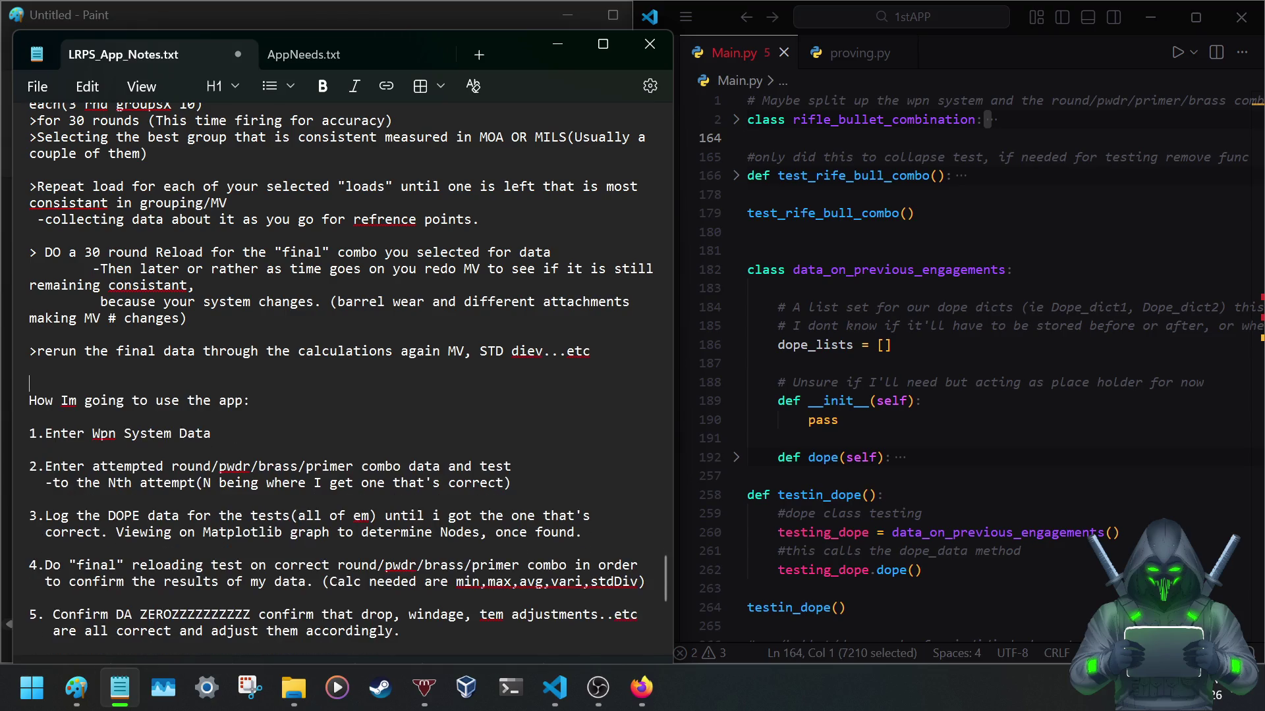
{"action": "key", "text": "ctrl+s"}
{"action": "scroll", "coordinate": [284, 358], "scroll_direction": "up", "scroll_amount": 2}
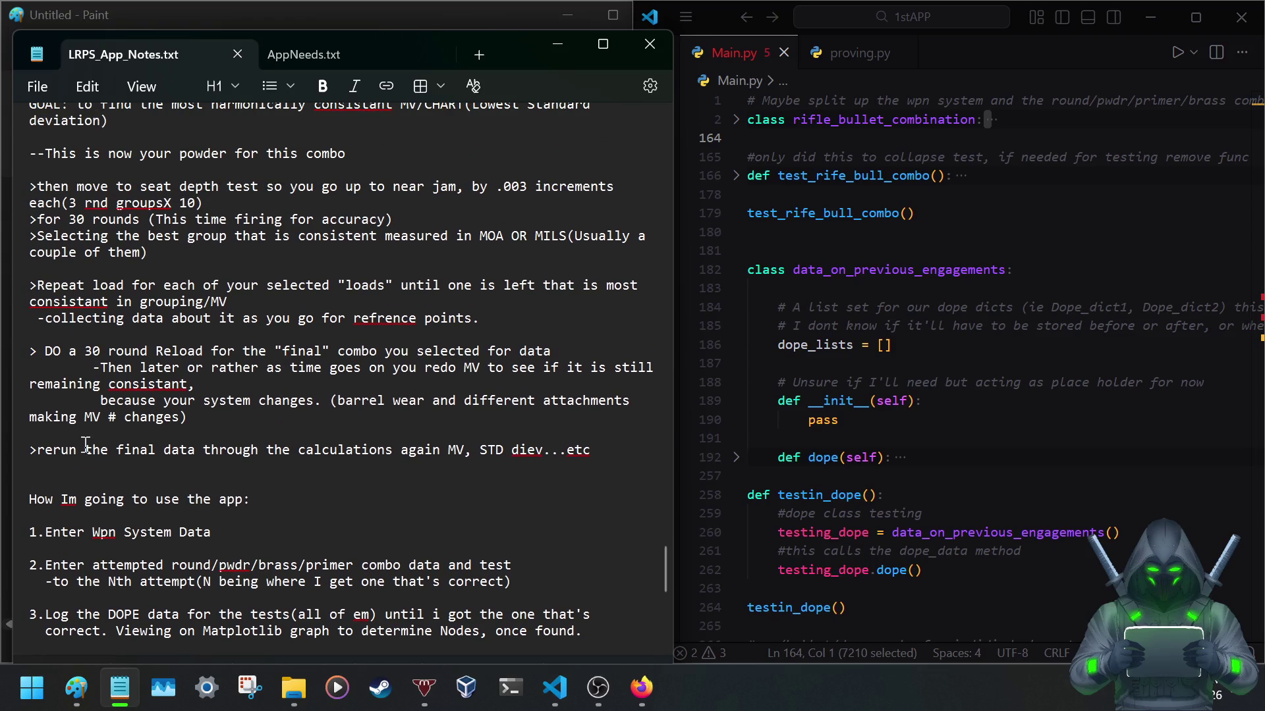
{"action": "type", "text": "-"}
{"action": "type", "text": "------------------------------"}
{"action": "type", "text": "---------------------------------------------------------------------------"}
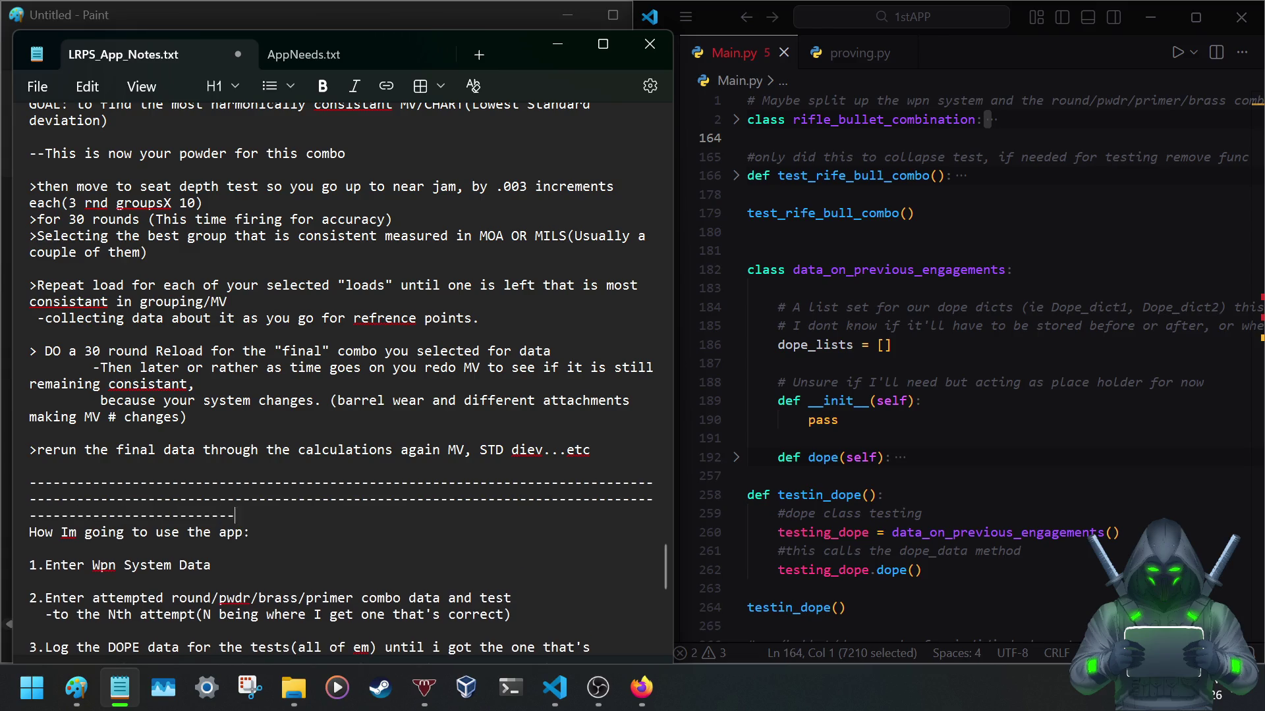
{"action": "type", "text": "------"}
{"action": "type", "text": "-"}
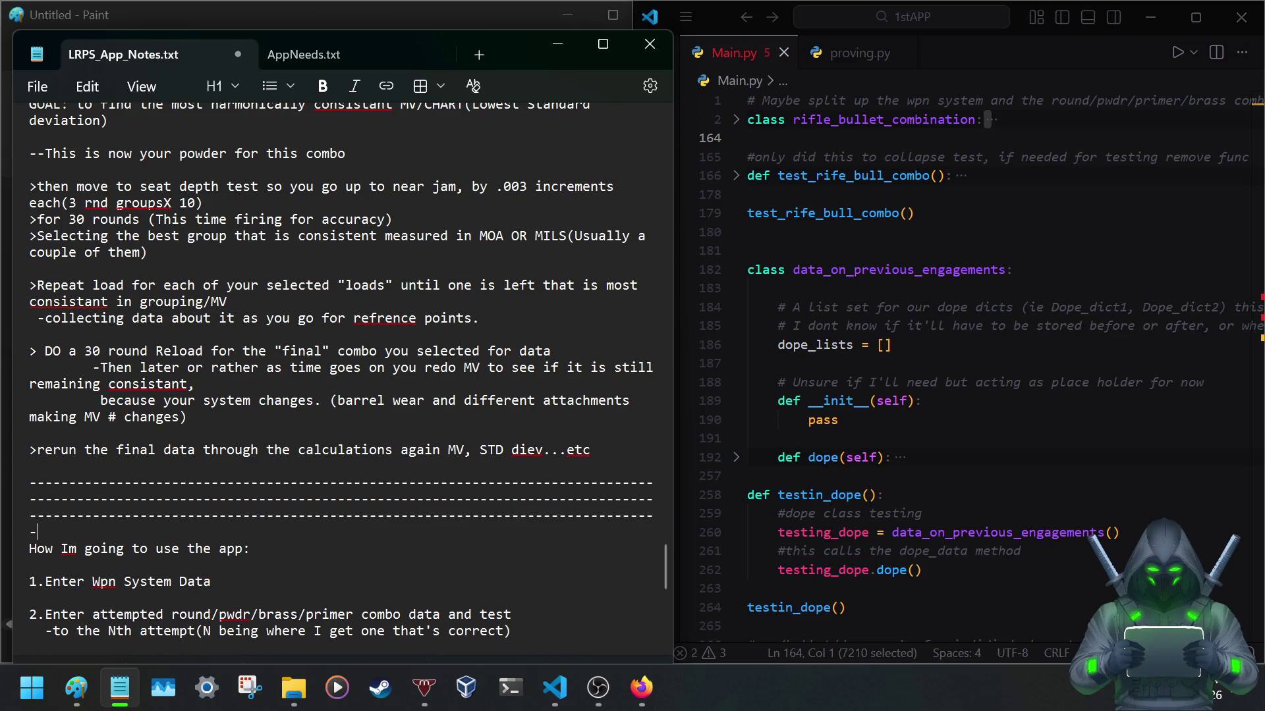
Trim the extra dash from the divider above 'How Im going to use the app'.
{"action": "key", "text": "BackSpace"}
{"action": "scroll", "coordinate": [118, 433], "scroll_direction": "up", "scroll_amount": 1}
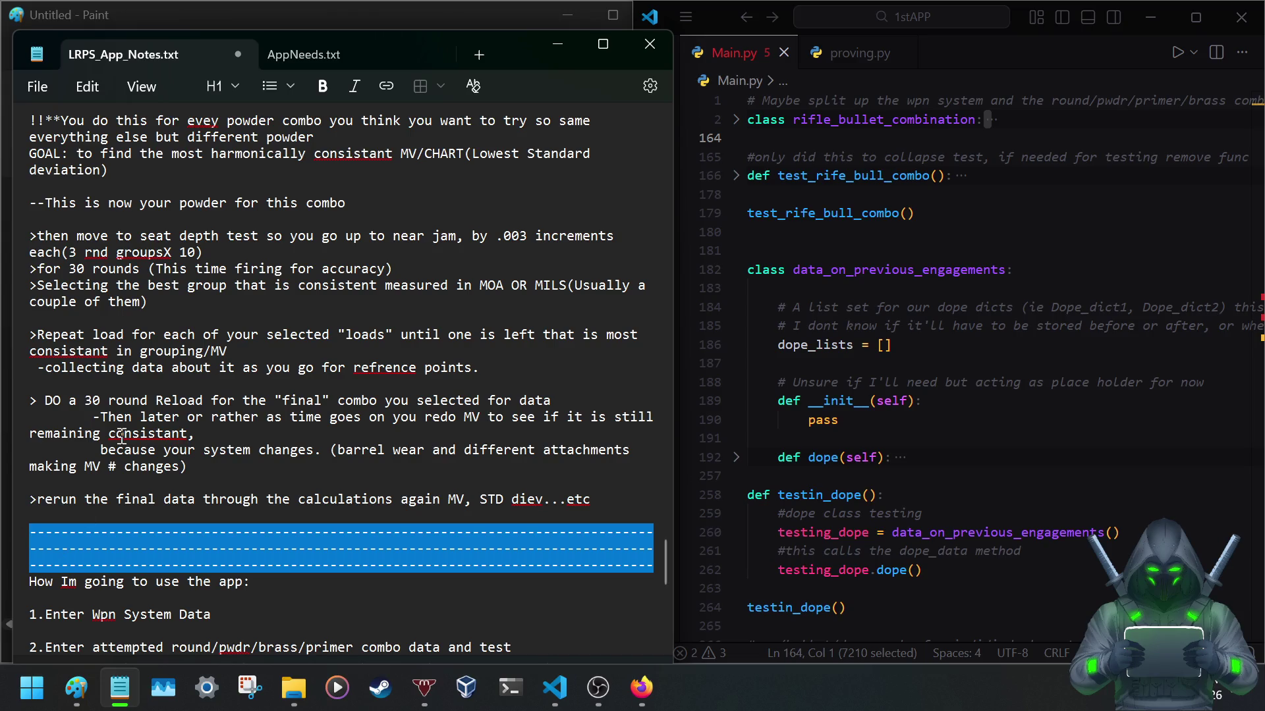
{"action": "scroll", "coordinate": [121, 436], "scroll_direction": "up", "scroll_amount": 1}
{"action": "scroll", "coordinate": [129, 426], "scroll_direction": "up", "scroll_amount": 1}
{"action": "scroll", "coordinate": [138, 412], "scroll_direction": "up", "scroll_amount": 1}
{"action": "scroll", "coordinate": [139, 413], "scroll_direction": "up", "scroll_amount": 1}
{"action": "scroll", "coordinate": [139, 413], "scroll_direction": "up", "scroll_amount": 1}
{"action": "scroll", "coordinate": [139, 413], "scroll_direction": "up", "scroll_amount": 1}
{"action": "scroll", "coordinate": [139, 413], "scroll_direction": "up", "scroll_amount": 1}
{"action": "scroll", "coordinate": [138, 413], "scroll_direction": "up", "scroll_amount": 2}
{"action": "scroll", "coordinate": [139, 413], "scroll_direction": "up", "scroll_amount": 1}
{"action": "scroll", "coordinate": [139, 414], "scroll_direction": "up", "scroll_amount": 1}
{"action": "scroll", "coordinate": [138, 413], "scroll_direction": "up", "scroll_amount": 1}
{"action": "scroll", "coordinate": [138, 413], "scroll_direction": "up", "scroll_amount": 1}
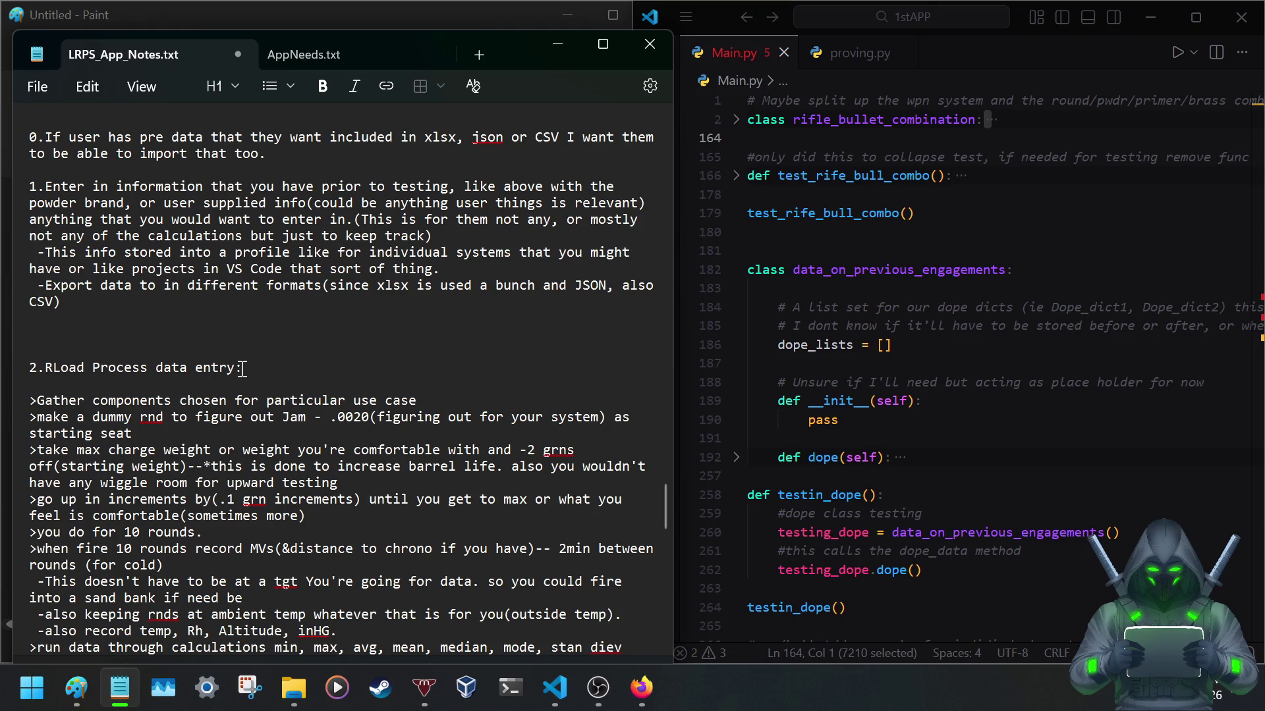
Remove 'data entry:' so the heading reads '2.RLoad Process'.
{"action": "left_click_drag", "start_coordinate": [243, 368], "coordinate": [158, 377]}
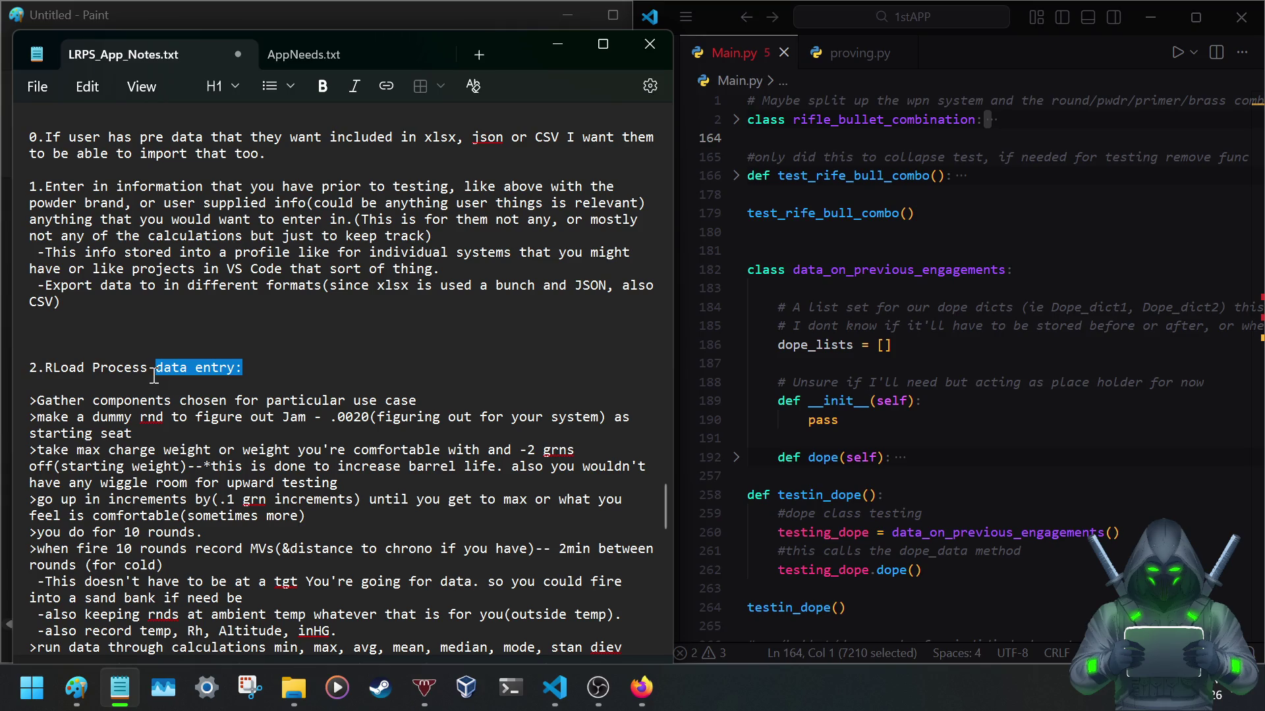
{"action": "key", "text": "BackSpace"}
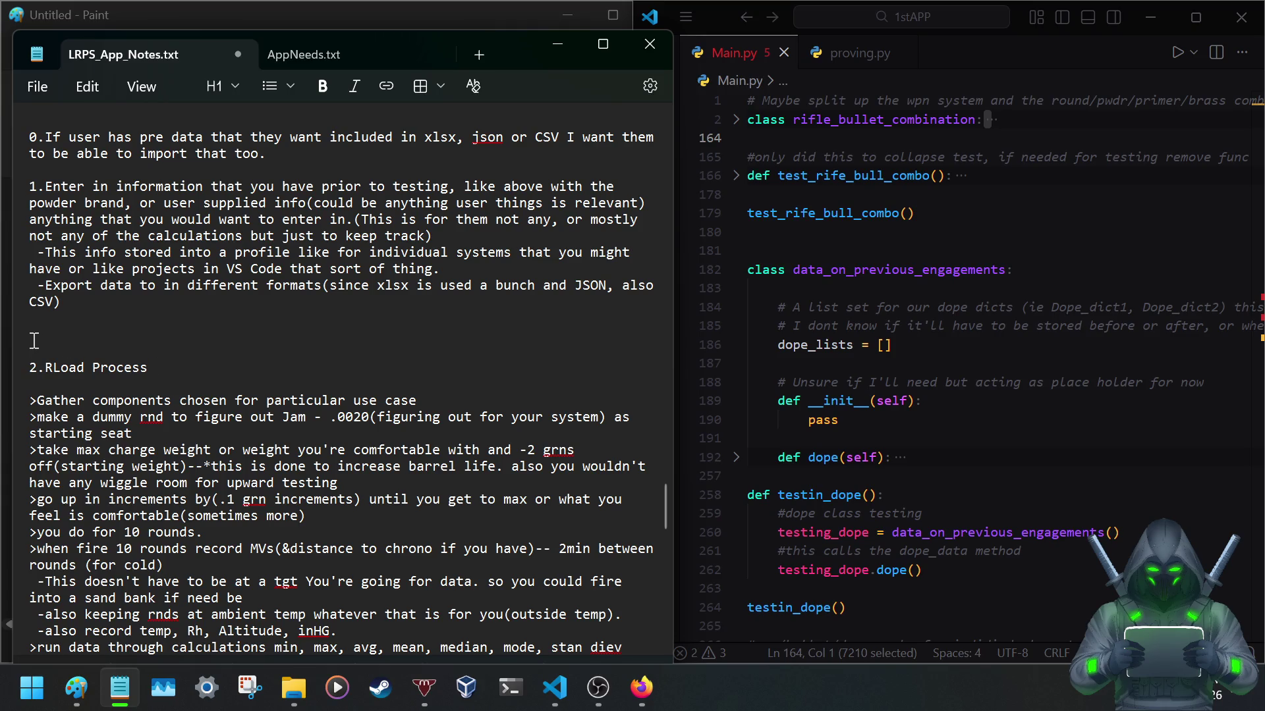
Paste the dashed divider above 2.RLoad Process and delete notes 1 and 0 with the stray parenthesis.
{"action": "key", "text": "ctrl+v"}
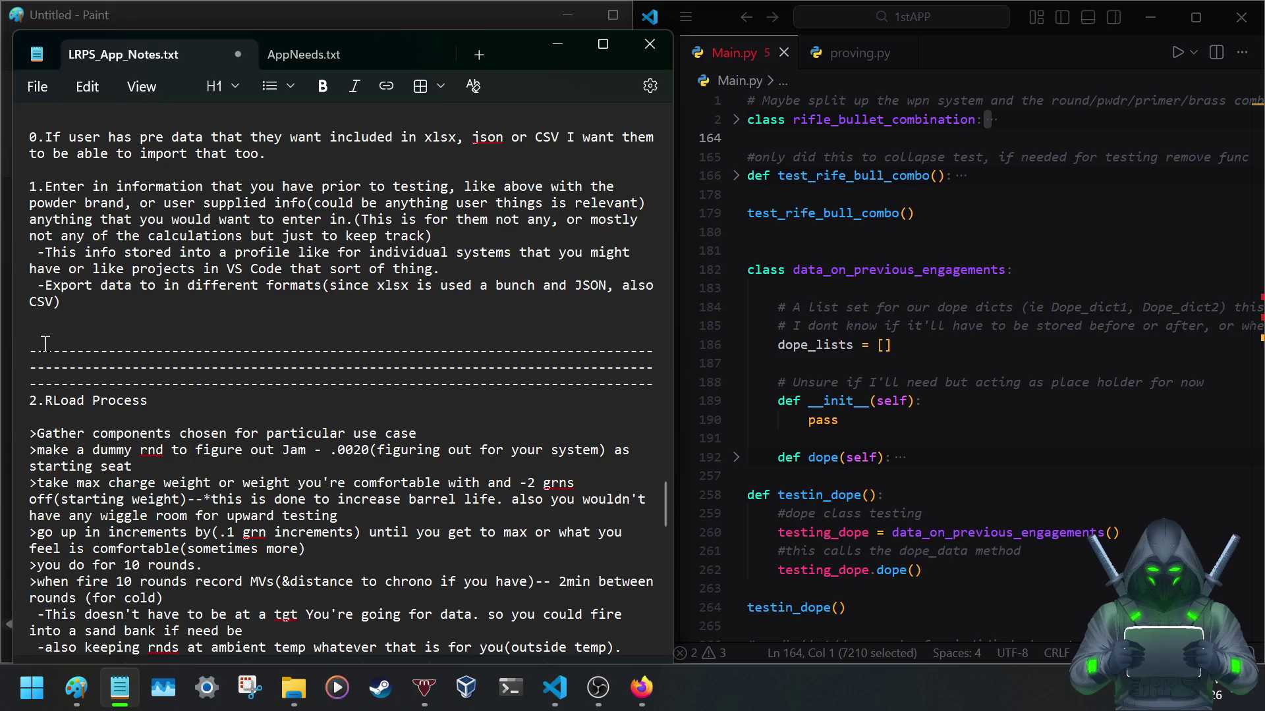
{"action": "scroll", "coordinate": [44, 331], "scroll_direction": "up", "scroll_amount": 1}
{"action": "scroll", "coordinate": [44, 330], "scroll_direction": "up", "scroll_amount": 2}
{"action": "scroll", "coordinate": [50, 336], "scroll_direction": "up", "scroll_amount": 1}
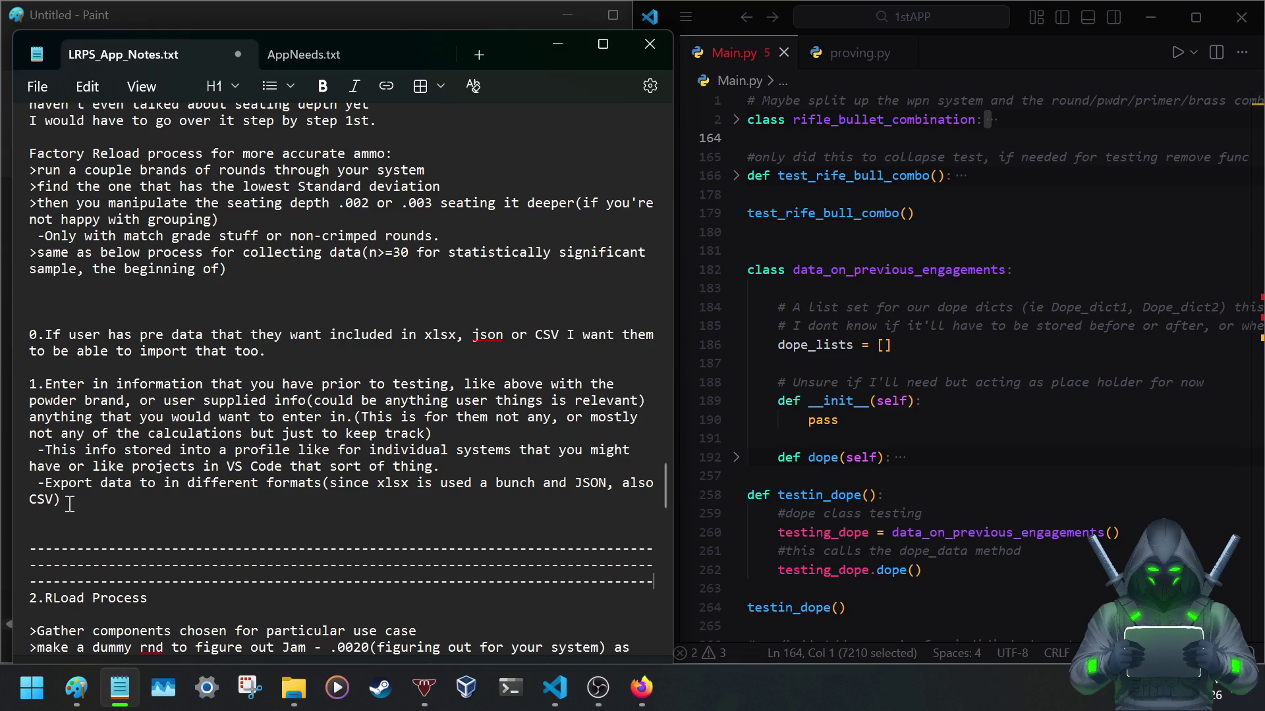
{"action": "left_click_drag", "start_coordinate": [69, 504], "coordinate": [29, 386]}
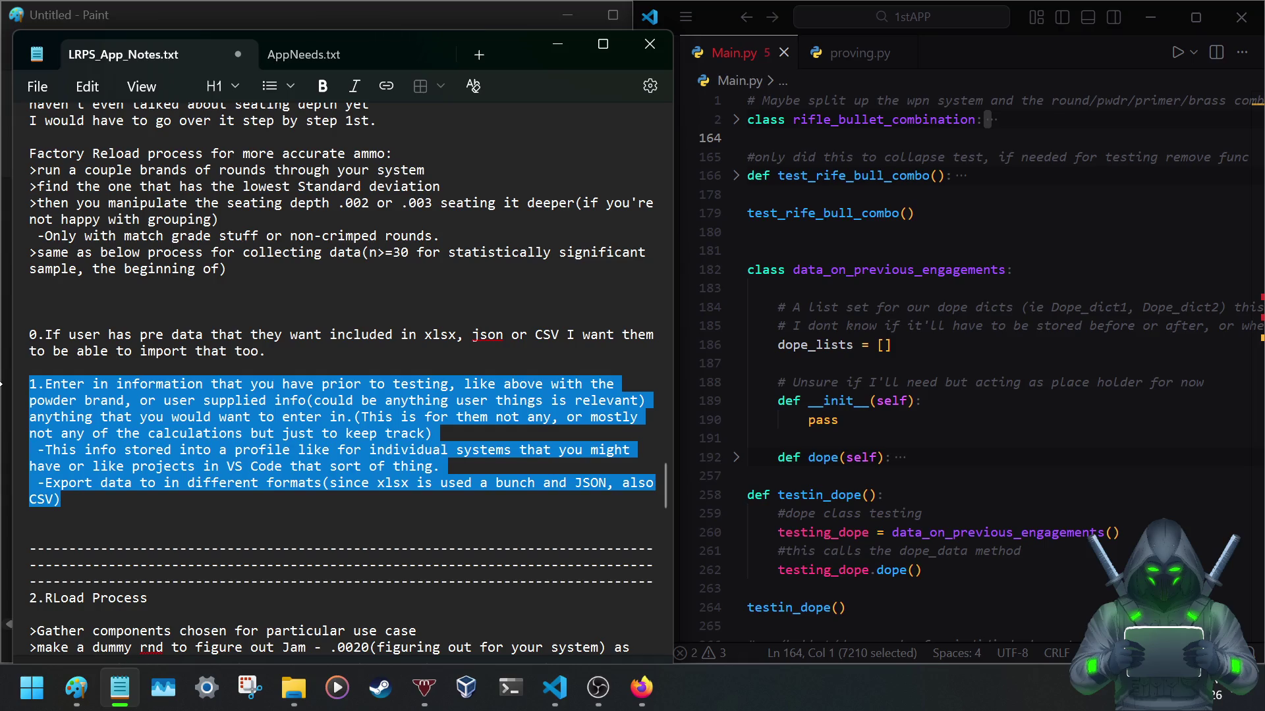
{"action": "key", "text": "BackSpace"}
{"action": "scroll", "coordinate": [10, 385], "scroll_direction": "up", "scroll_amount": 1}
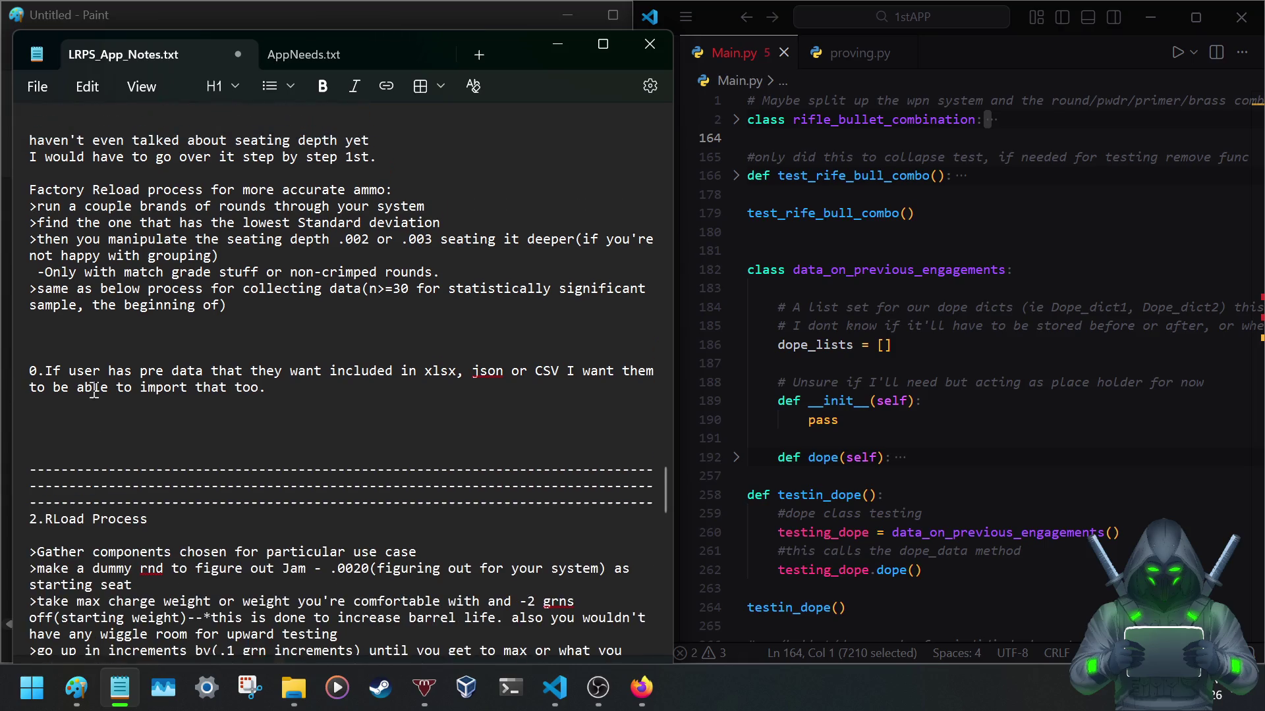
{"action": "scroll", "coordinate": [94, 390], "scroll_direction": "up", "scroll_amount": 1}
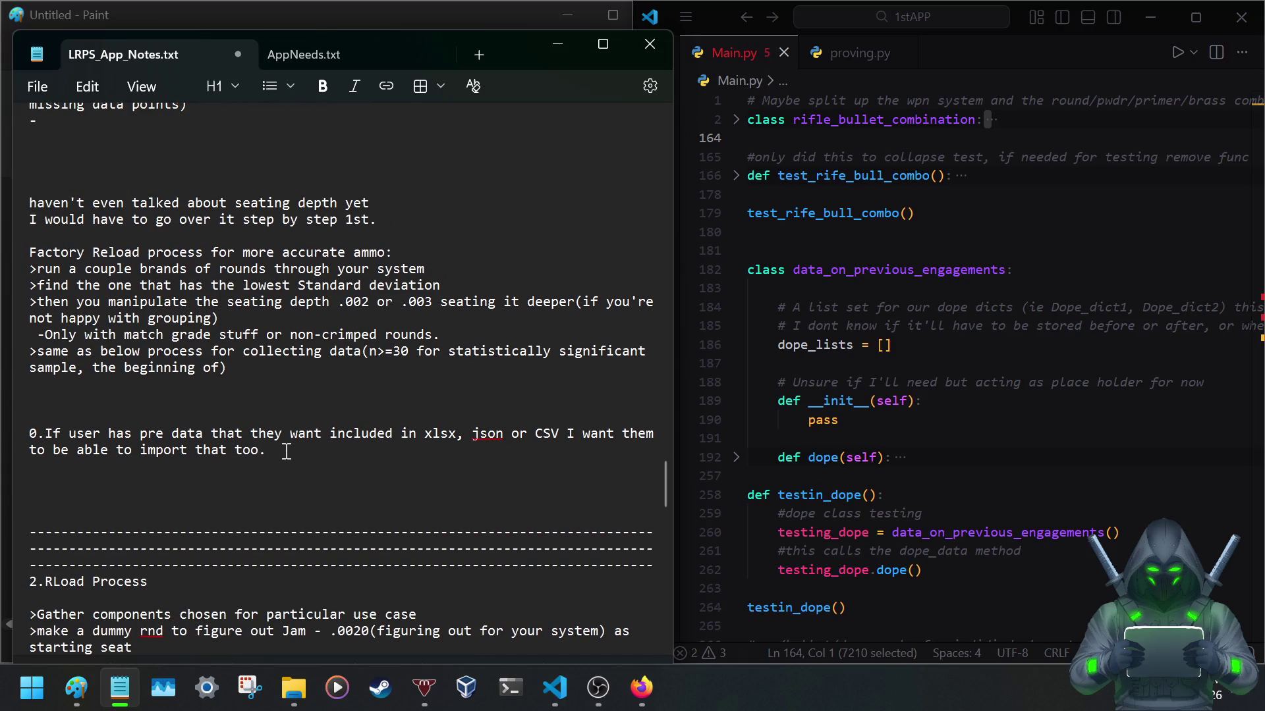
{"action": "left_click_drag", "start_coordinate": [285, 450], "coordinate": [24, 416]}
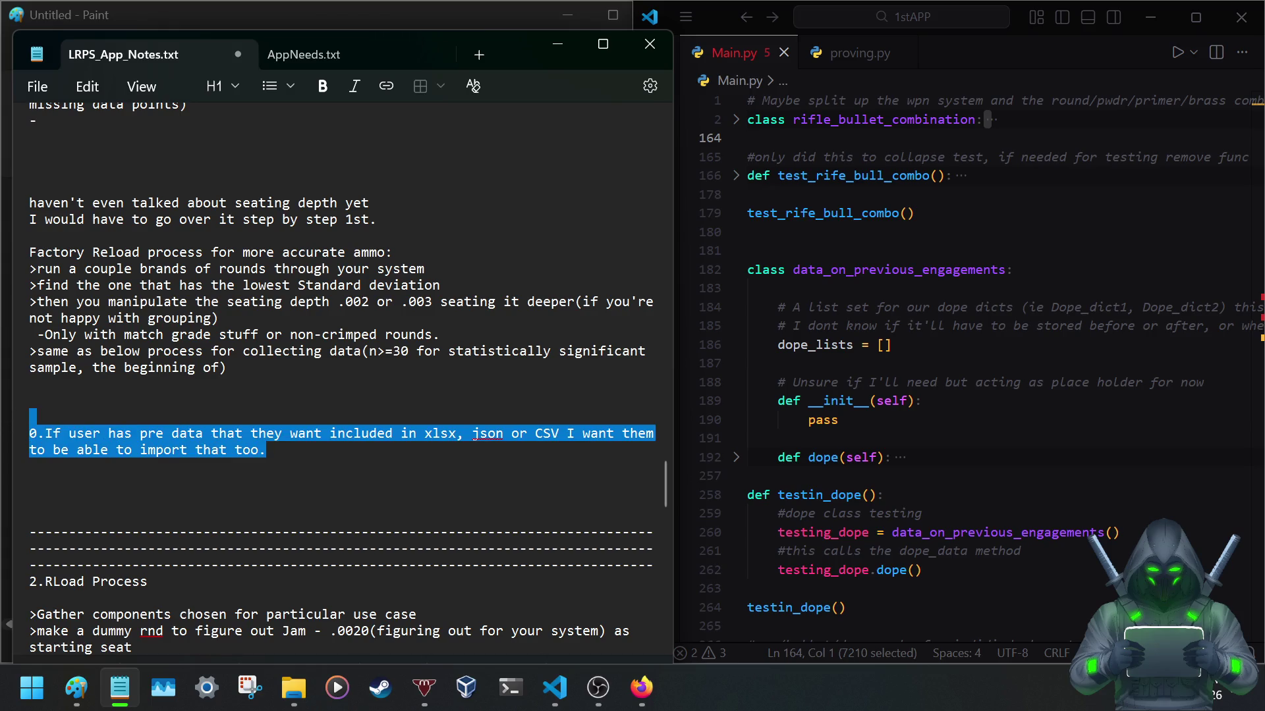
{"action": "key", "text": "Delete"}
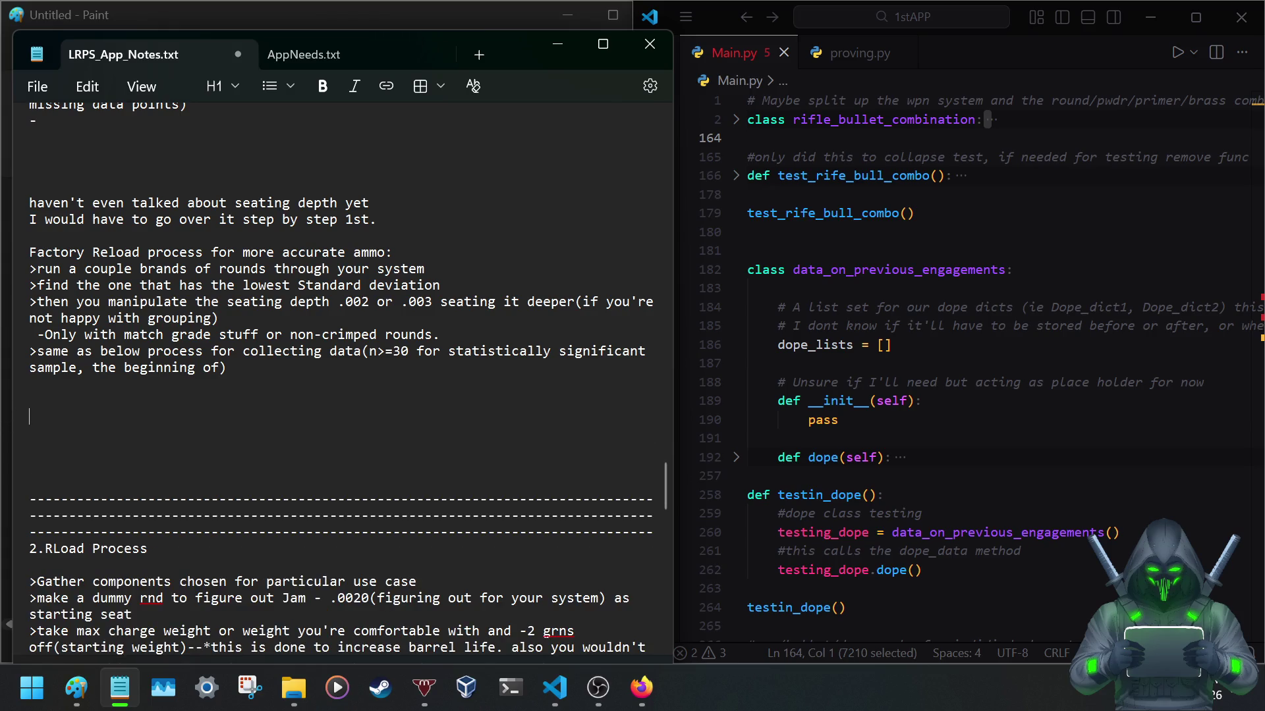
{"action": "key", "text": "BackSpace"}
{"action": "key", "text": "BackSpace"}
{"action": "key", "text": "BackSpace"}
{"action": "key", "text": "BackSpace"}
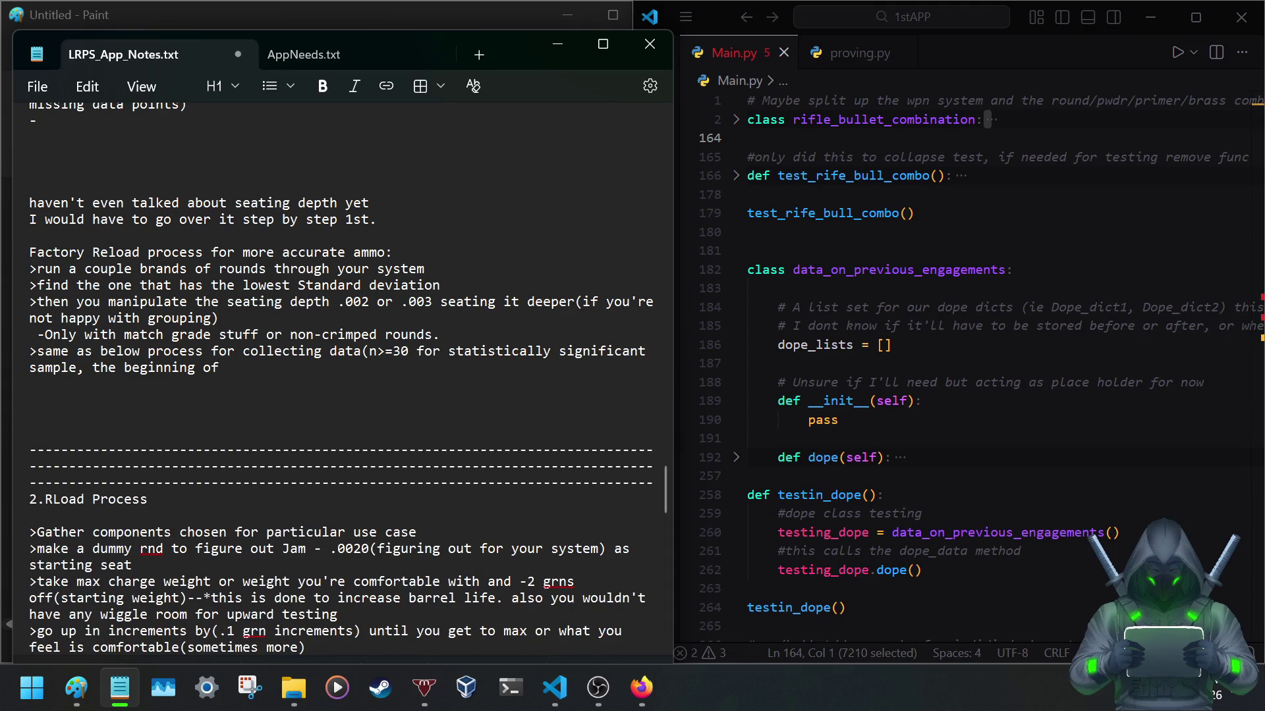
Close the blank lines above the divider and delete the whole APP flow list.
{"action": "key", "text": "Down"}
{"action": "key", "text": "Down"}
{"action": "key", "text": "Down"}
{"action": "key", "text": "BackSpace"}
{"action": "key", "text": "BackSpace"}
{"action": "key", "text": "BackSpace"}
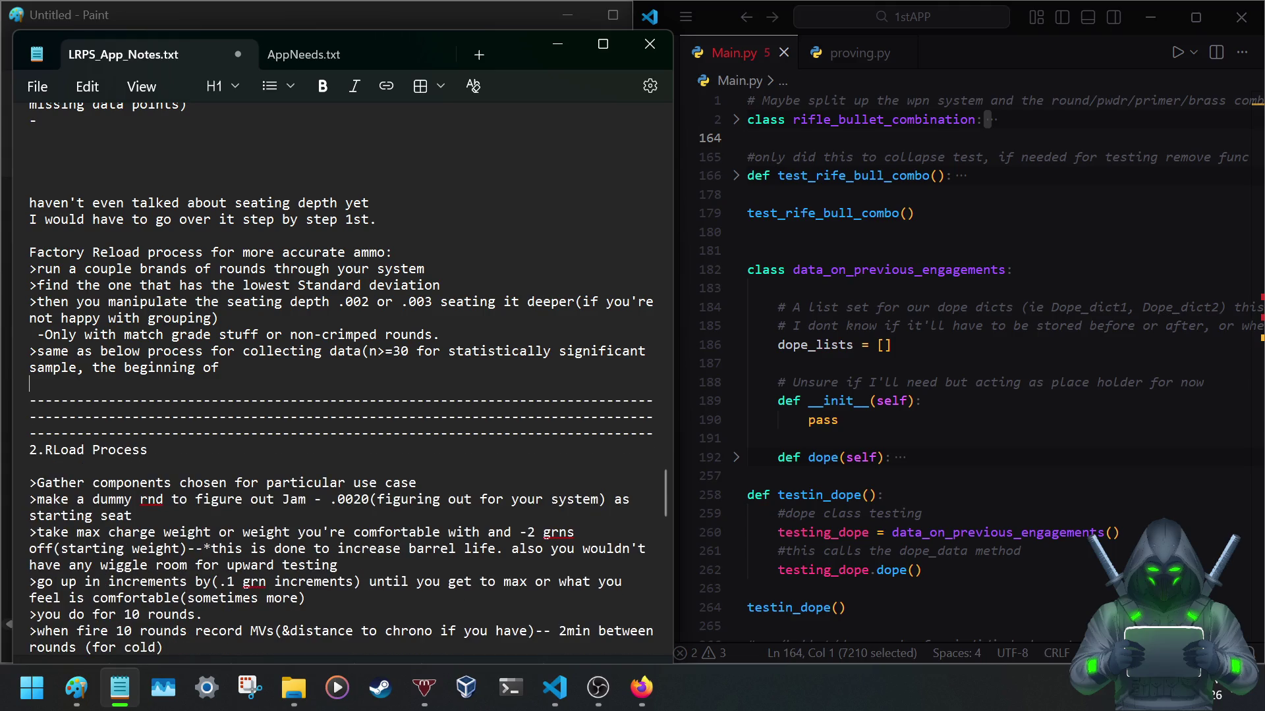
{"action": "key", "text": "BackSpace"}
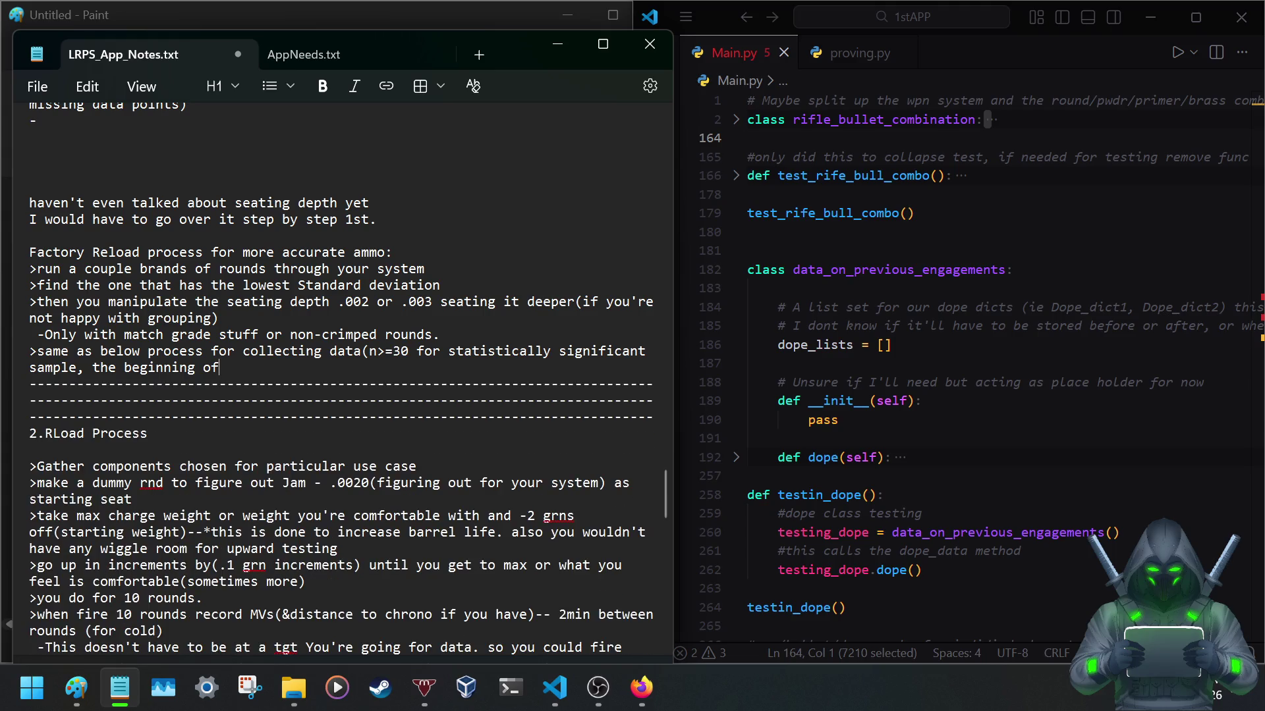
{"action": "scroll", "coordinate": [276, 304], "scroll_direction": "up", "scroll_amount": 1}
{"action": "scroll", "coordinate": [276, 305], "scroll_direction": "up", "scroll_amount": 2}
{"action": "scroll", "coordinate": [276, 304], "scroll_direction": "up", "scroll_amount": 1}
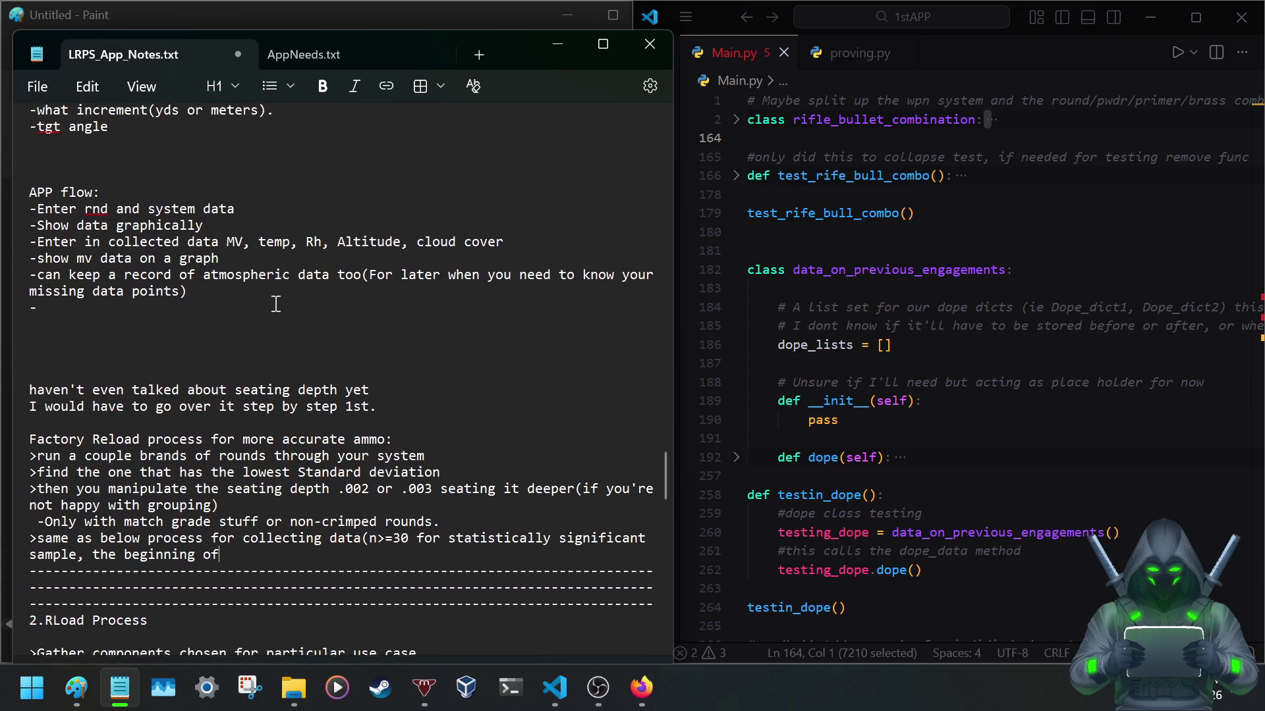
{"action": "scroll", "coordinate": [276, 304], "scroll_direction": "down", "scroll_amount": 1}
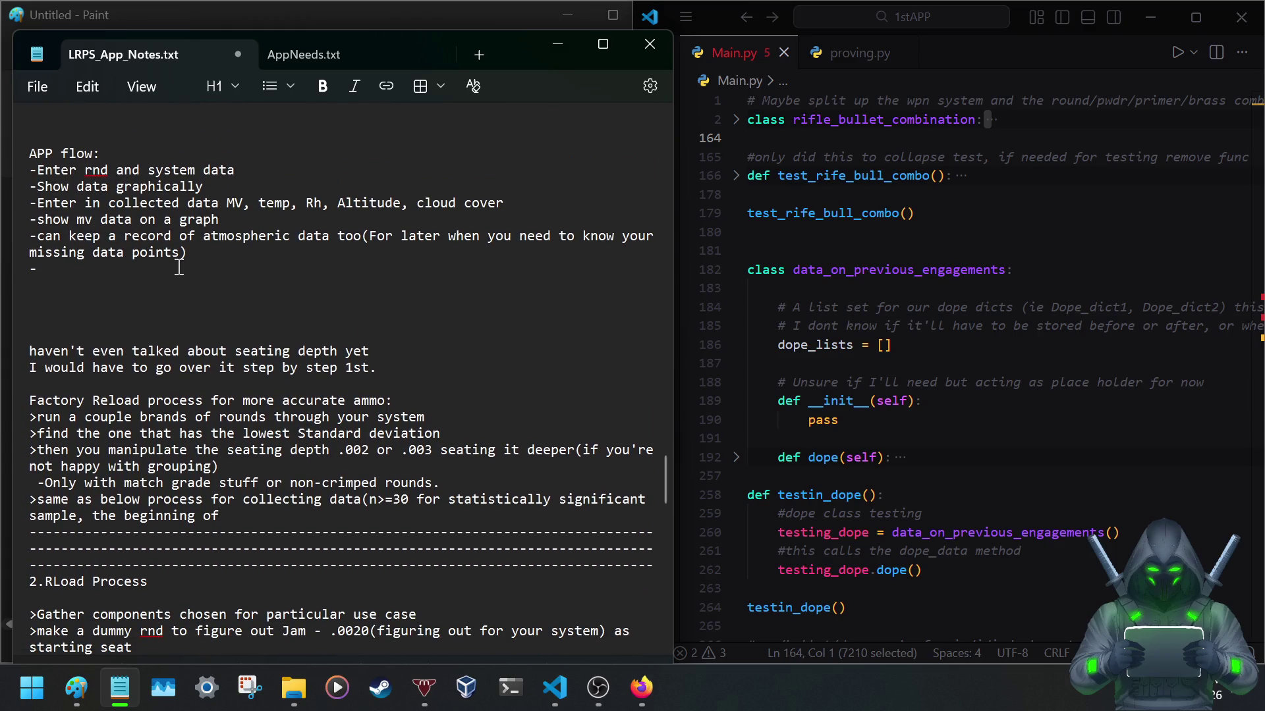
{"action": "left_click_drag", "start_coordinate": [37, 269], "coordinate": [14, 164]}
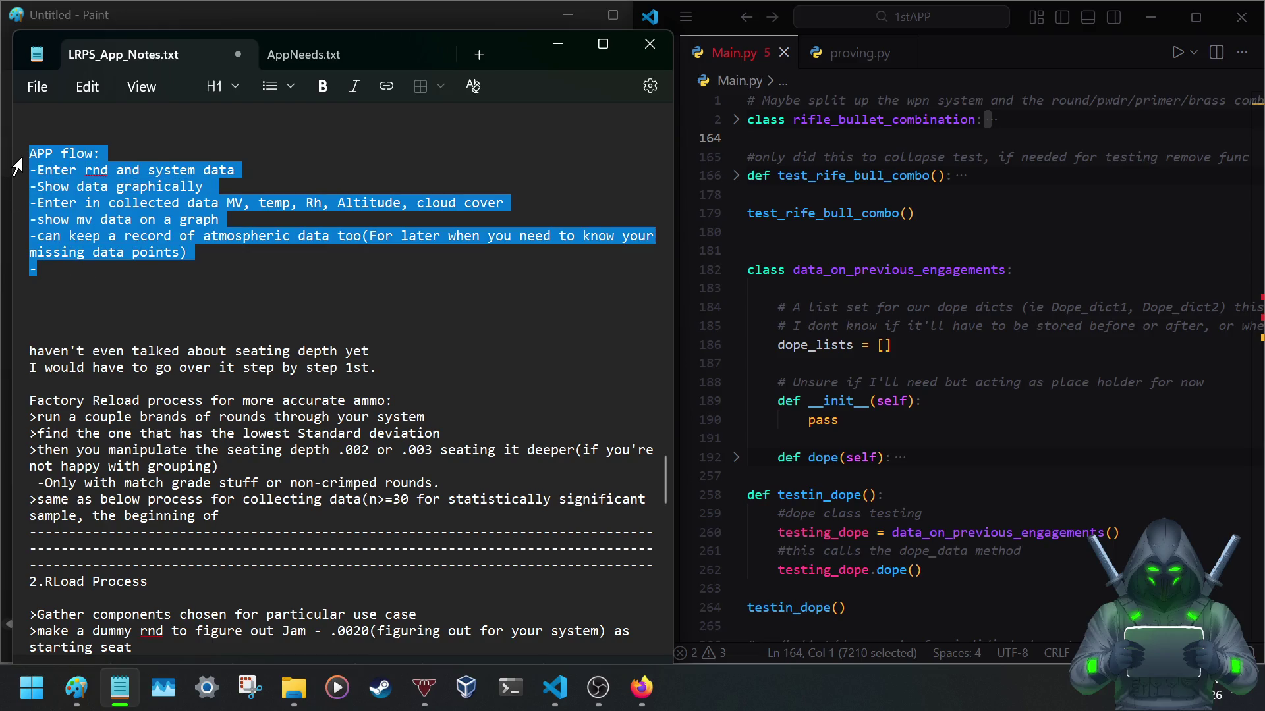
{"action": "key", "text": "Delete"}
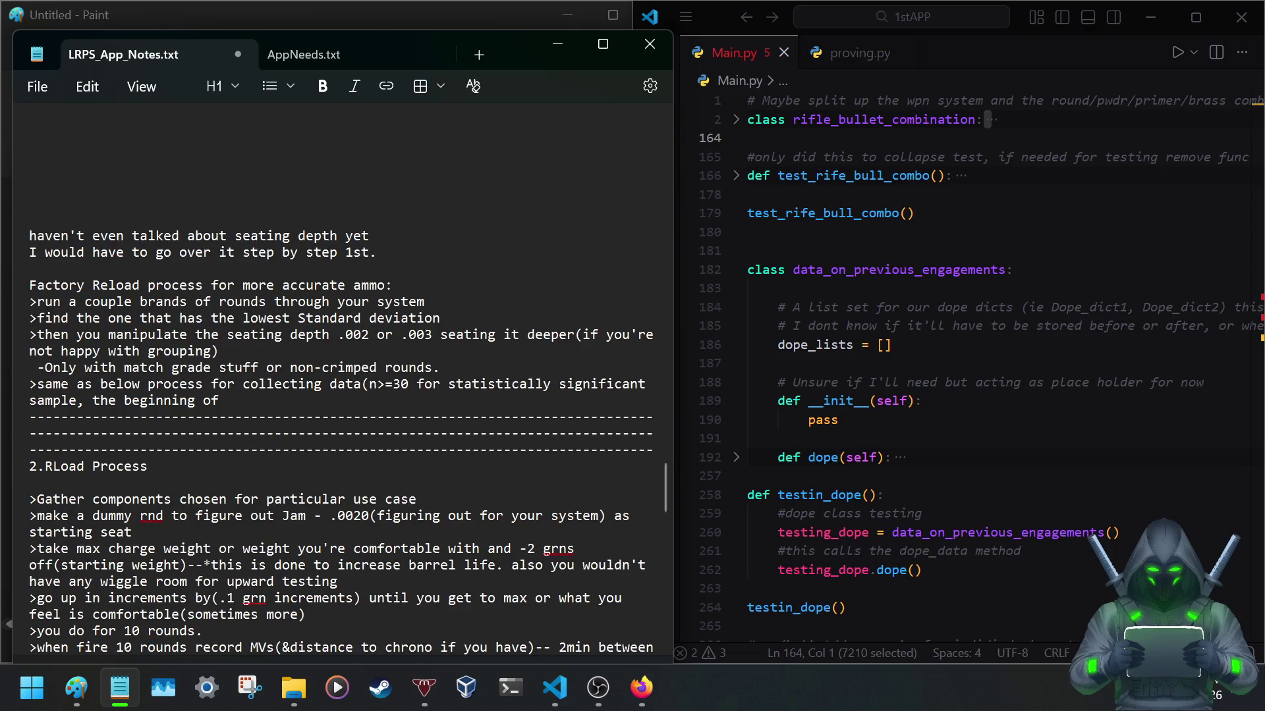
{"action": "scroll", "coordinate": [61, 268], "scroll_direction": "down", "scroll_amount": 3}
{"action": "scroll", "coordinate": [59, 286], "scroll_direction": "up", "scroll_amount": 3}
{"action": "scroll", "coordinate": [59, 300], "scroll_direction": "up", "scroll_amount": 2}
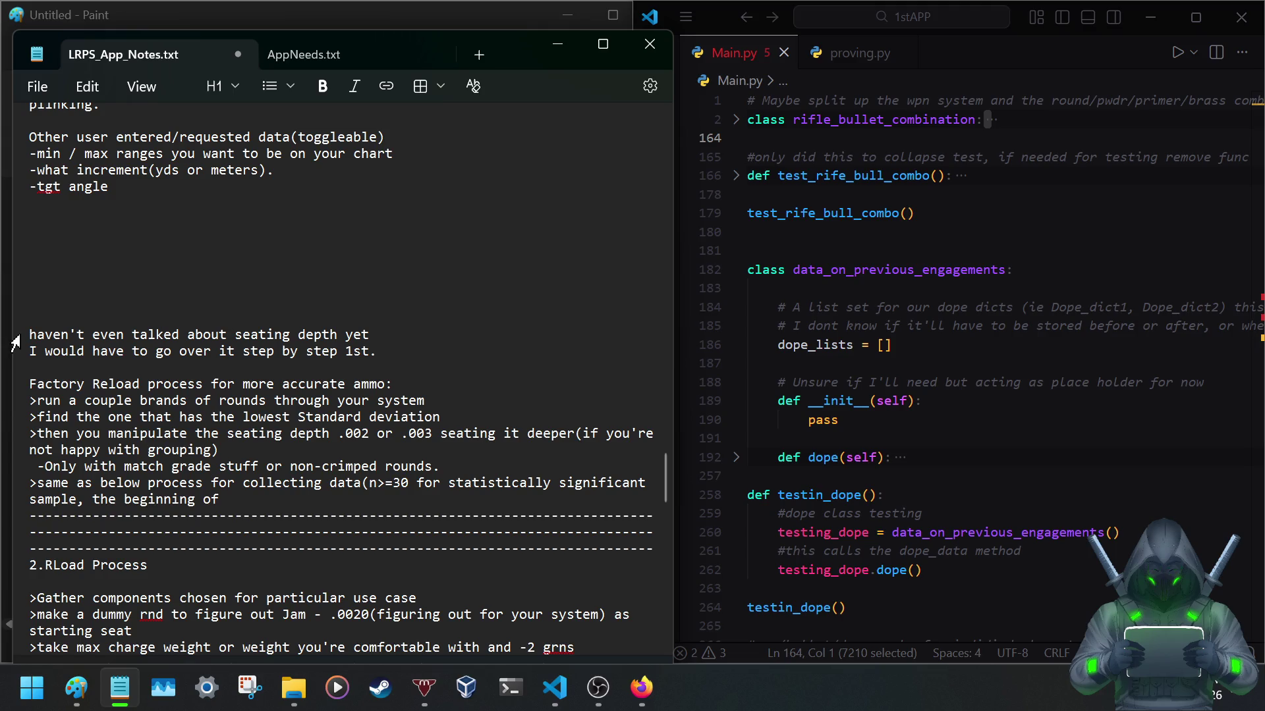
Paste a divider above the seating depth note and add blank lines separating both dividers from surrounding text.
{"action": "key", "text": "ctrl+v"}
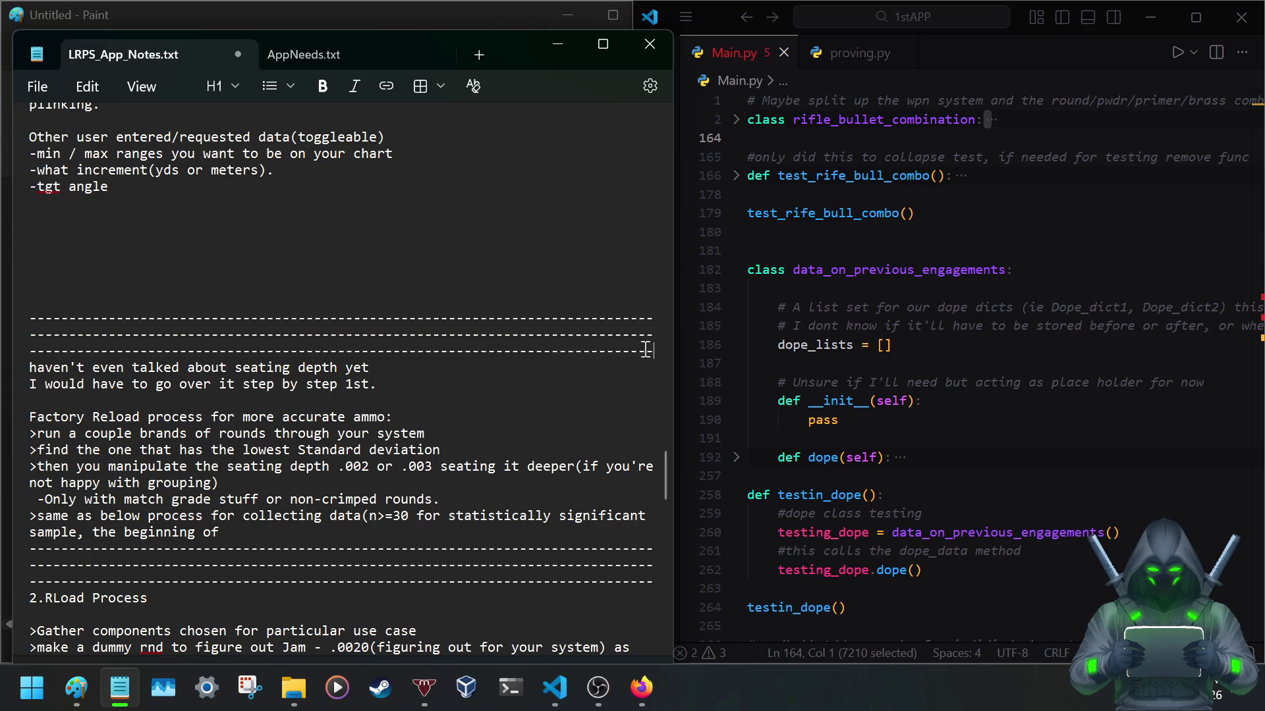
{"action": "left_click", "coordinate": [114, 310]}
{"action": "left_click", "coordinate": [655, 353]}
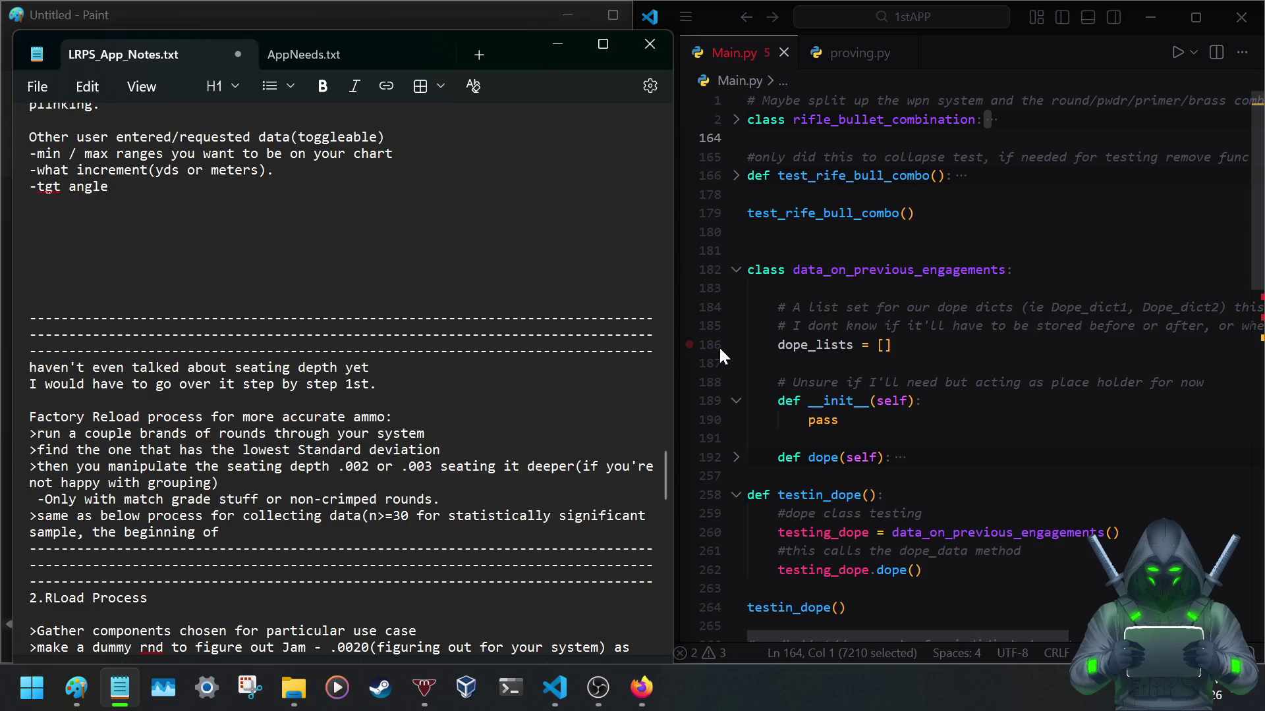
{"action": "key", "text": "Return"}
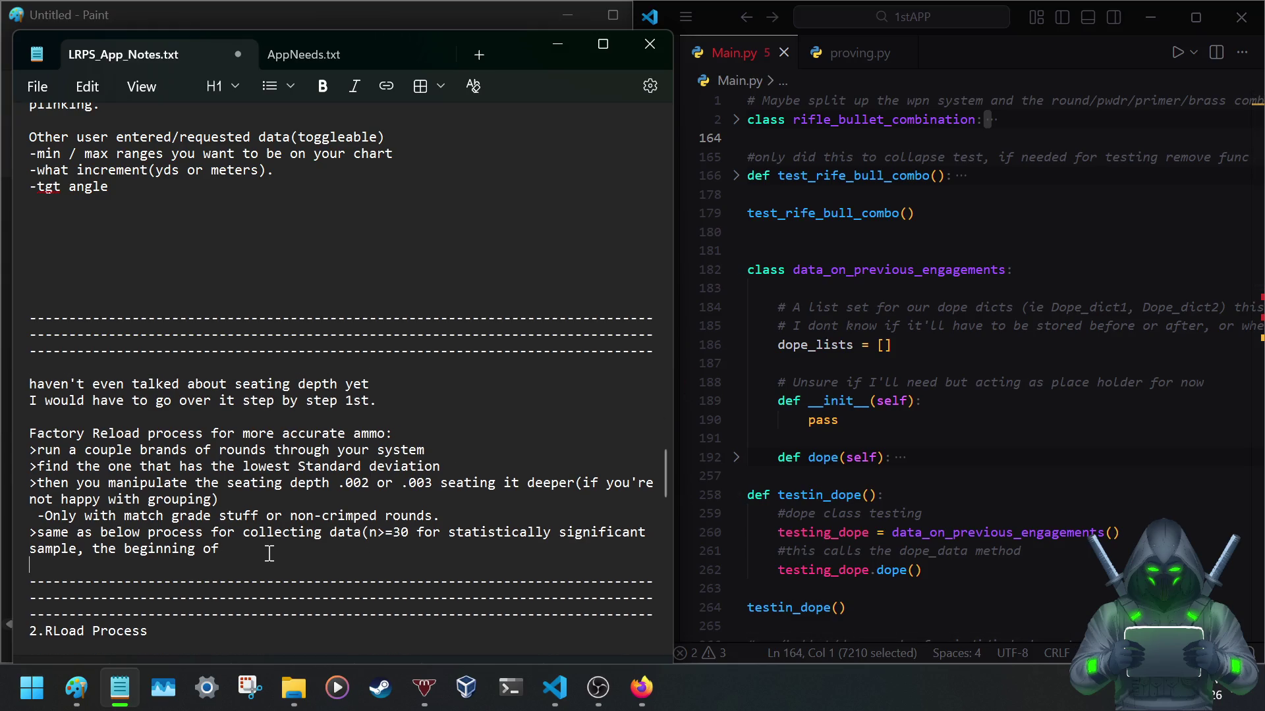
{"action": "scroll", "coordinate": [269, 553], "scroll_direction": "down", "scroll_amount": 3}
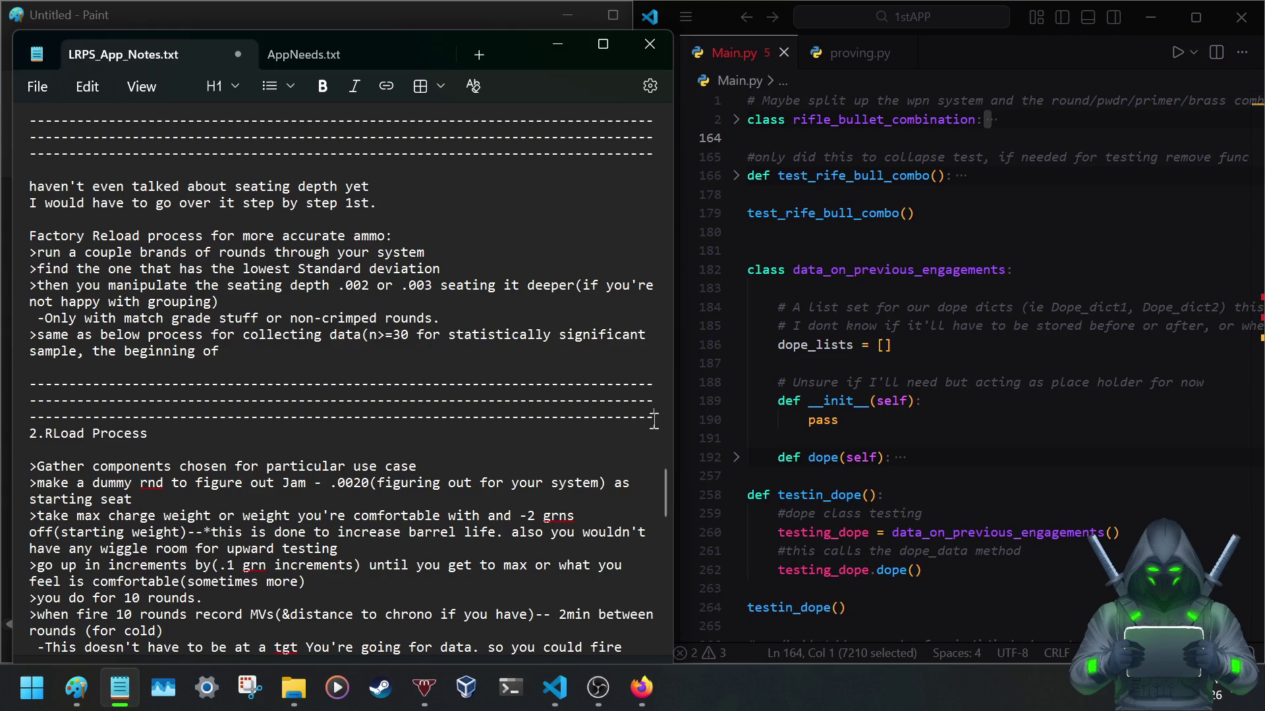
{"action": "left_click", "coordinate": [654, 417]}
{"action": "key", "text": "Return"}
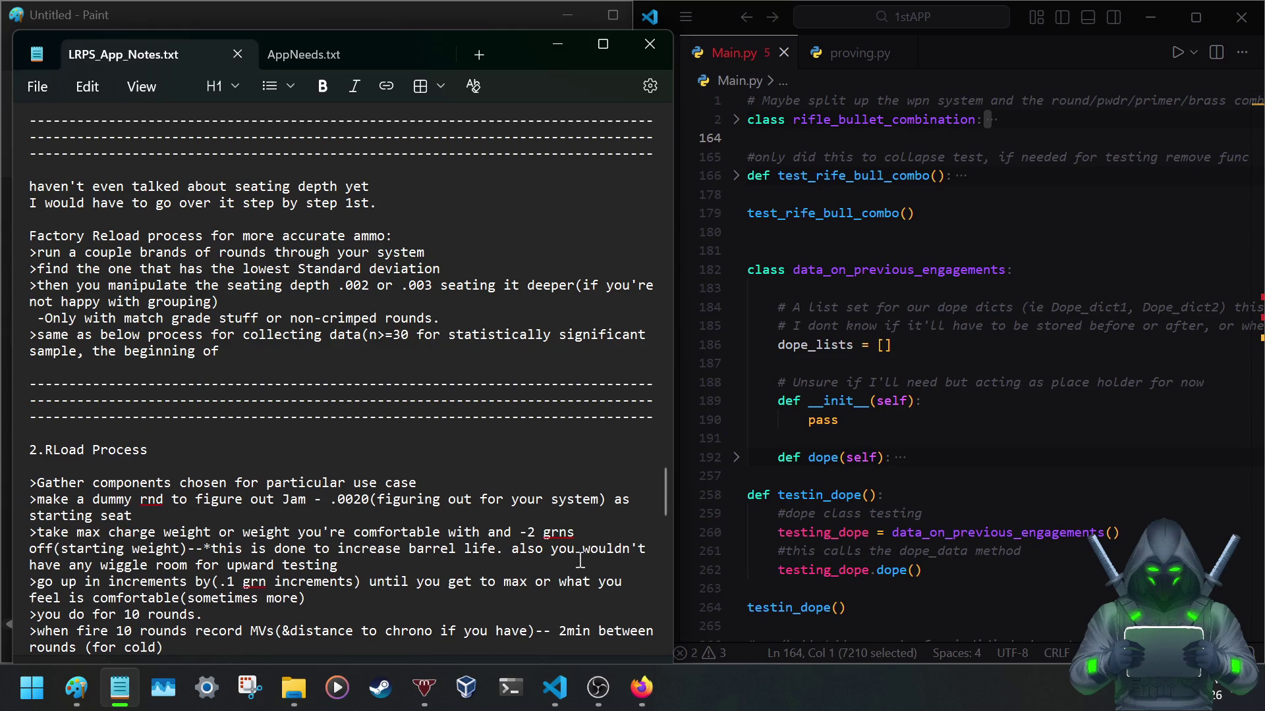
{"action": "scroll", "coordinate": [248, 418], "scroll_direction": "up", "scroll_amount": 2}
{"action": "scroll", "coordinate": [208, 409], "scroll_direction": "up", "scroll_amount": 3}
{"action": "scroll", "coordinate": [209, 409], "scroll_direction": "up", "scroll_amount": 6}
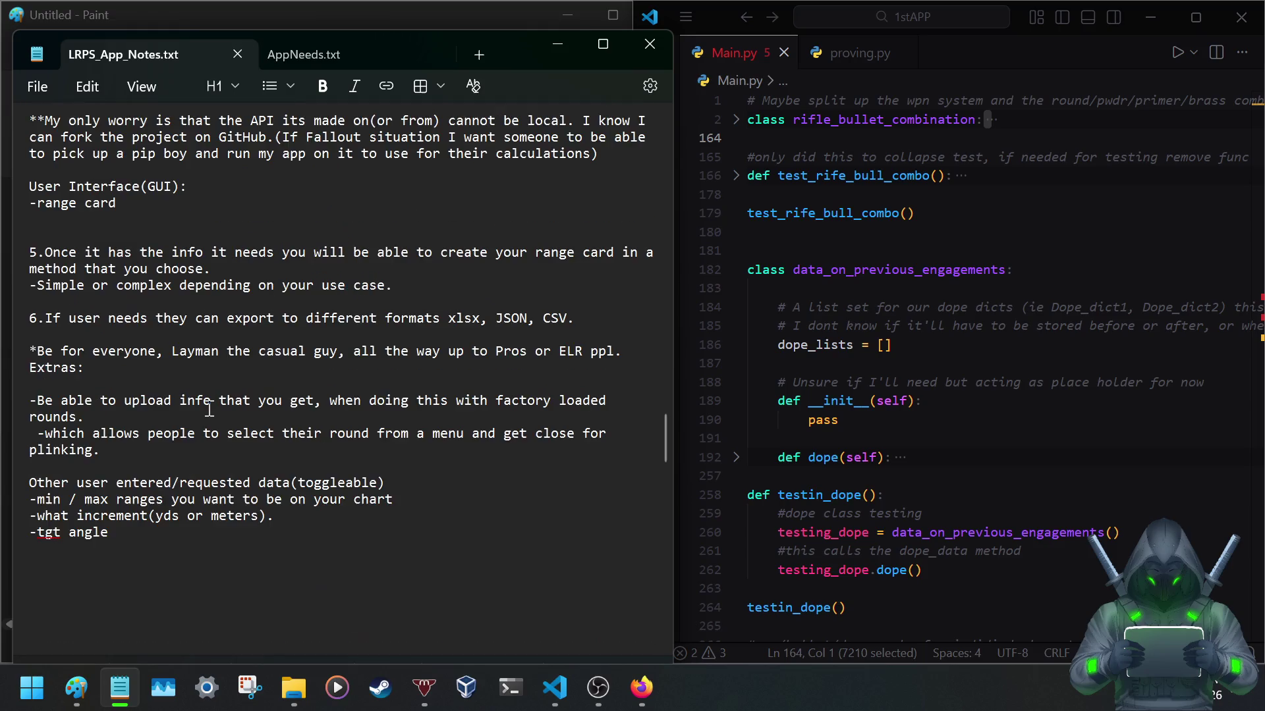
{"action": "scroll", "coordinate": [208, 410], "scroll_direction": "up", "scroll_amount": 2}
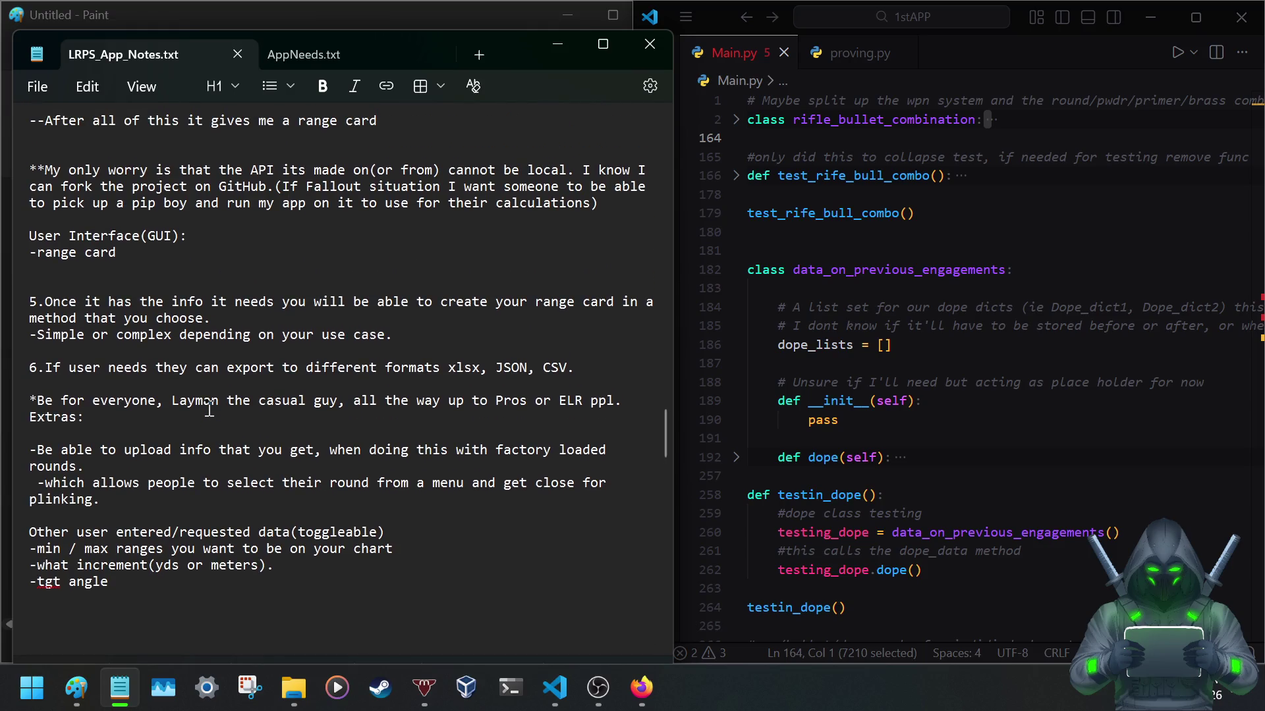
{"action": "scroll", "coordinate": [209, 409], "scroll_direction": "up", "scroll_amount": 2}
{"action": "scroll", "coordinate": [208, 409], "scroll_direction": "up", "scroll_amount": 1}
{"action": "scroll", "coordinate": [209, 409], "scroll_direction": "up", "scroll_amount": 1}
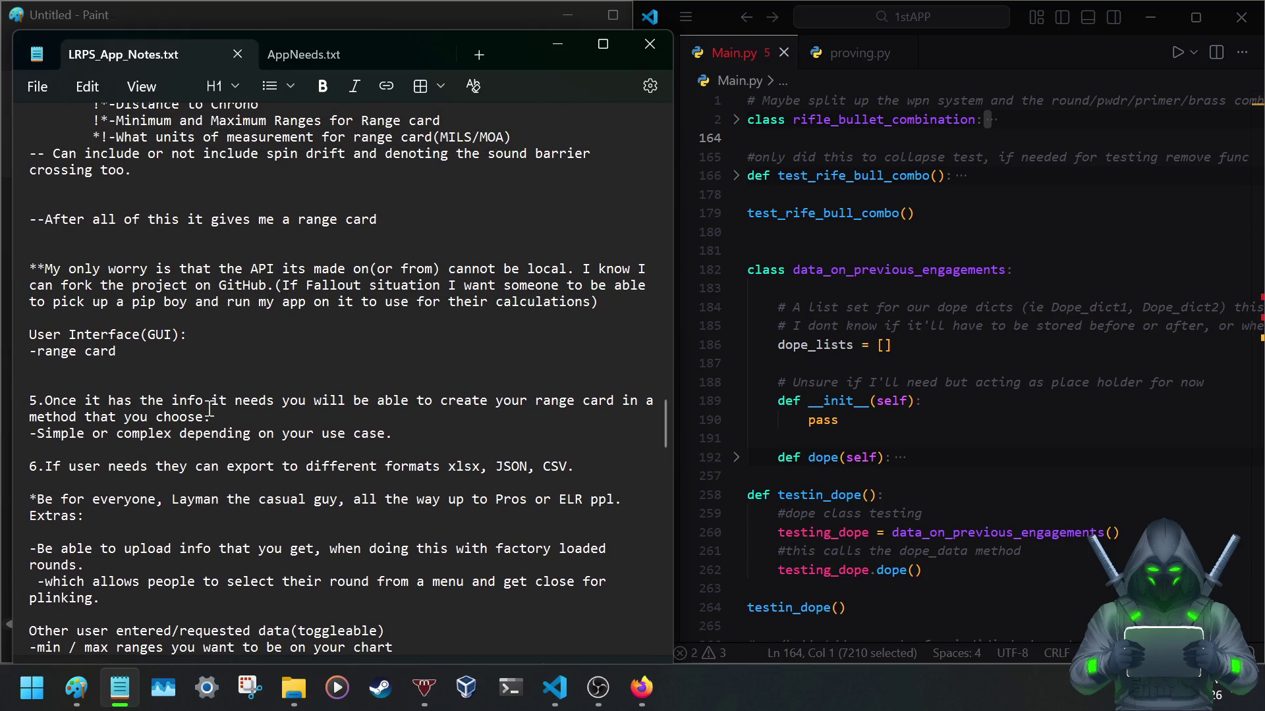
{"action": "scroll", "coordinate": [209, 410], "scroll_direction": "up", "scroll_amount": 3}
{"action": "scroll", "coordinate": [209, 409], "scroll_direction": "up", "scroll_amount": 5}
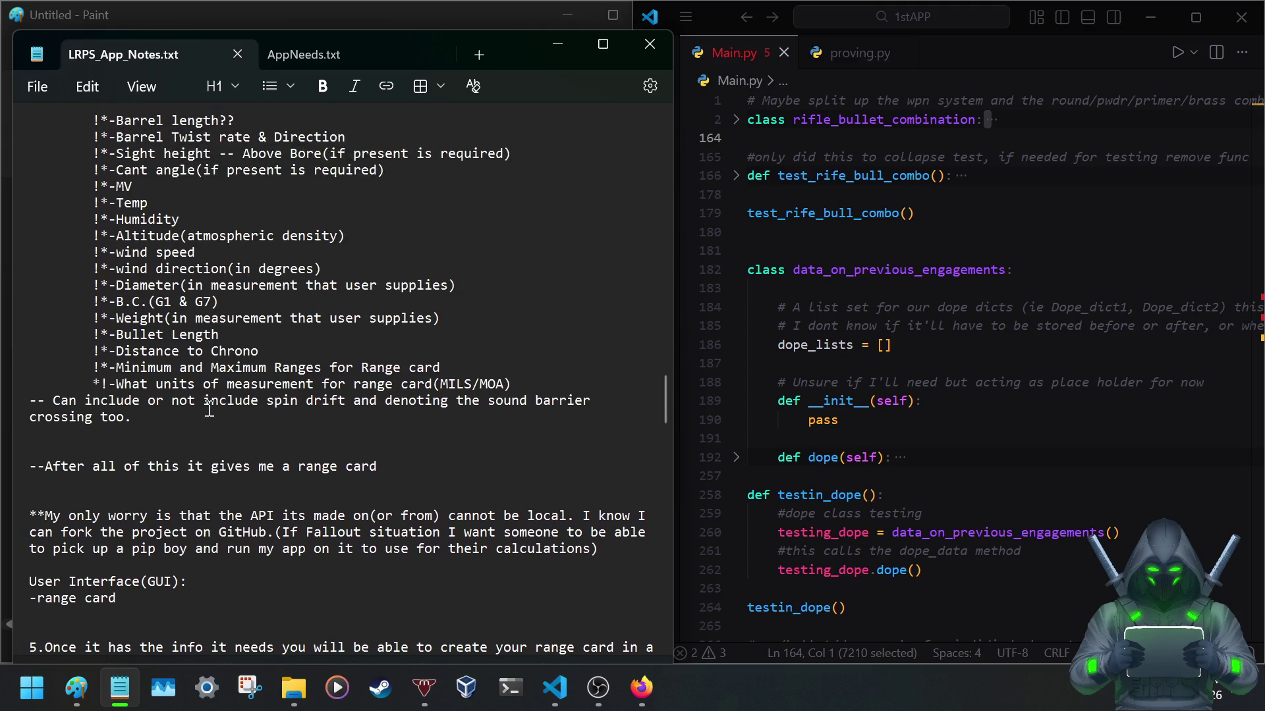
{"action": "scroll", "coordinate": [208, 409], "scroll_direction": "up", "scroll_amount": 1}
{"action": "scroll", "coordinate": [209, 410], "scroll_direction": "up", "scroll_amount": 8}
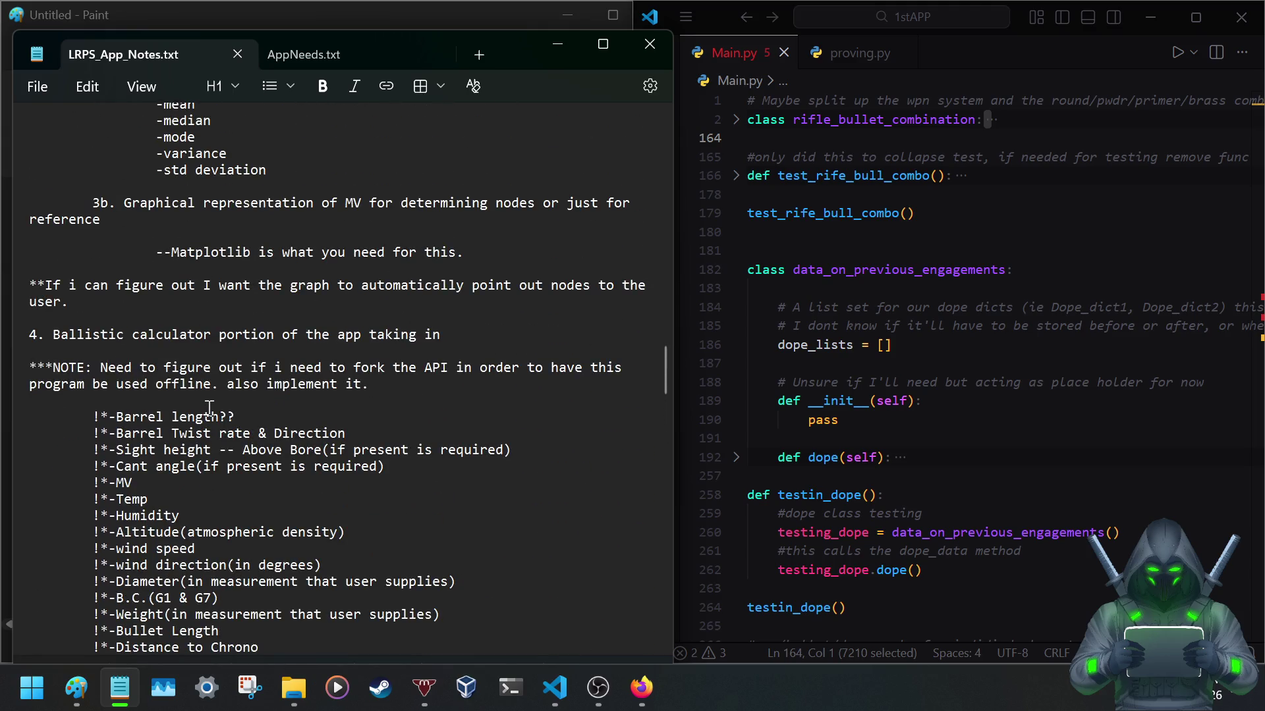
{"action": "scroll", "coordinate": [208, 409], "scroll_direction": "down", "scroll_amount": 8}
{"action": "scroll", "coordinate": [209, 410], "scroll_direction": "down", "scroll_amount": 5}
{"action": "scroll", "coordinate": [208, 409], "scroll_direction": "down", "scroll_amount": 2}
{"action": "scroll", "coordinate": [207, 416], "scroll_direction": "down", "scroll_amount": 1}
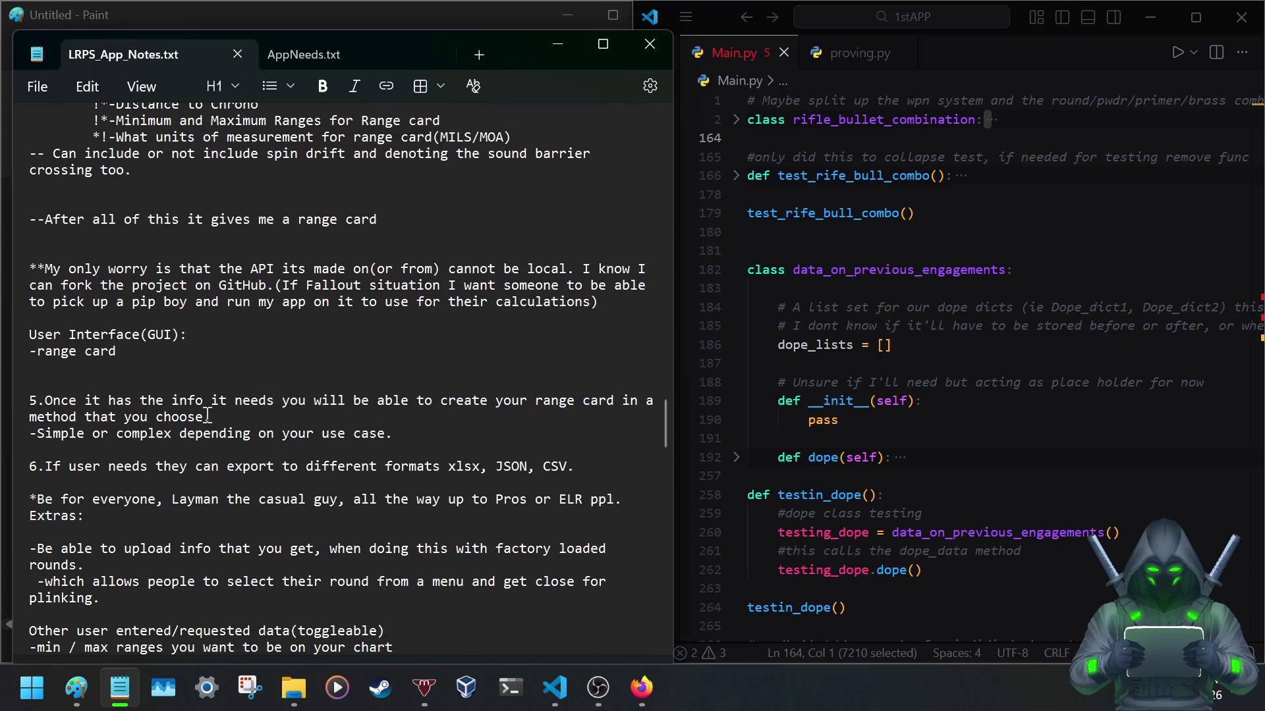
{"action": "scroll", "coordinate": [129, 416], "scroll_direction": "down", "scroll_amount": 1}
{"action": "scroll", "coordinate": [107, 418], "scroll_direction": "down", "scroll_amount": 4}
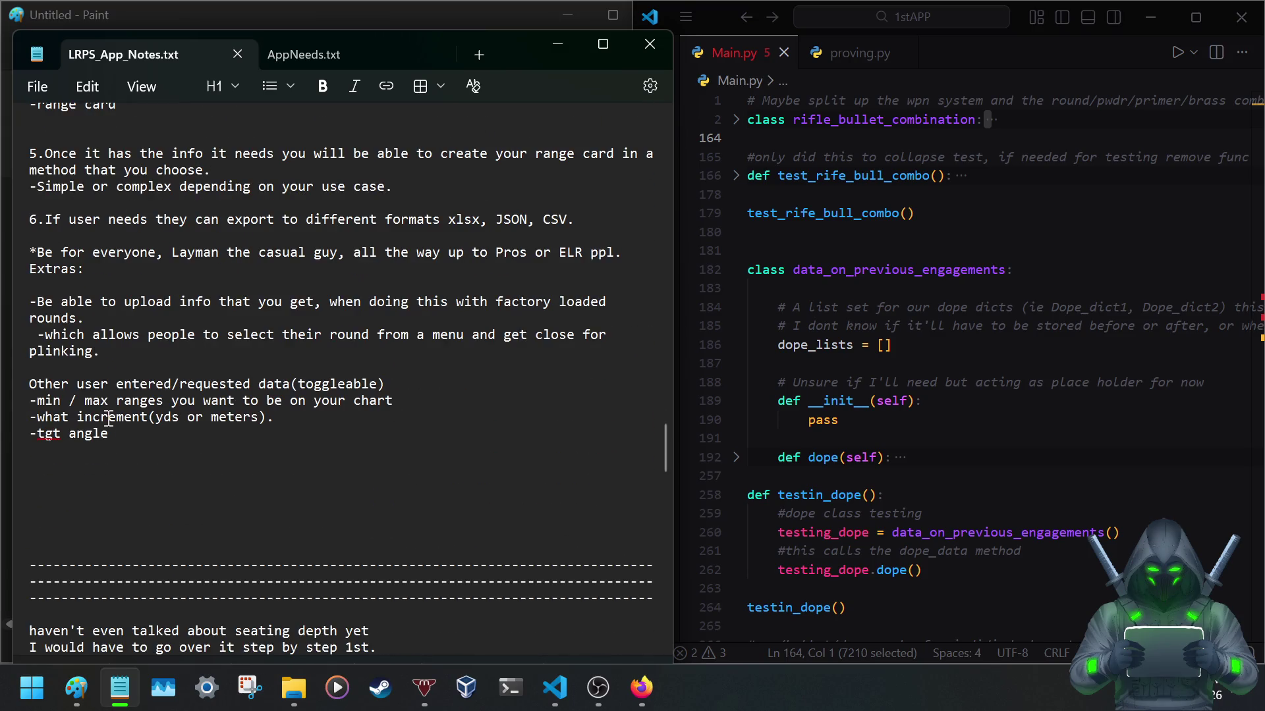
{"action": "scroll", "coordinate": [106, 417], "scroll_direction": "down", "scroll_amount": 1}
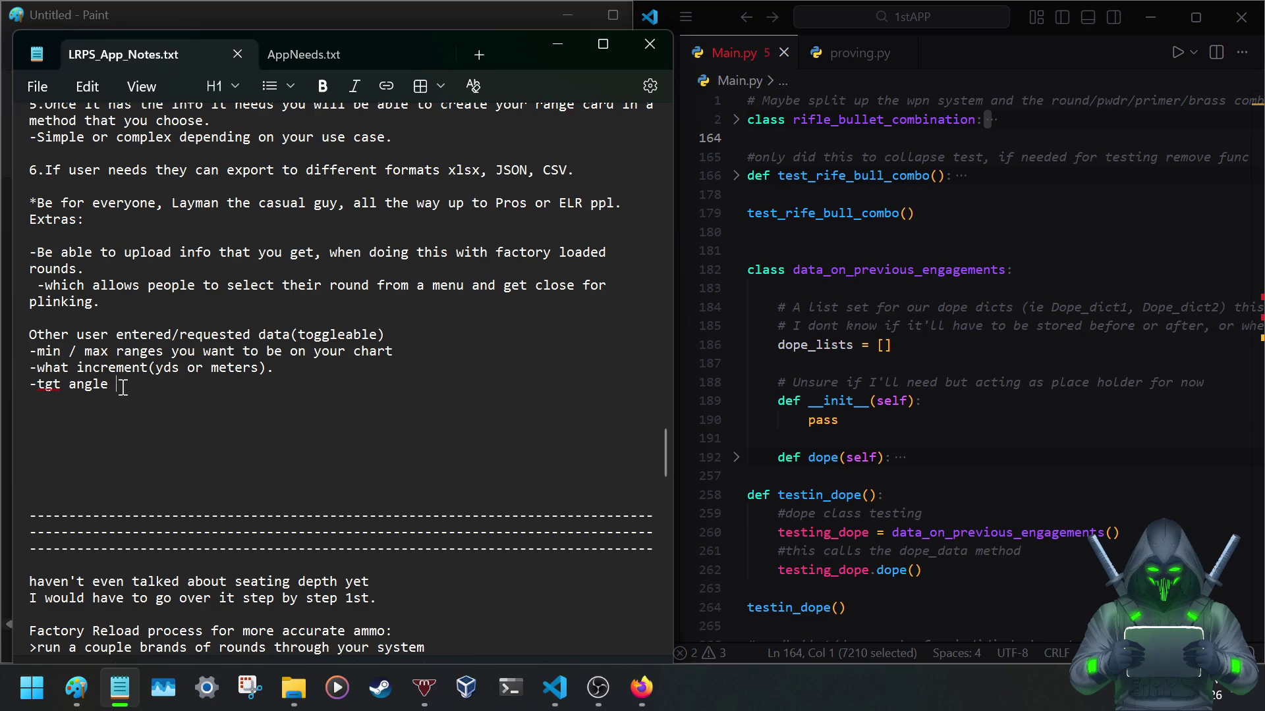
{"action": "left_click_drag", "start_coordinate": [122, 386], "coordinate": [21, 337]}
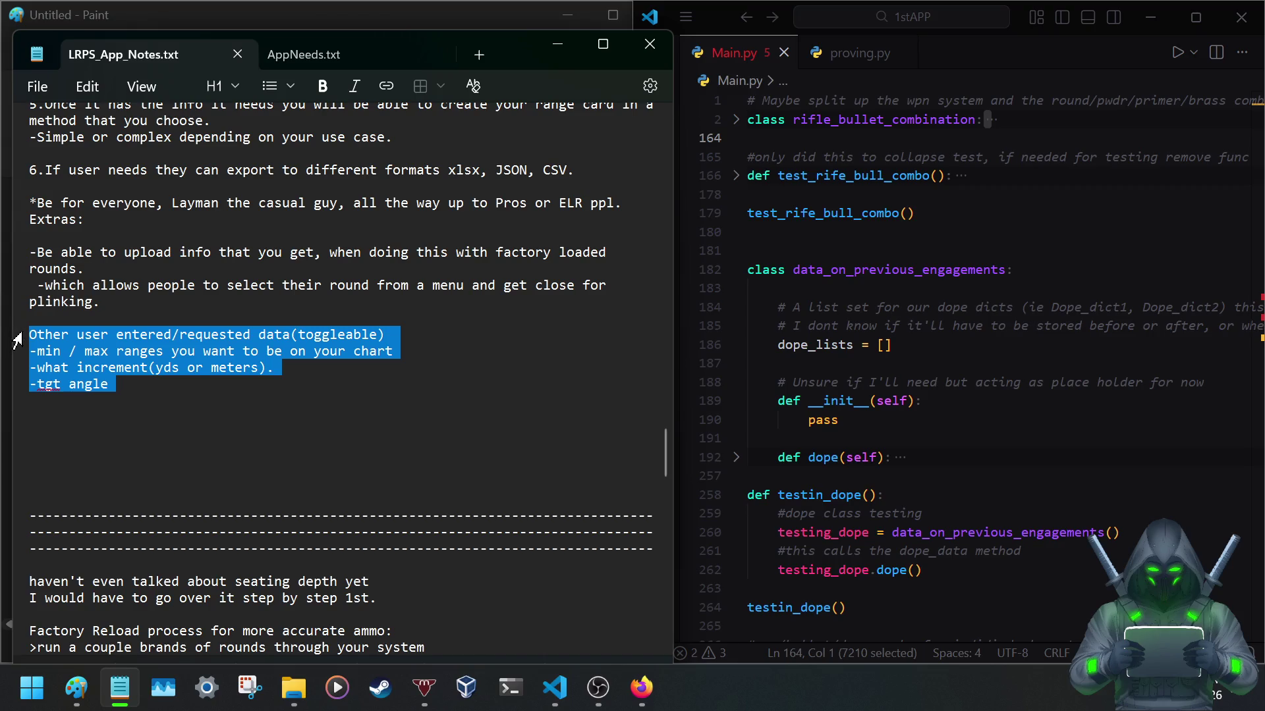
{"action": "scroll", "coordinate": [129, 394], "scroll_direction": "up", "scroll_amount": 2}
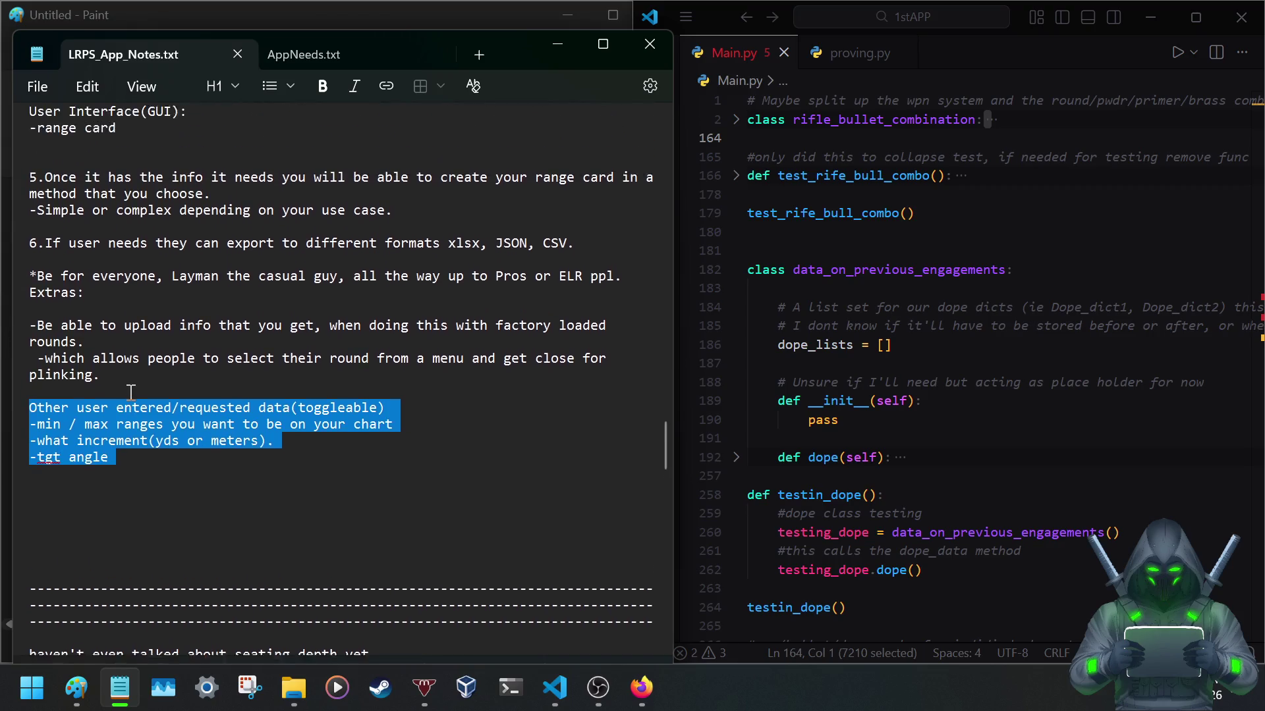
{"action": "scroll", "coordinate": [130, 393], "scroll_direction": "up", "scroll_amount": 2}
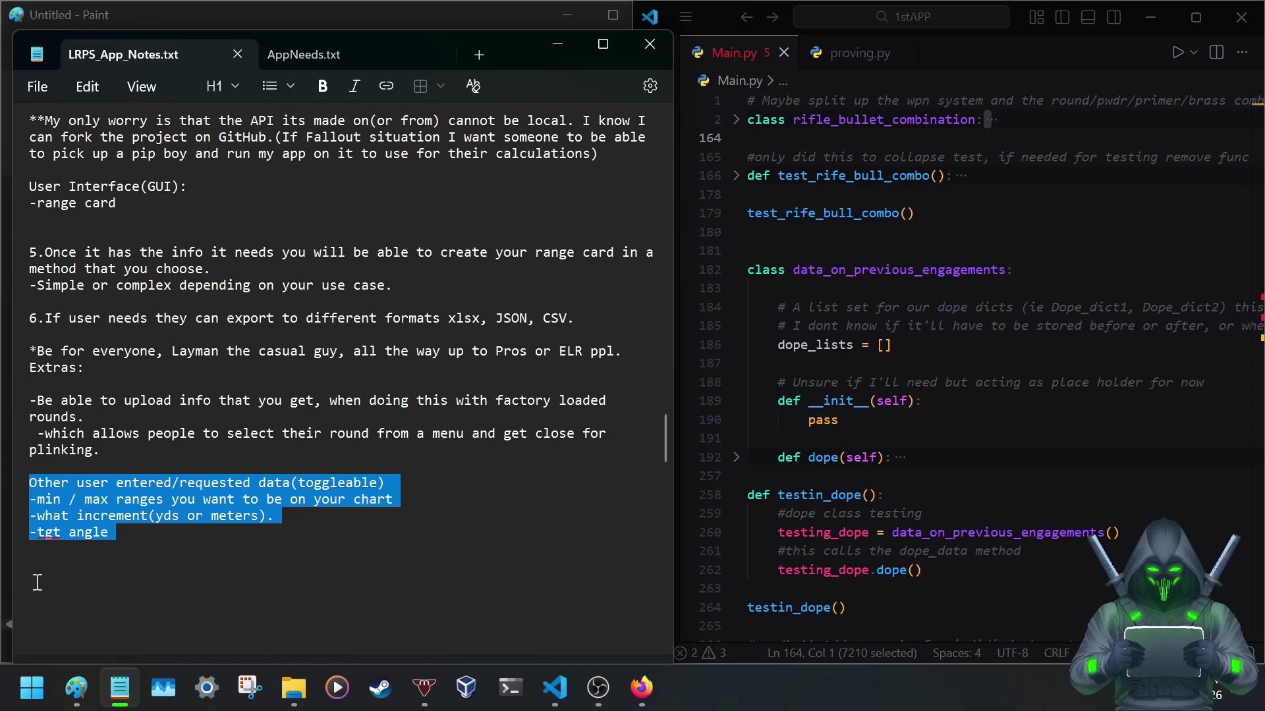
{"action": "left_click", "coordinate": [128, 539]}
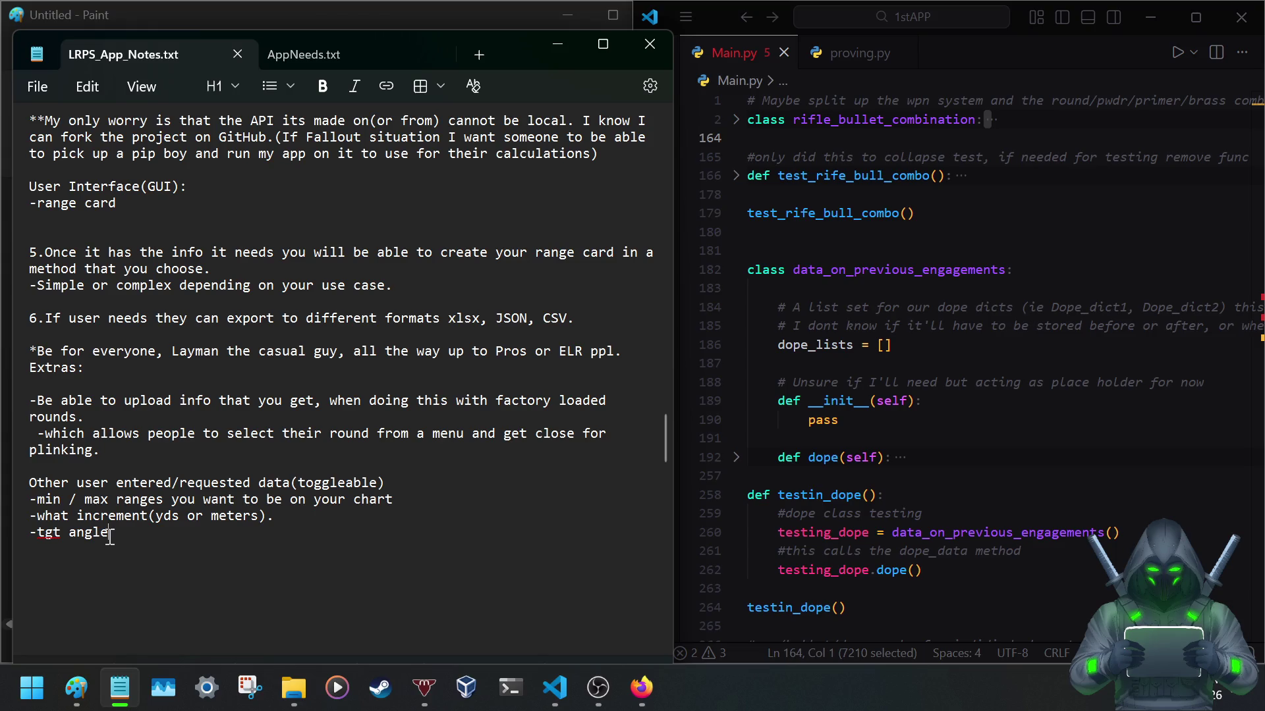
Delete the upload and user-requested data items under Extras and the leftover blank lines.
{"action": "left_click_drag", "start_coordinate": [109, 532], "coordinate": [18, 361]}
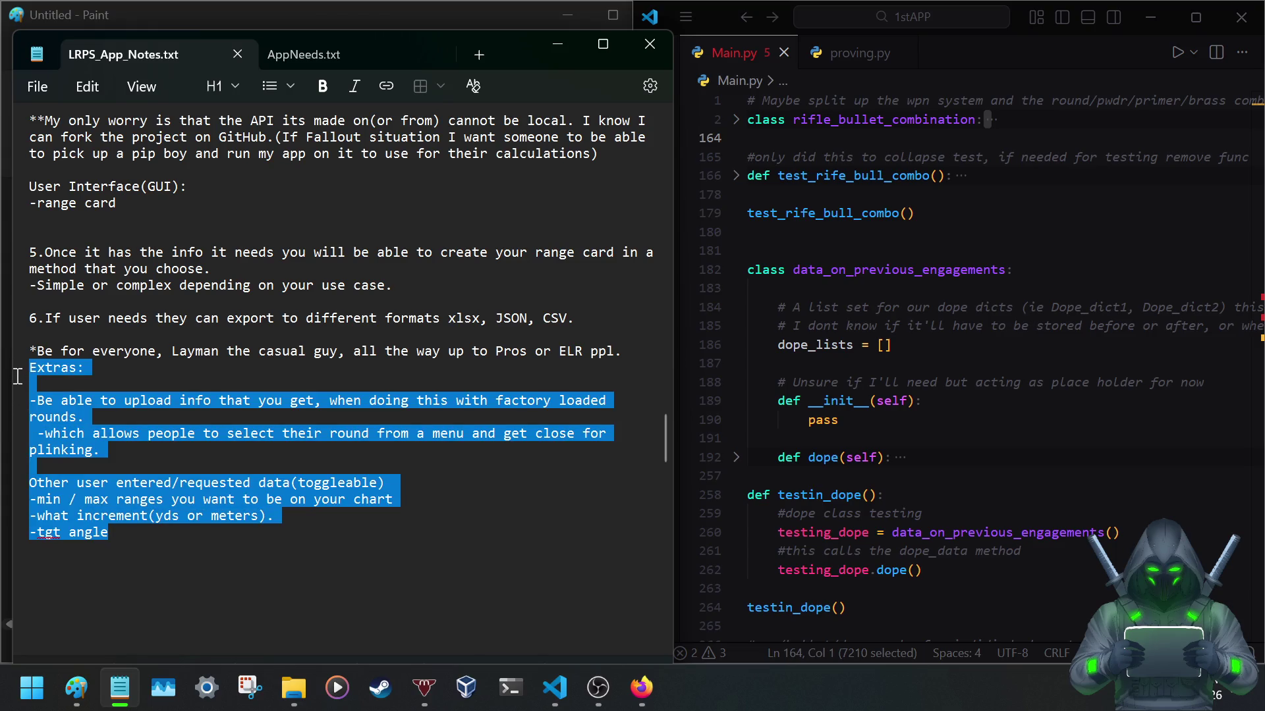
{"action": "left_click_drag", "start_coordinate": [18, 376], "coordinate": [17, 399]}
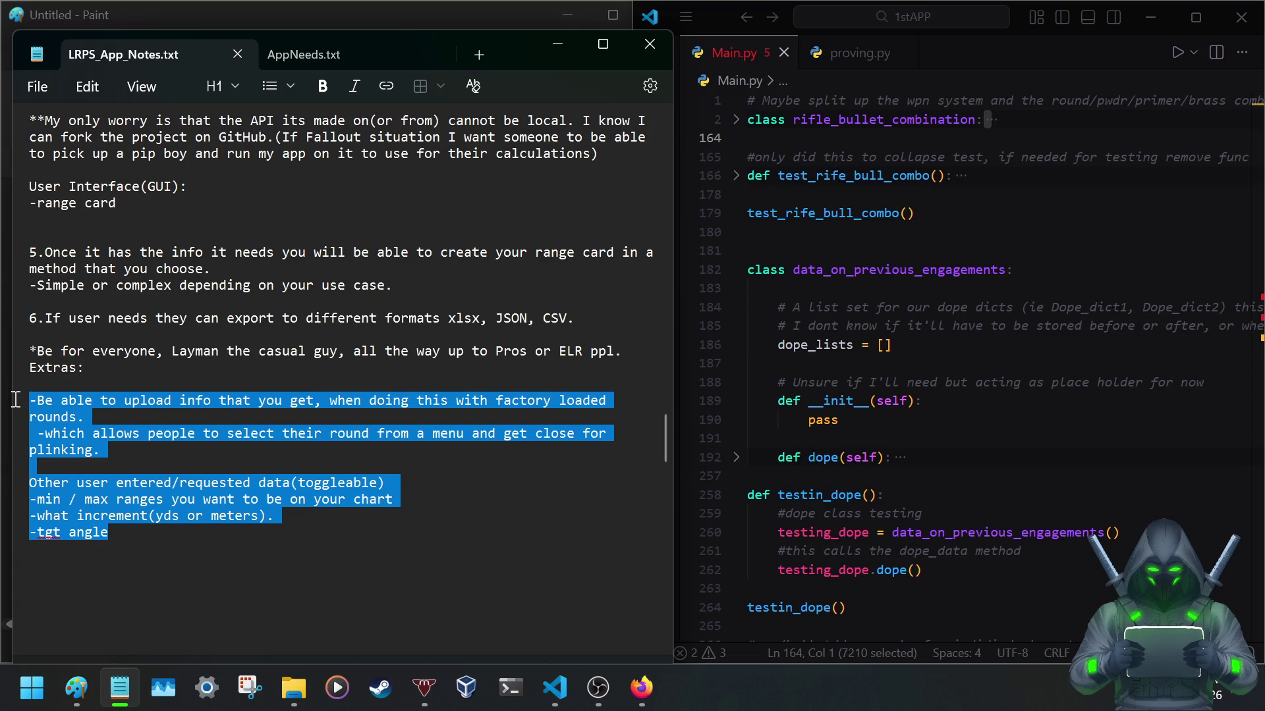
{"action": "left_click", "coordinate": [75, 435]}
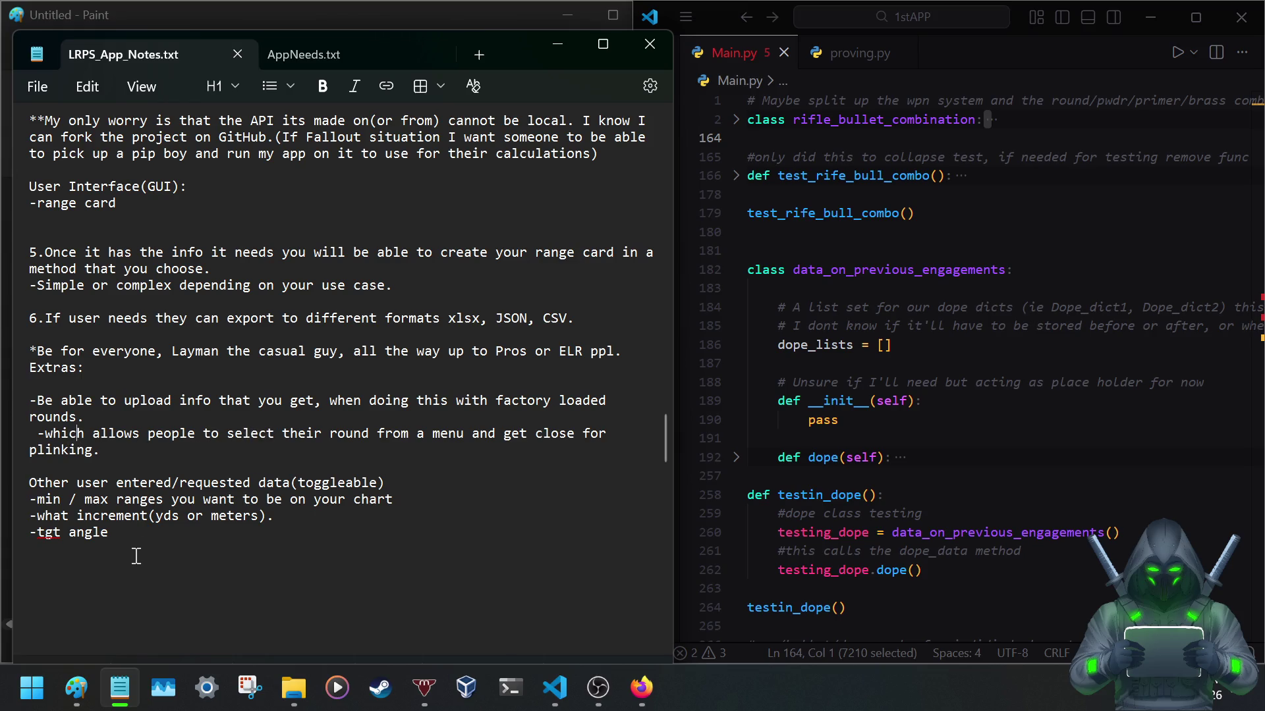
{"action": "mouse_move", "coordinate": [115, 541]}
{"action": "left_mouse_down"}
{"action": "mouse_move", "coordinate": [15, 476]}
{"action": "mouse_move", "coordinate": [11, 391]}
{"action": "mouse_move", "coordinate": [20, 397]}
{"action": "left_mouse_up"}
{"action": "key", "text": "Delete"}
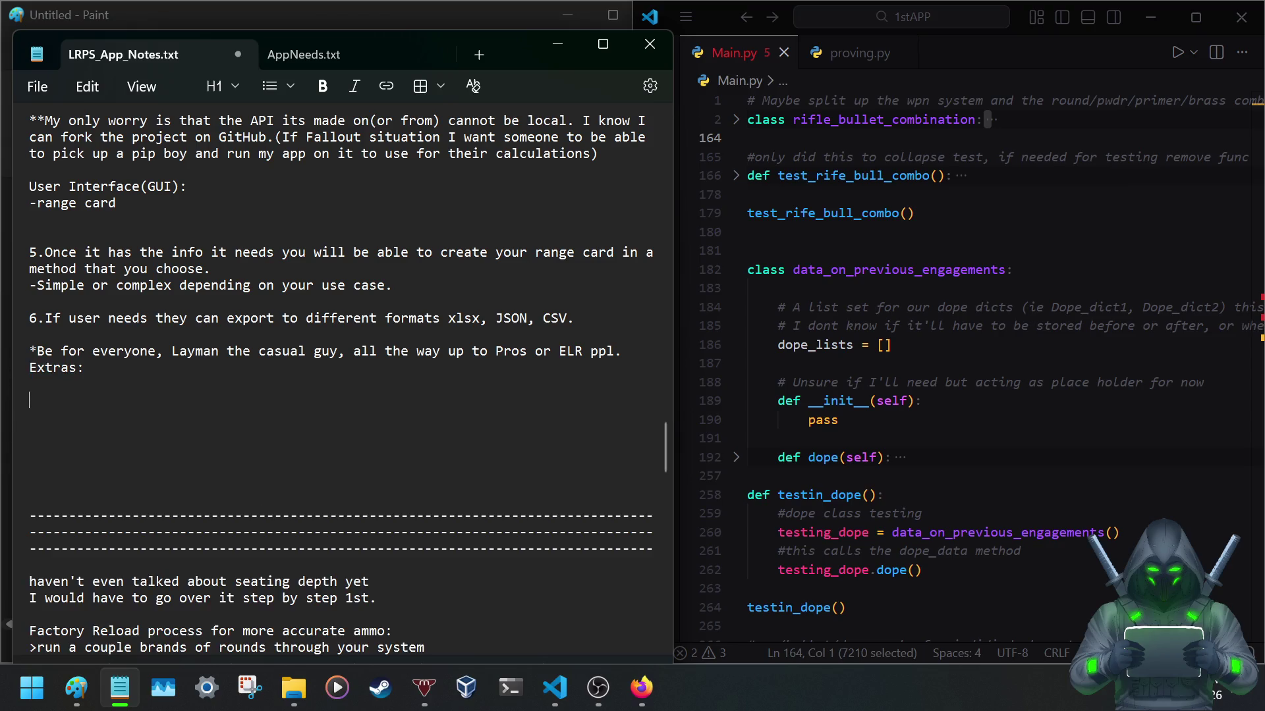
{"action": "left_click", "coordinate": [46, 481]}
{"action": "key", "text": "BackSpace"}
{"action": "key", "text": "BackSpace"}
{"action": "key", "text": "BackSpace"}
{"action": "key", "text": "BackSpace"}
{"action": "key", "text": "BackSpace"}
{"action": "key", "text": "BackSpace"}
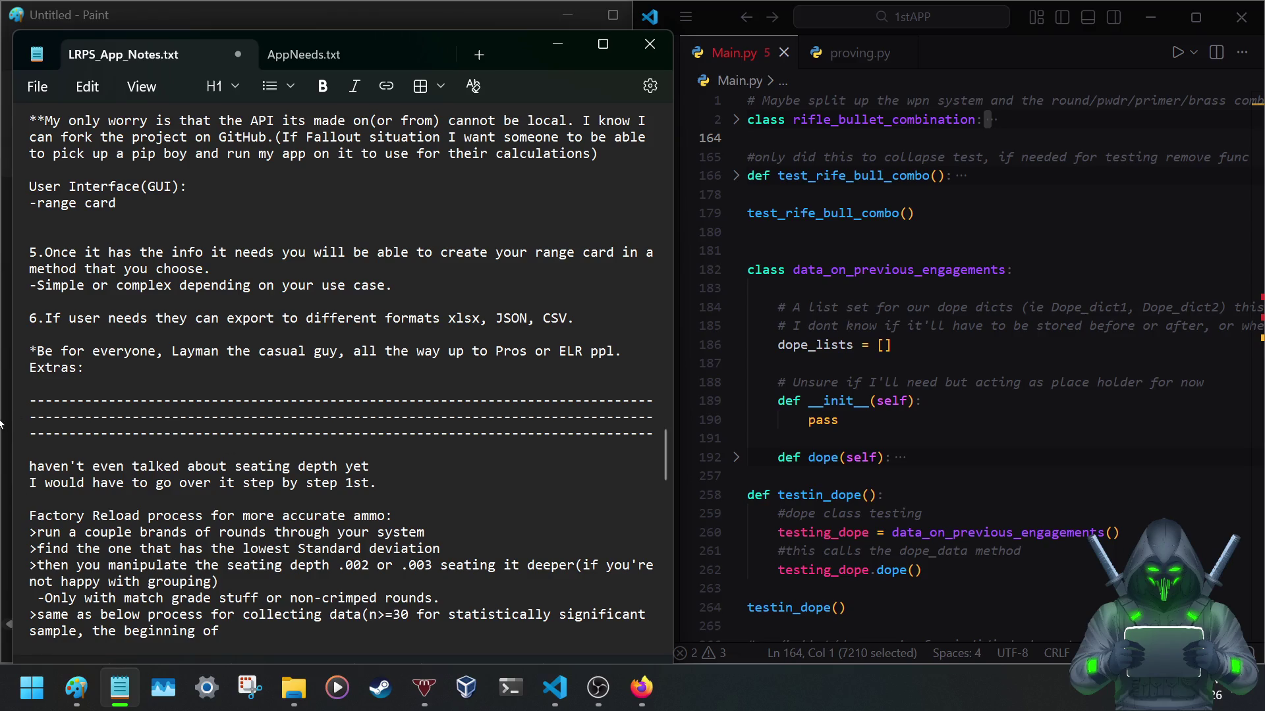
{"action": "scroll", "coordinate": [56, 425], "scroll_direction": "up", "scroll_amount": 2}
{"action": "scroll", "coordinate": [59, 425], "scroll_direction": "up", "scroll_amount": 1}
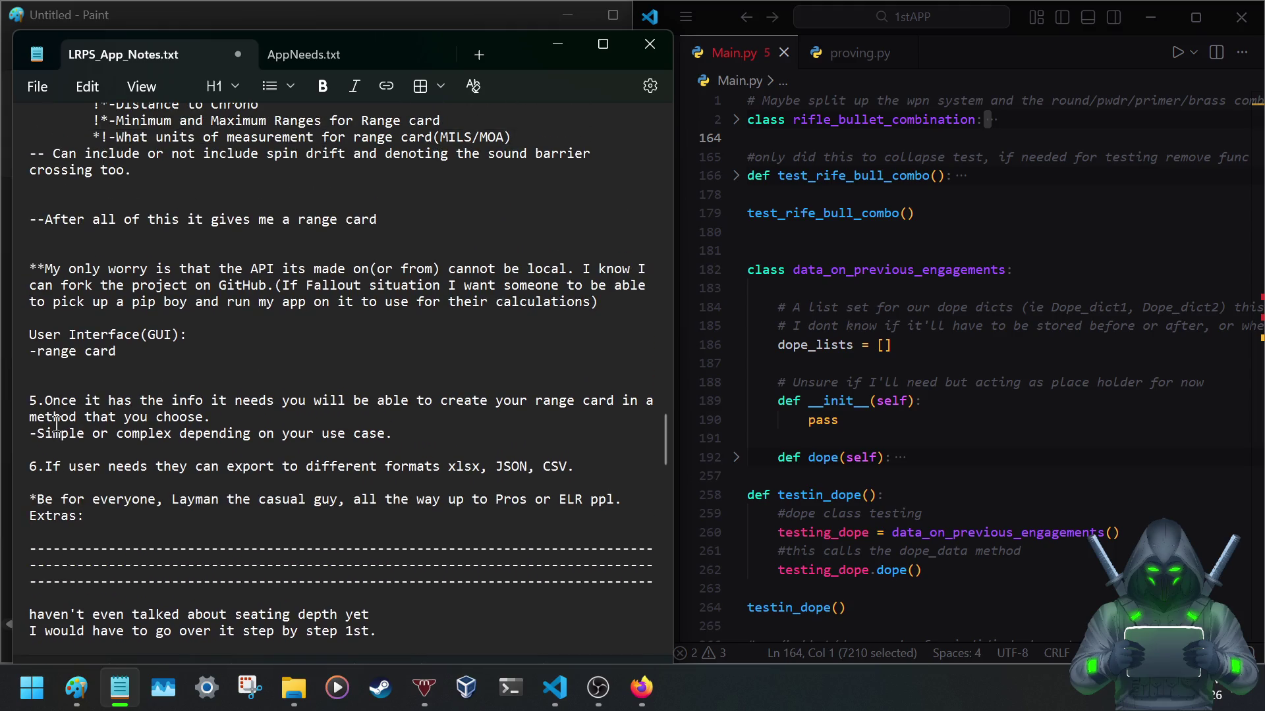
{"action": "scroll", "coordinate": [57, 425], "scroll_direction": "down", "scroll_amount": 1}
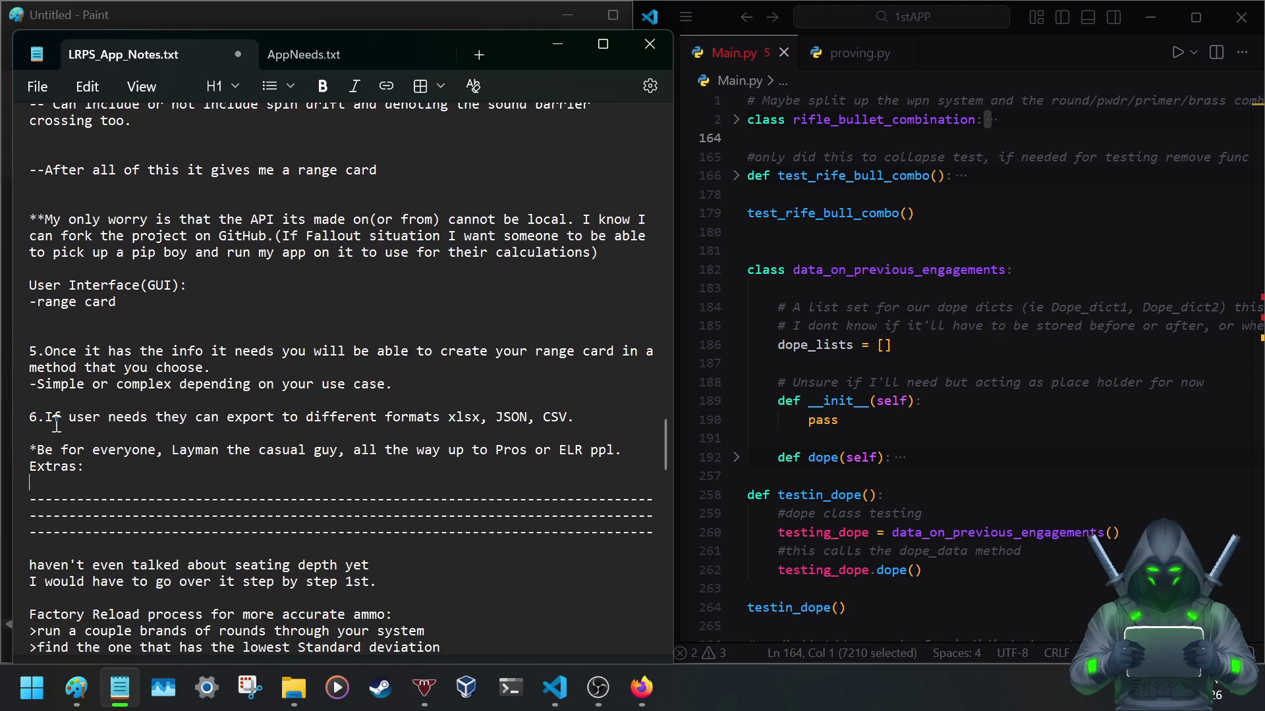
Delete the 'Extras:' heading and its emptied line, then save the notes.
{"action": "key", "text": "Return"}
{"action": "key", "text": "ctrl+s"}
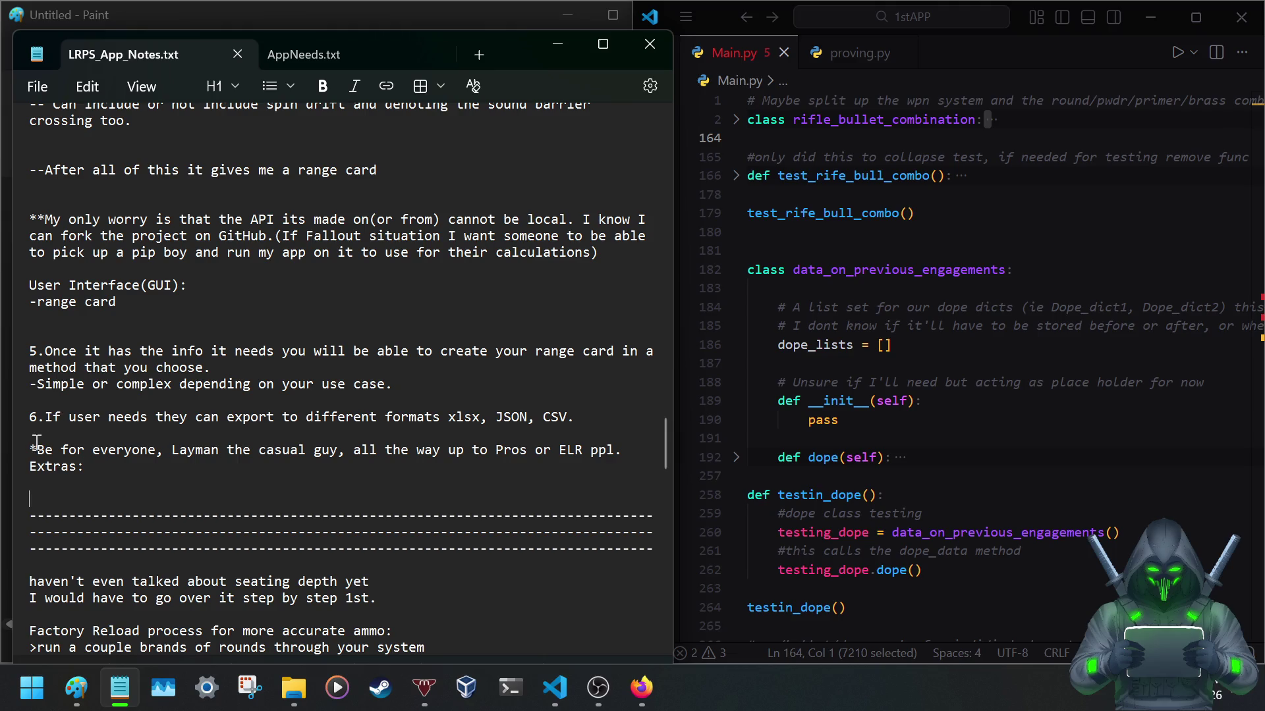
{"action": "double_click", "coordinate": [77, 467]}
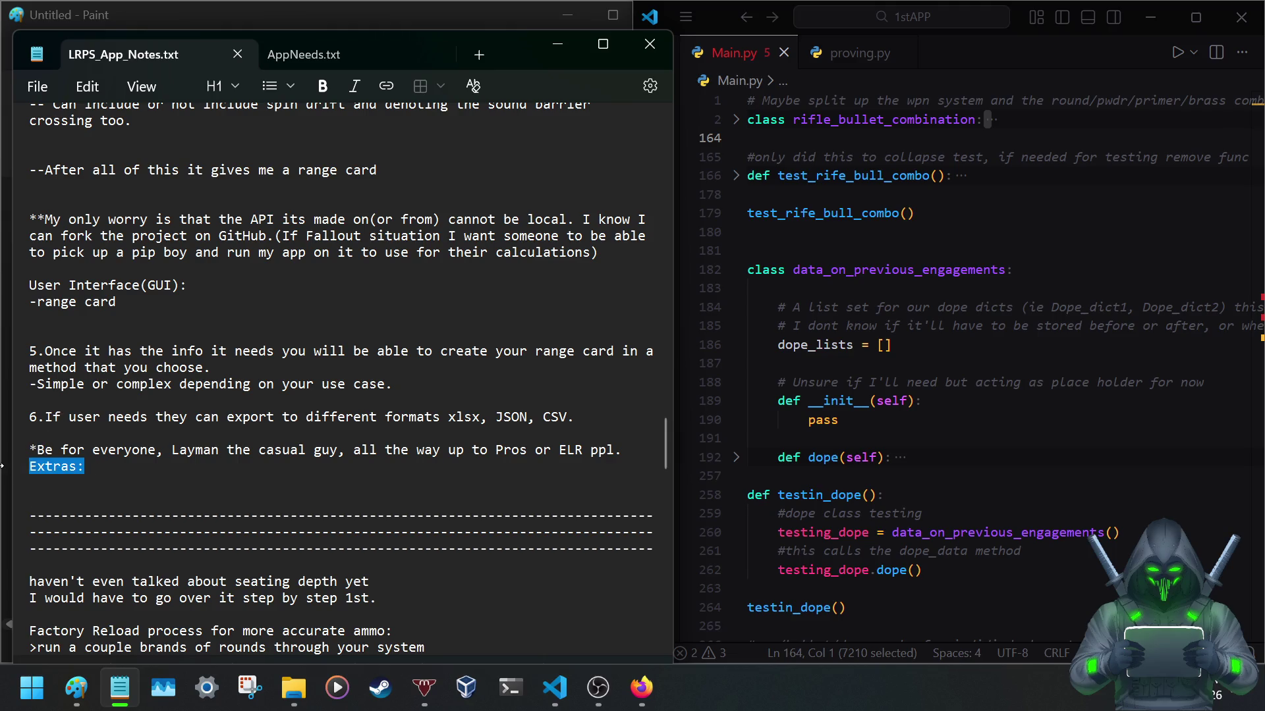
{"action": "key", "text": "BackSpace"}
{"action": "key", "text": "BackSpace"}
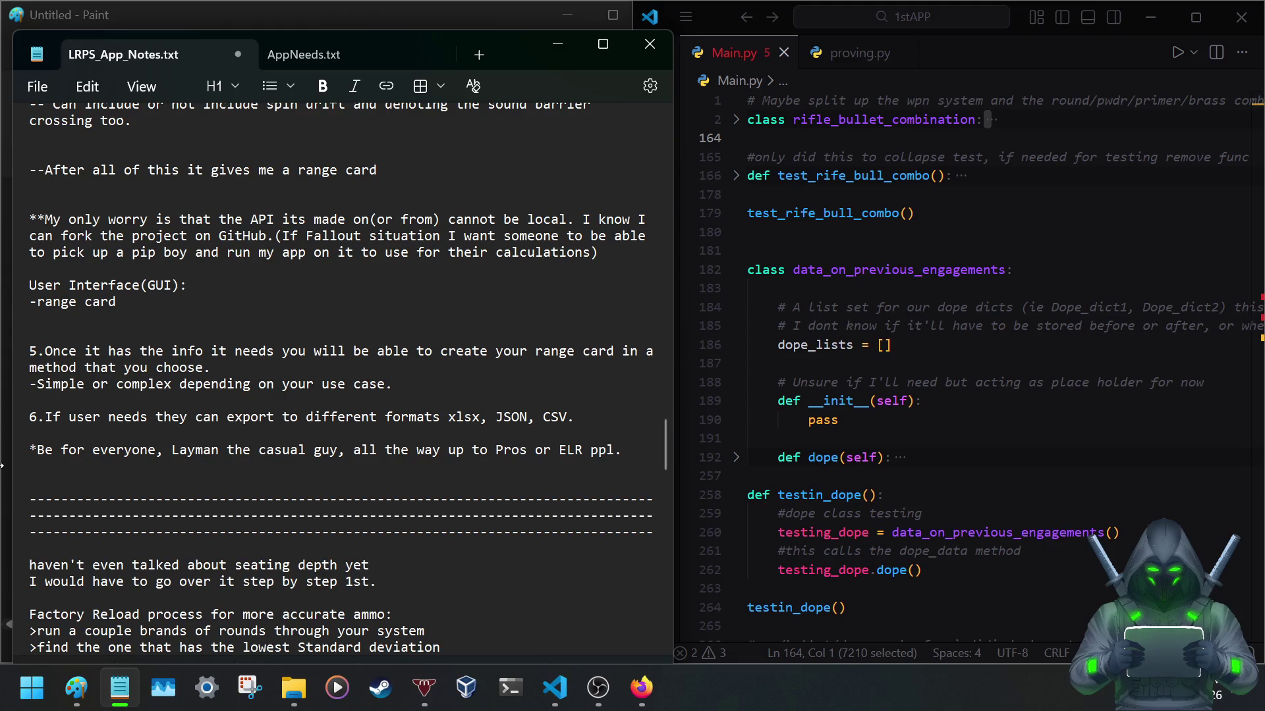
{"action": "key", "text": "Down"}
{"action": "key", "text": "BackSpace"}
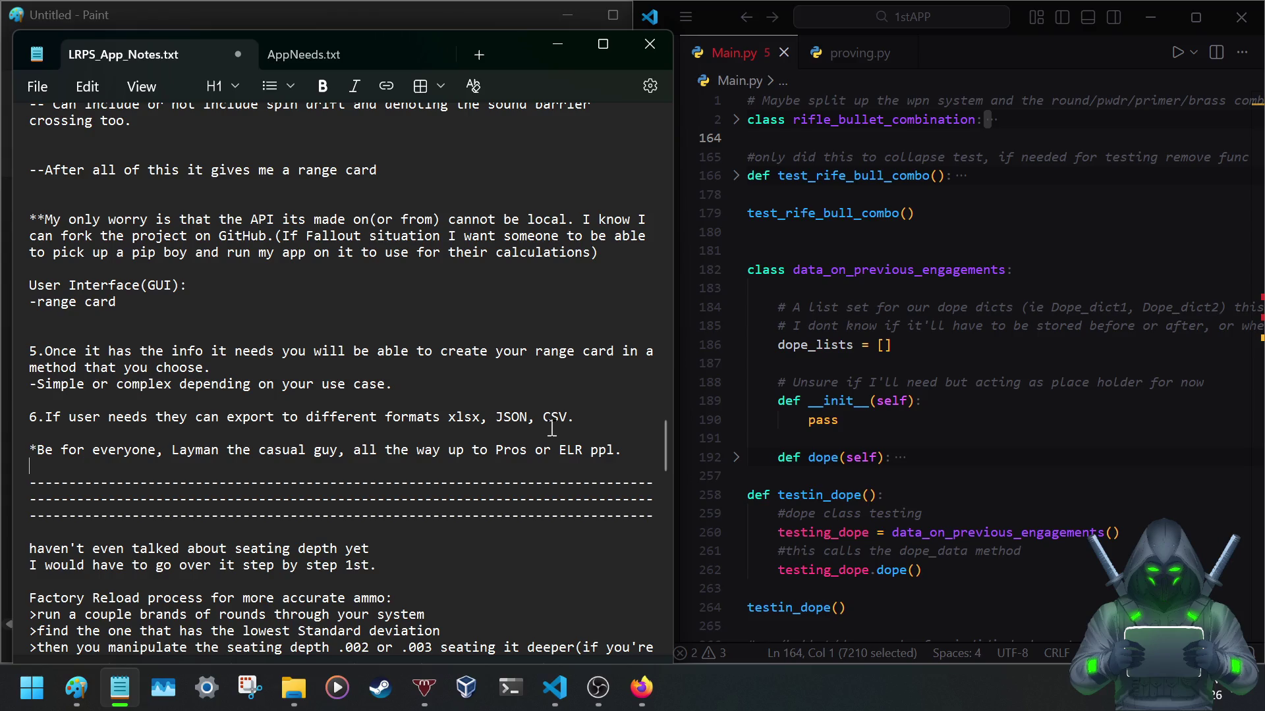
{"action": "key", "text": "ctrl+s"}
{"action": "left_click_drag", "start_coordinate": [171, 451], "coordinate": [340, 449]}
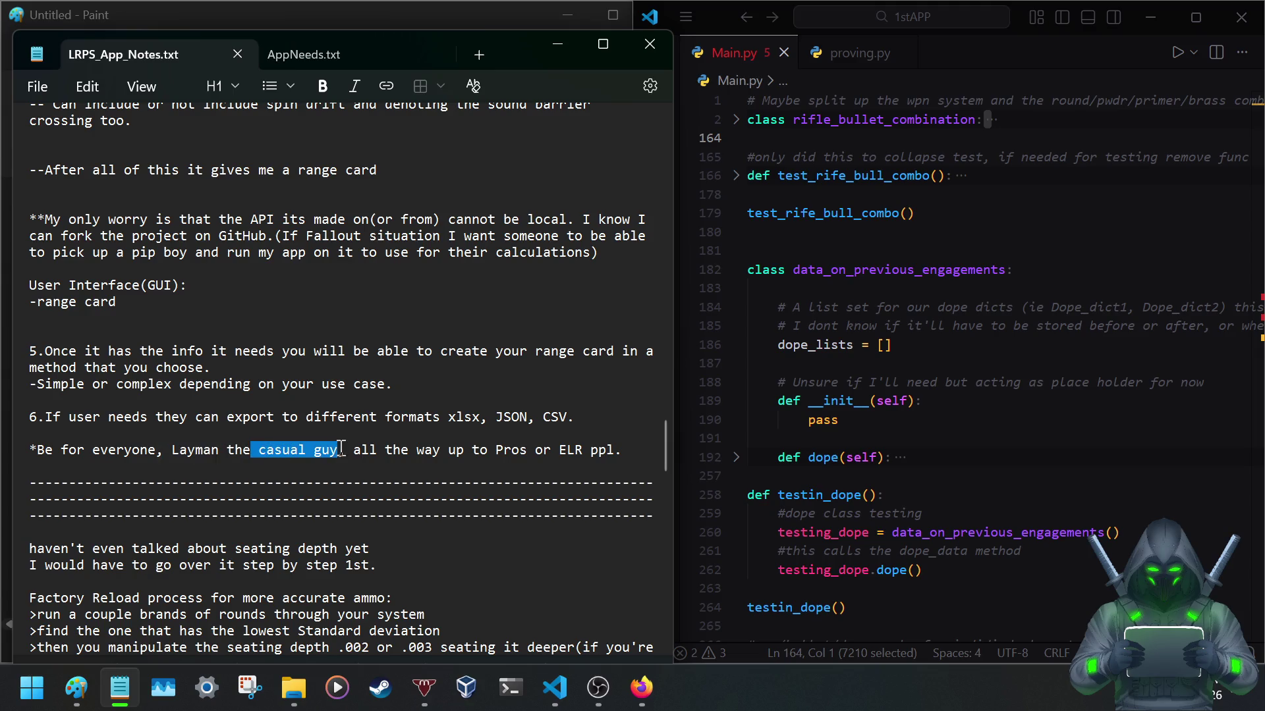
{"action": "left_click_drag", "start_coordinate": [494, 451], "coordinate": [510, 454]}
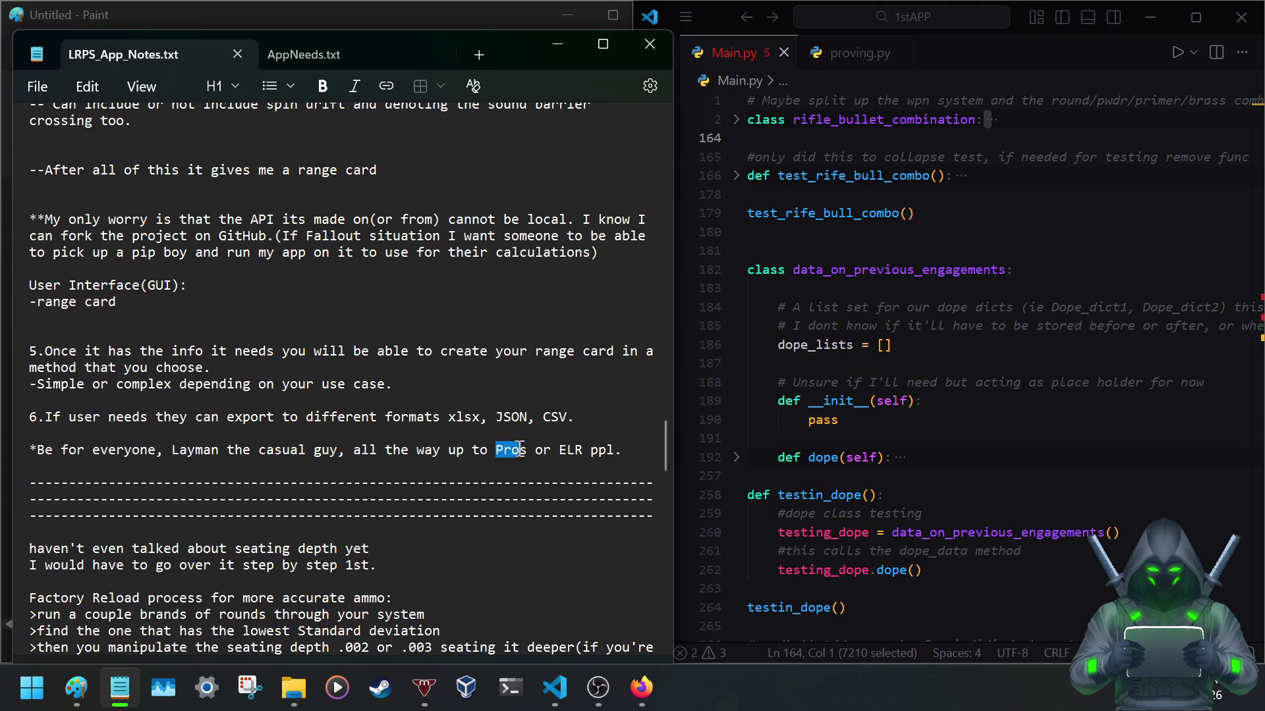
{"action": "left_click_drag", "start_coordinate": [512, 451], "coordinate": [521, 450]}
{"action": "left_click", "coordinate": [105, 398]}
{"action": "key", "text": "Return"}
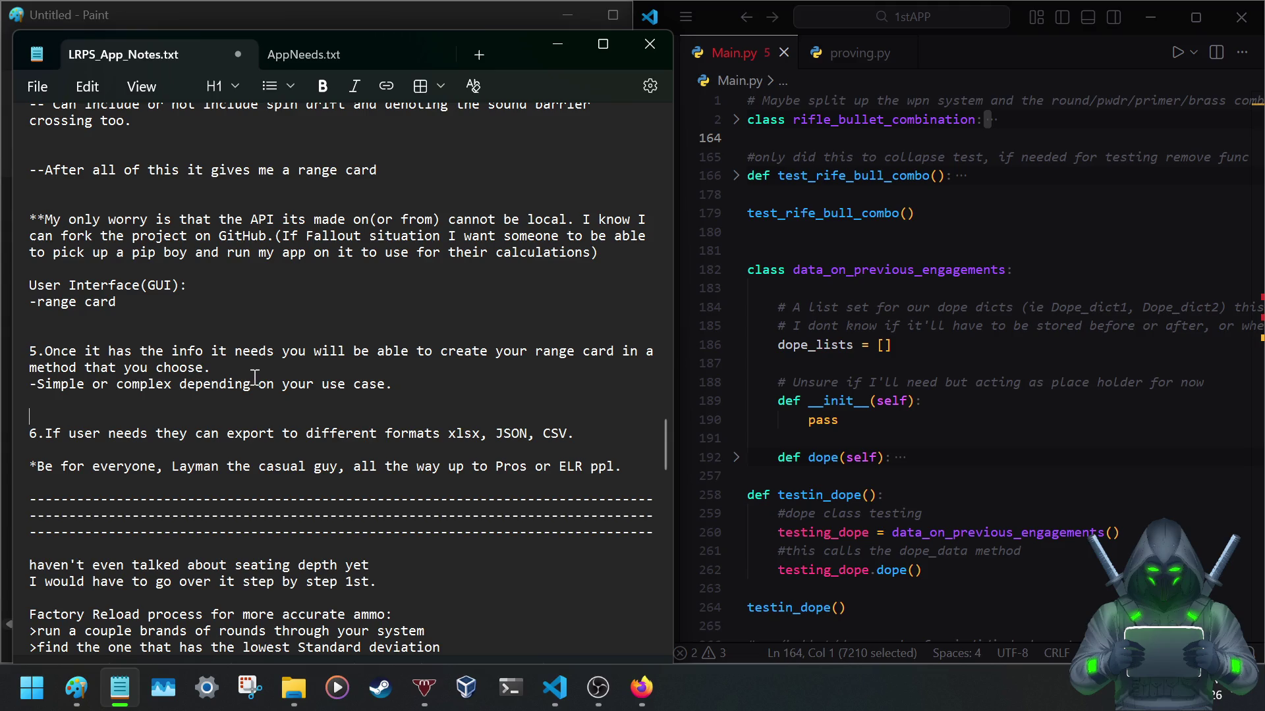
Append '(and probably device)' after 'use case.', fixing typos along the way.
{"action": "left_click", "coordinate": [394, 389]}
{"action": "type", "text": "("}
{"action": "type", "text": "dm"}
{"action": "key", "text": "BackSpace"}
{"action": "key", "text": "BackSpace"}
{"action": "type", "text": "oba"}
{"action": "key", "text": "BackSpace"}
{"action": "type", "text": "vice"}
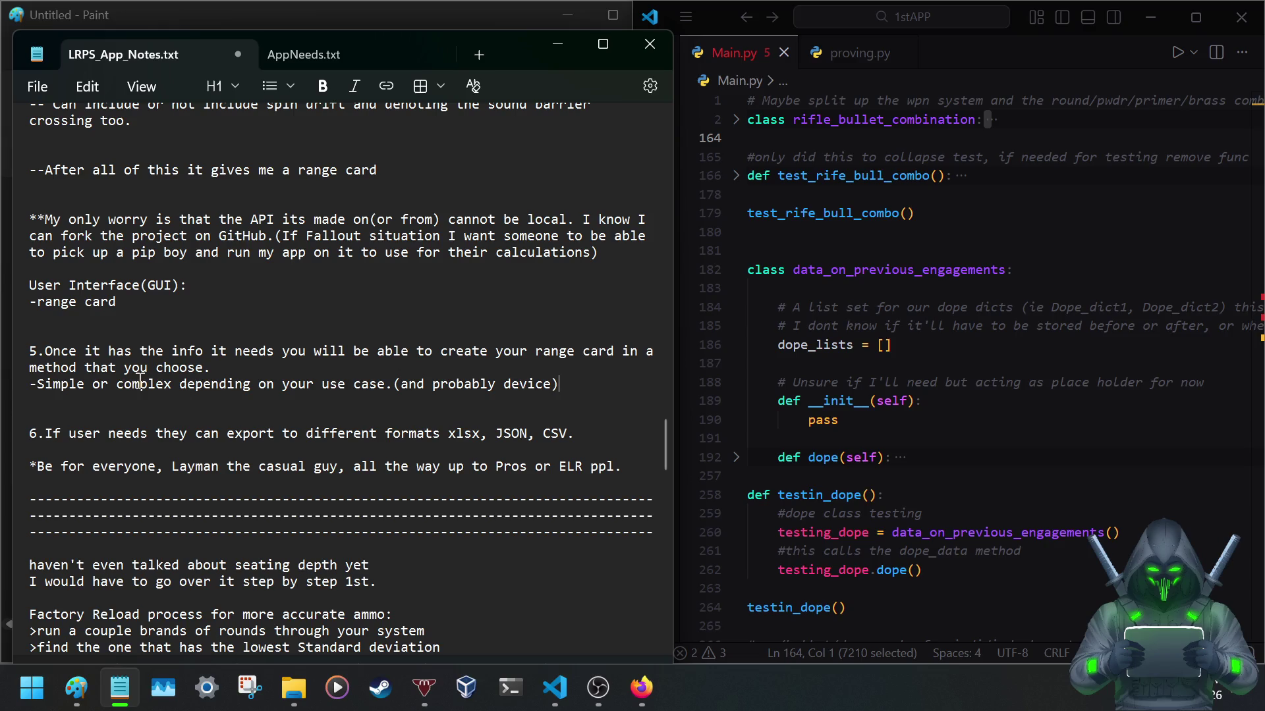
Review item 5's range-card text and select the phrase 'in a method that you choose.'.
{"action": "mouse_move", "coordinate": [31, 344]}
{"action": "left_mouse_down"}
{"action": "mouse_move", "coordinate": [616, 394]}
{"action": "mouse_move", "coordinate": [569, 389]}
{"action": "left_mouse_up"}
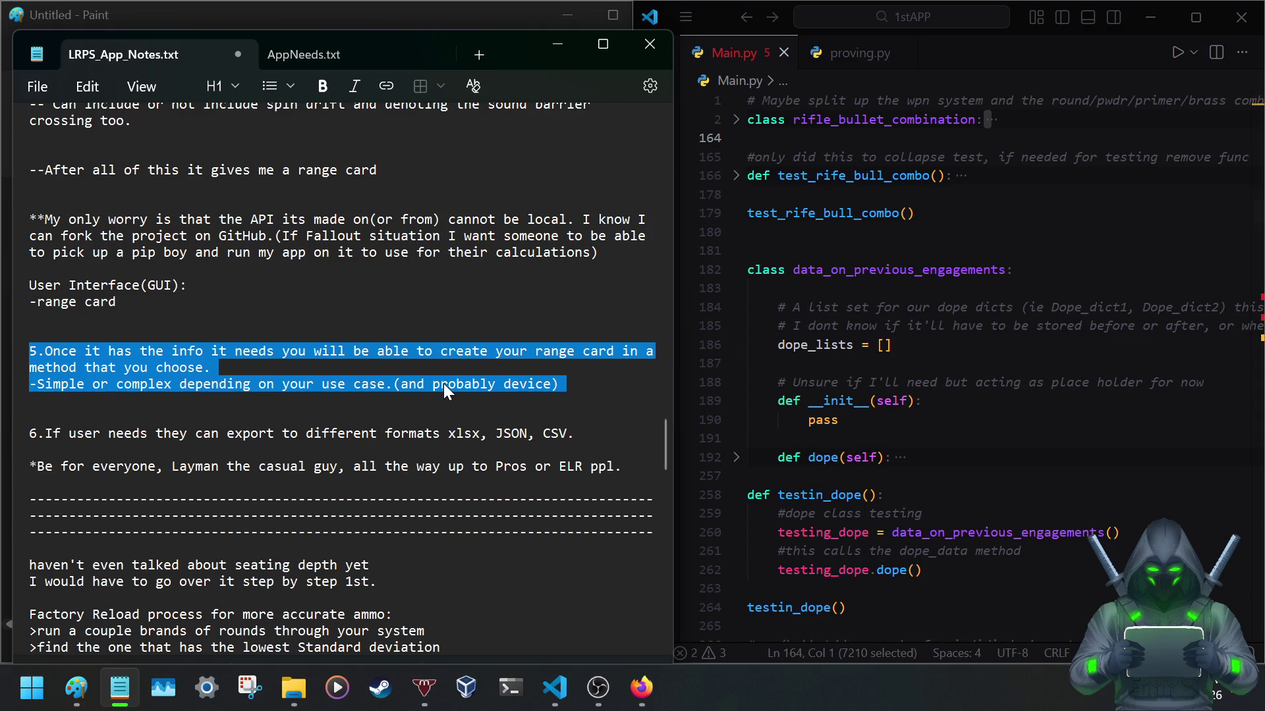
{"action": "left_click", "coordinate": [173, 384]}
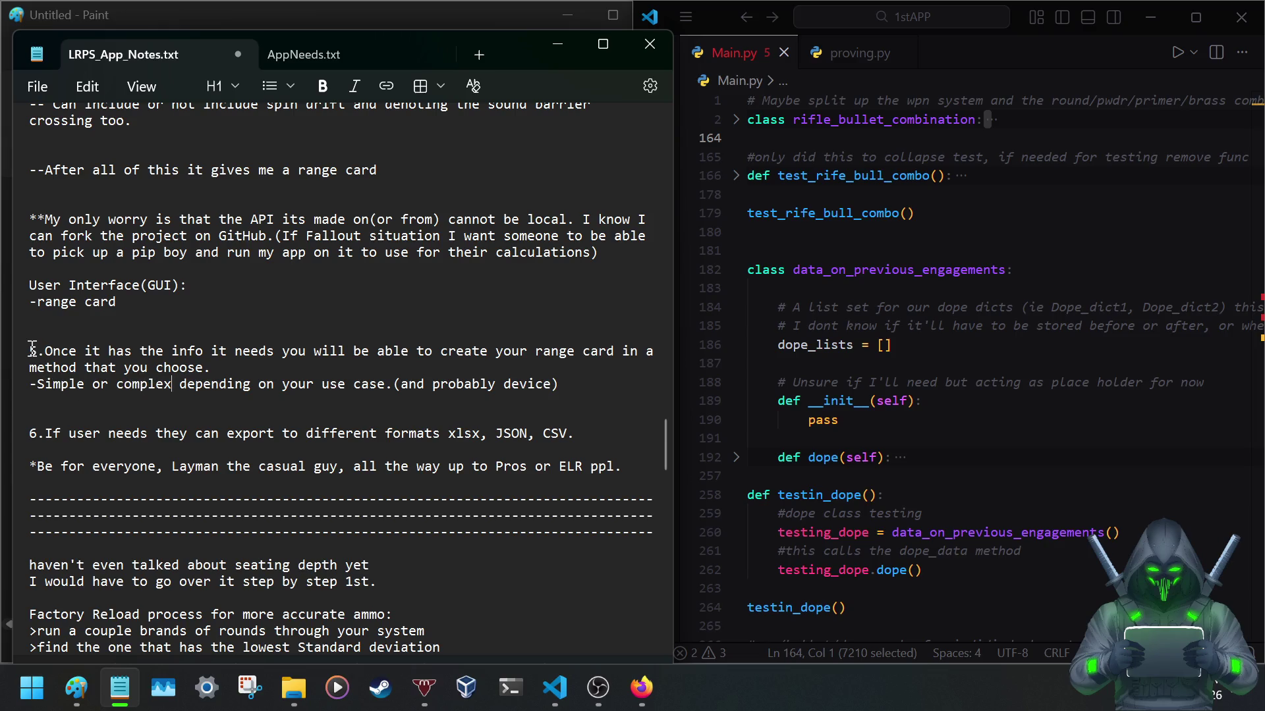
{"action": "left_click_drag", "start_coordinate": [31, 351], "coordinate": [180, 384]}
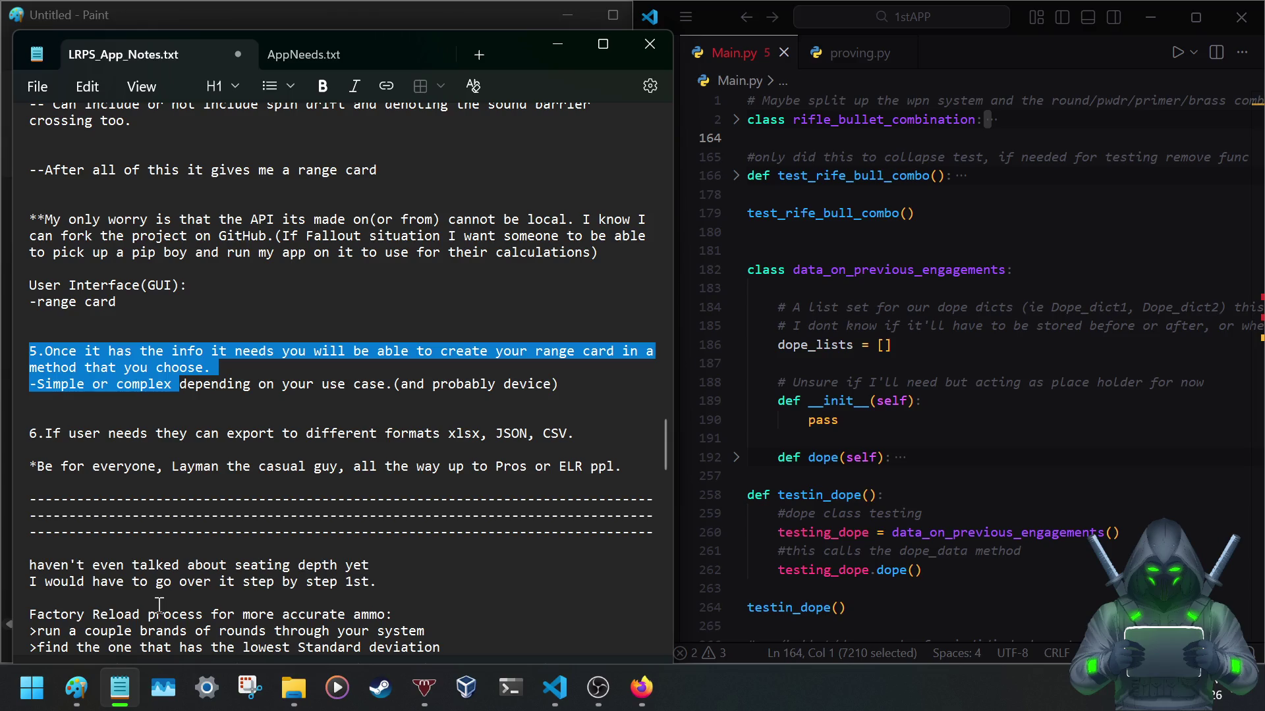
{"action": "left_click", "coordinate": [570, 384]}
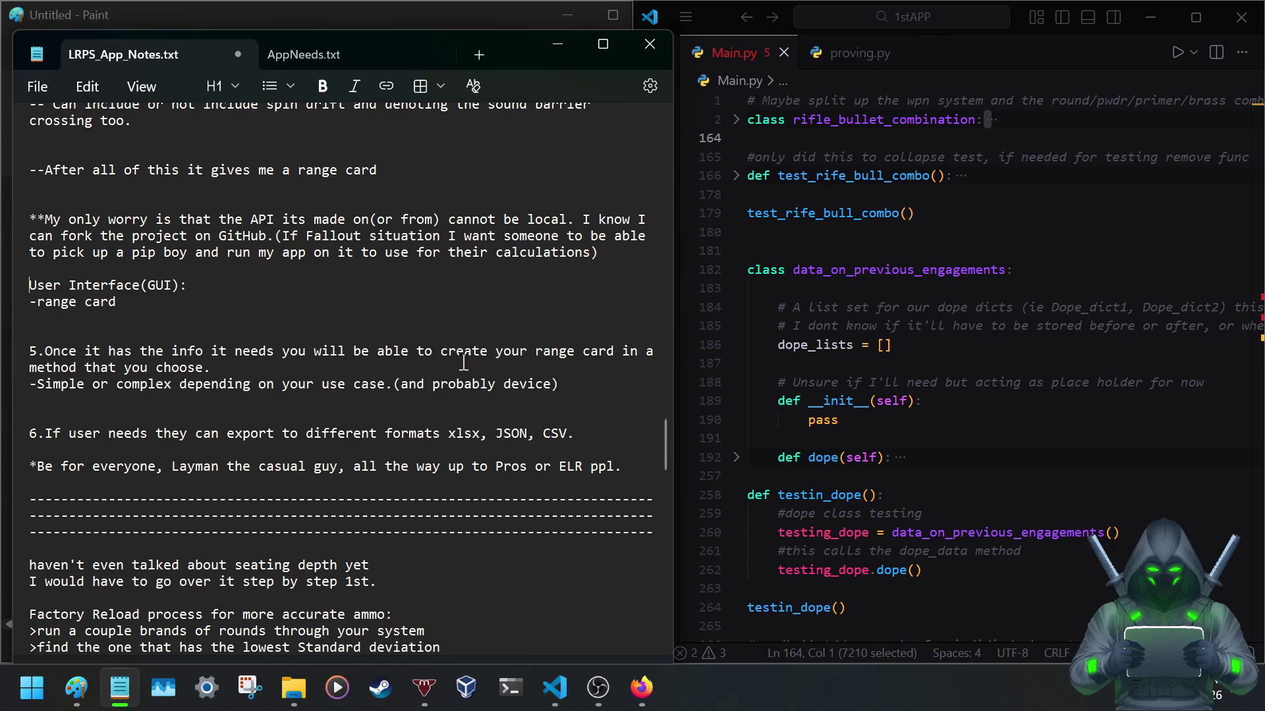
{"action": "left_click_drag", "start_coordinate": [624, 355], "coordinate": [580, 362]}
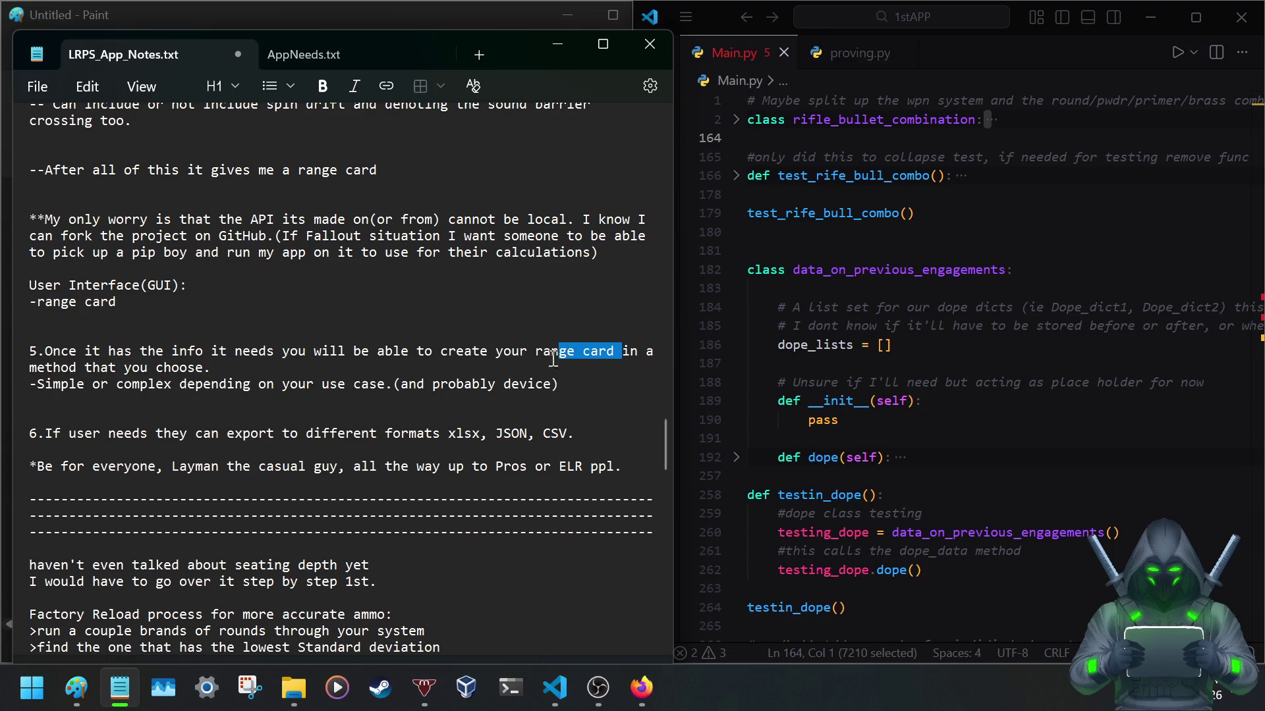
Replace the phrase with '(excel style spread sheet drop table)', correcting 'spreadsheed' via spelling suggestions.
{"action": "left_click_drag", "start_coordinate": [267, 369], "coordinate": [213, 367]}
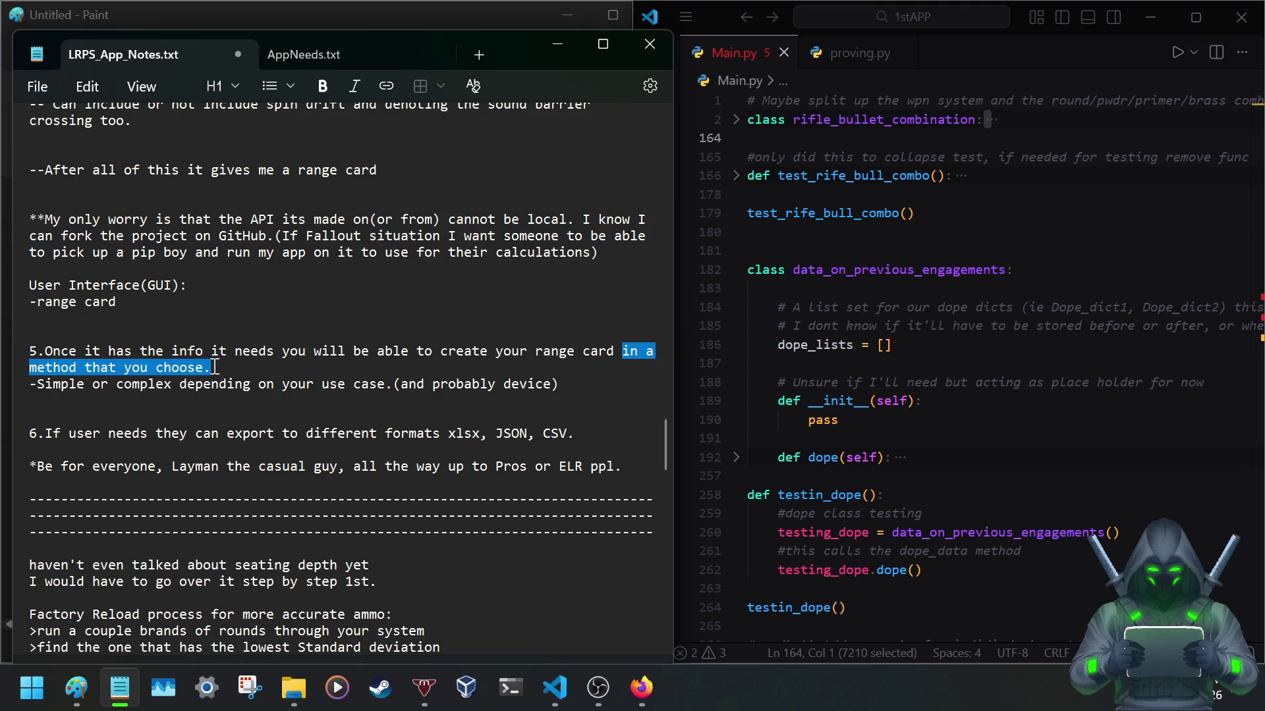
{"action": "type", "text": "("}
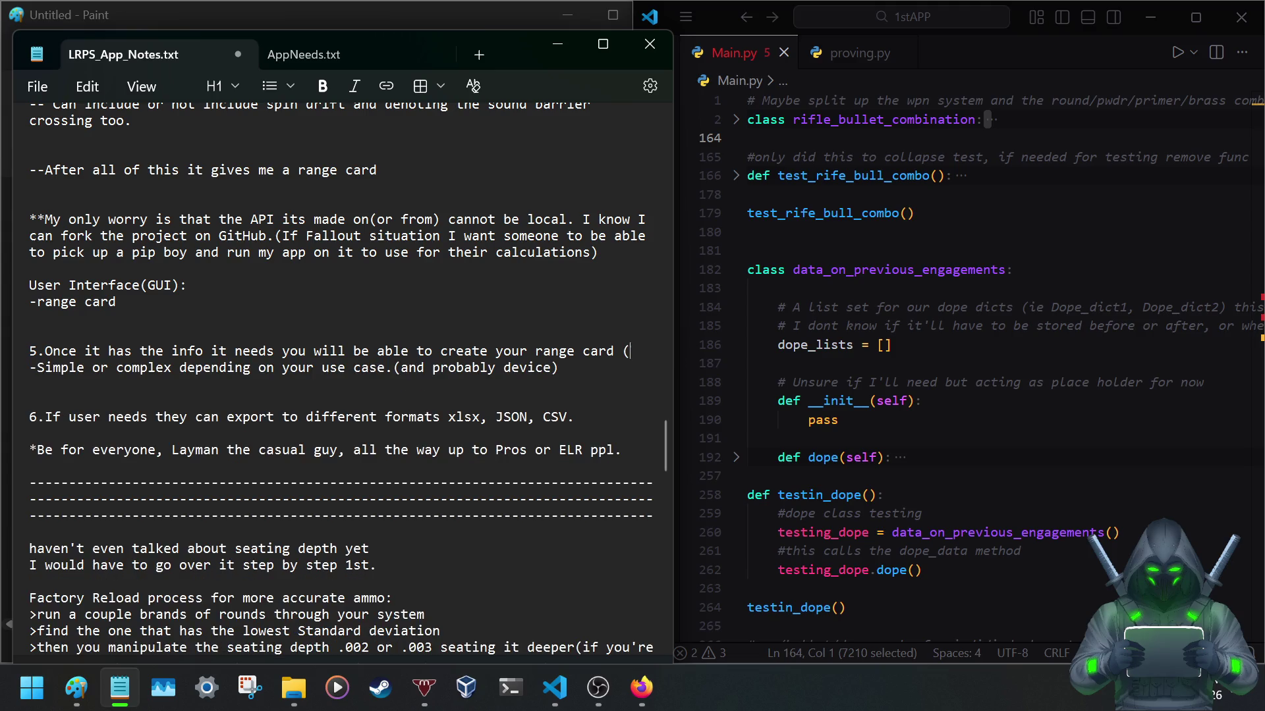
{"action": "type", "text": "ecell "}
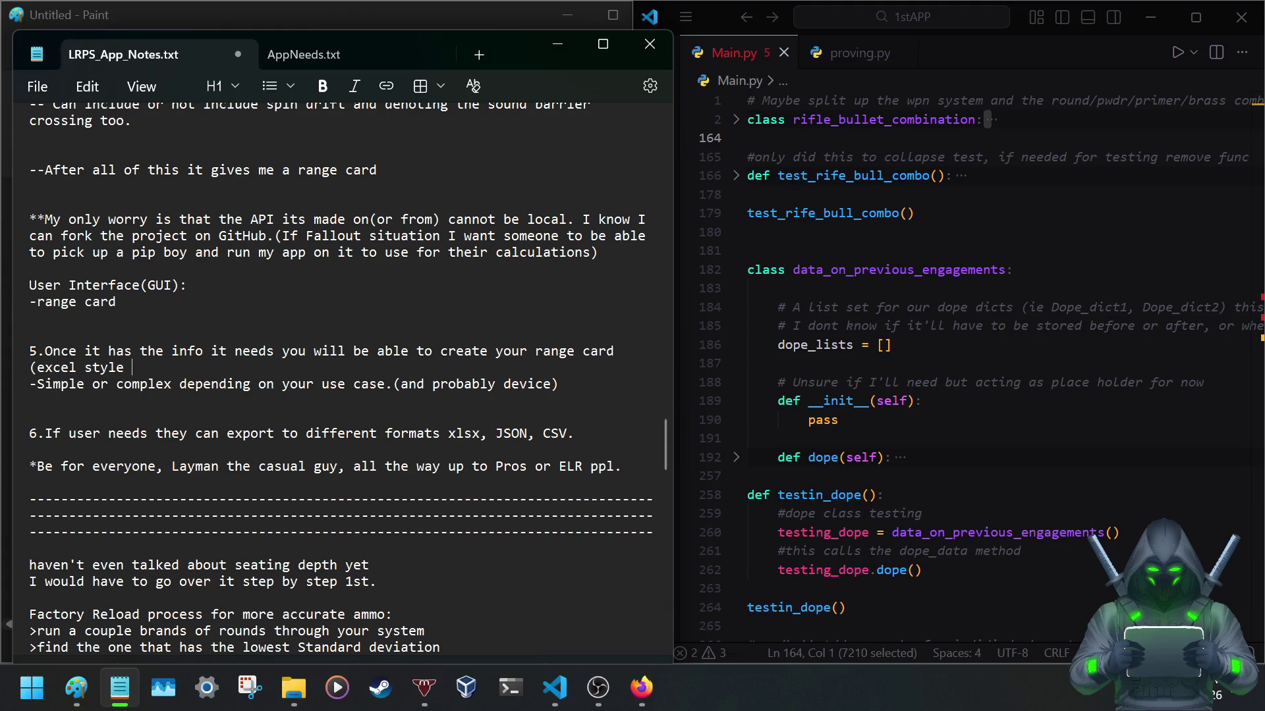
{"action": "type", "text": "hi"}
{"action": "type", "text": "eed drop "}
{"action": "type", "text": "table"}
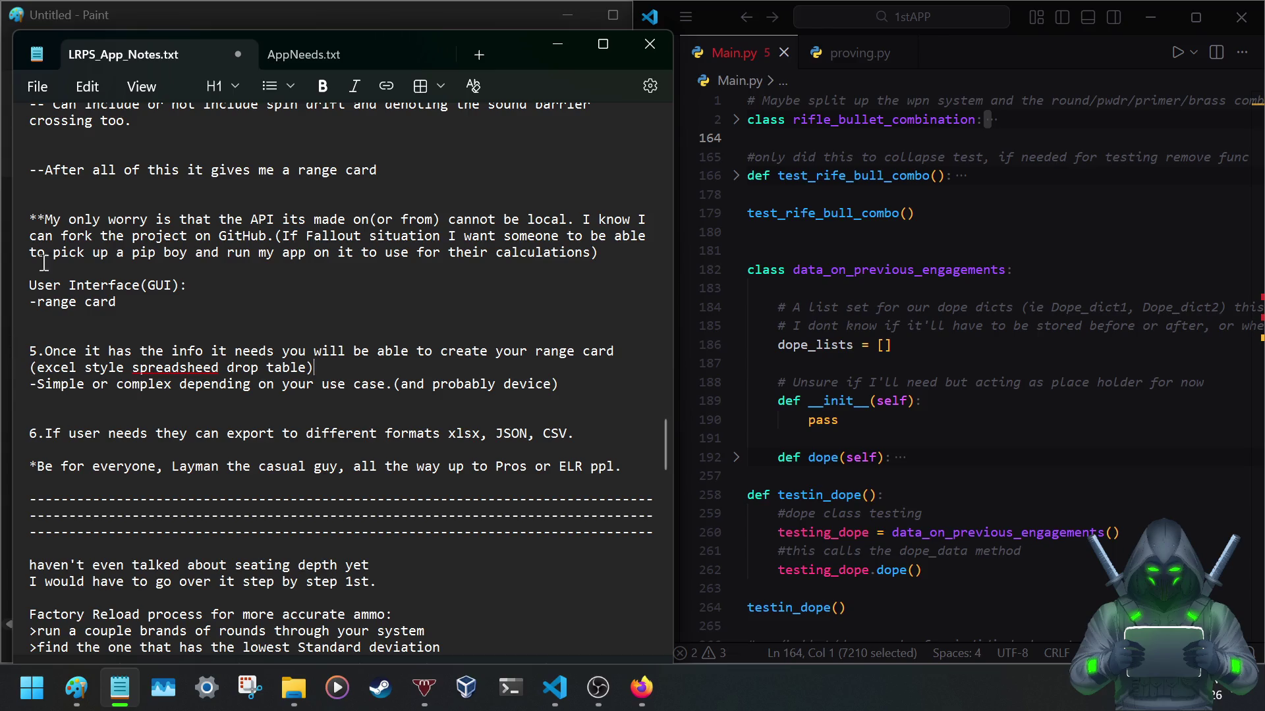
{"action": "right_click", "coordinate": [181, 366]}
{"action": "left_click", "coordinate": [163, 511]}
{"action": "left_click", "coordinate": [228, 367]}
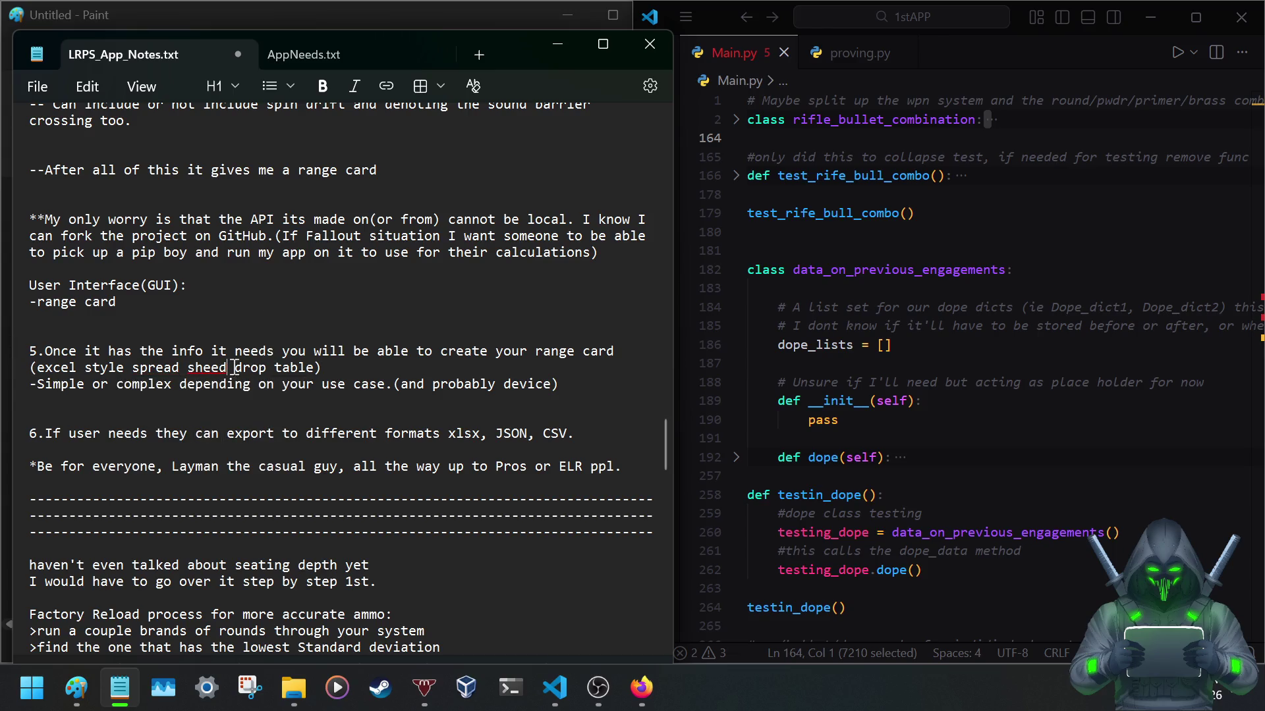
{"action": "key", "text": "BackSpace"}
{"action": "type", "text": "t"}
{"action": "scroll", "coordinate": [212, 372], "scroll_direction": "up", "scroll_amount": 2}
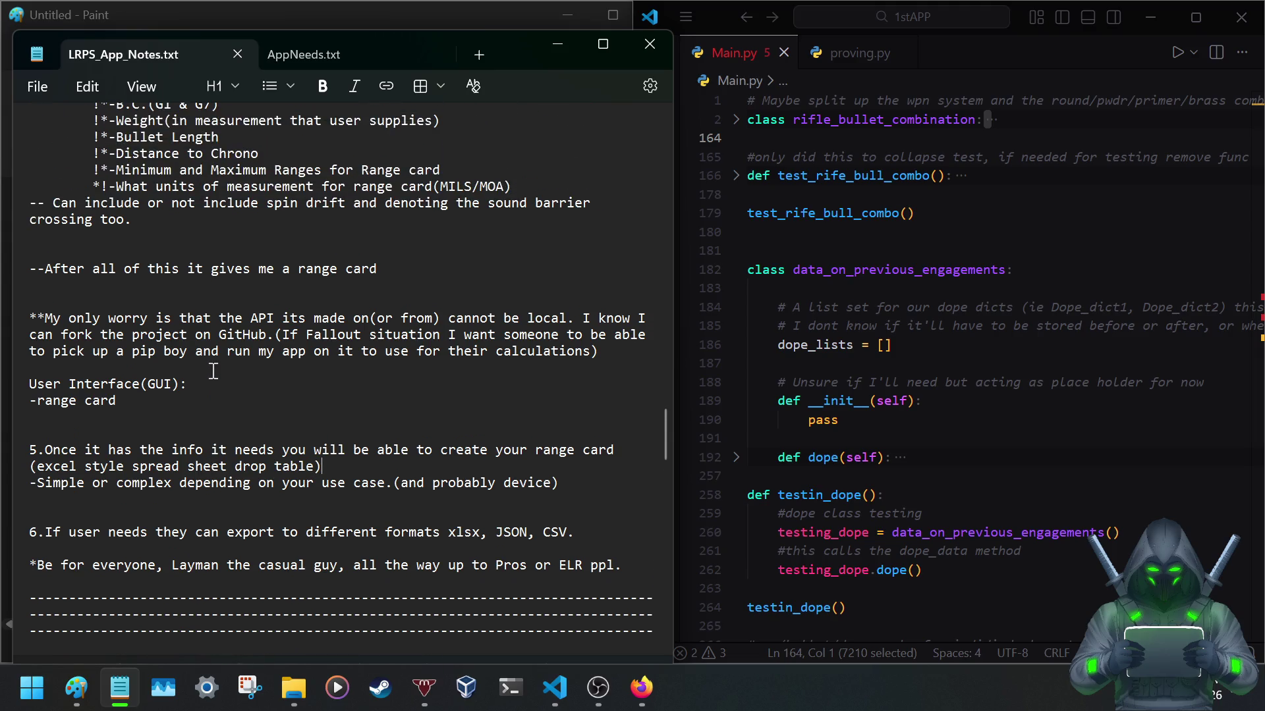
Delete the '**My only worry...' API paragraph and its leftover blank lines, then save.
{"action": "mouse_move", "coordinate": [183, 319]}
{"action": "left_mouse_down"}
{"action": "mouse_move", "coordinate": [565, 327]}
{"action": "mouse_move", "coordinate": [20, 312]}
{"action": "left_mouse_up"}
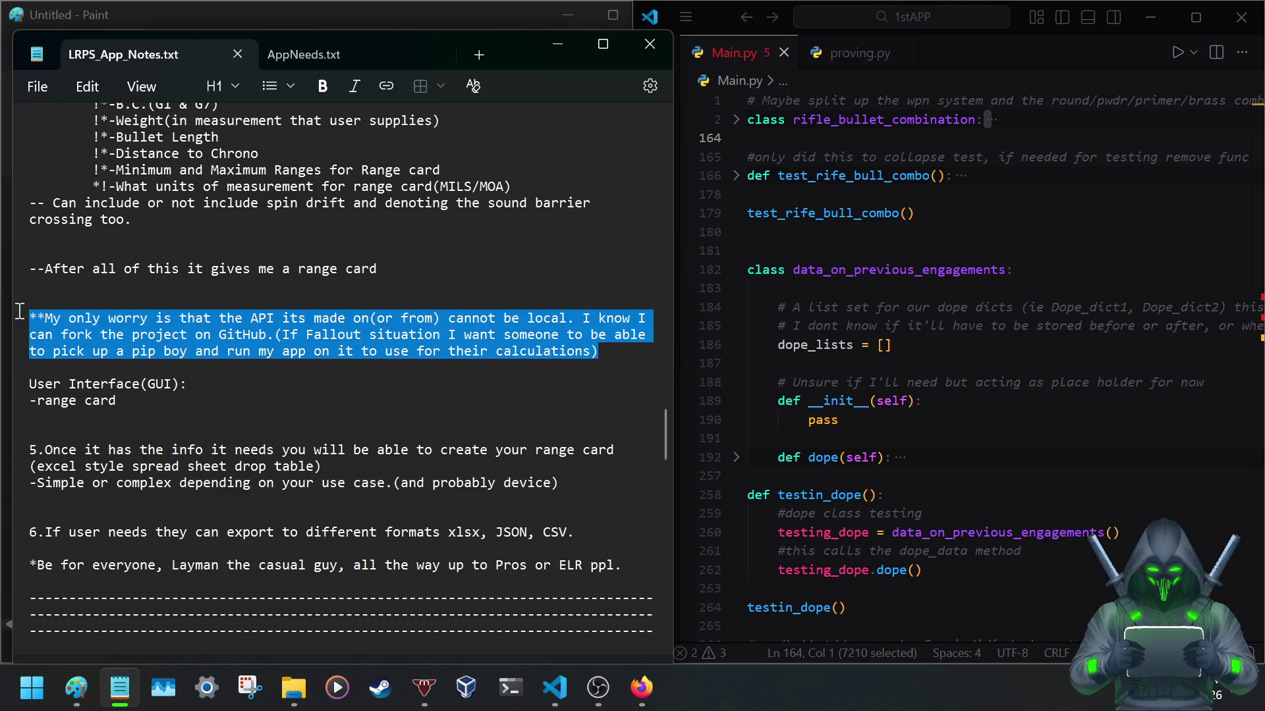
{"action": "left_click", "coordinate": [188, 330]}
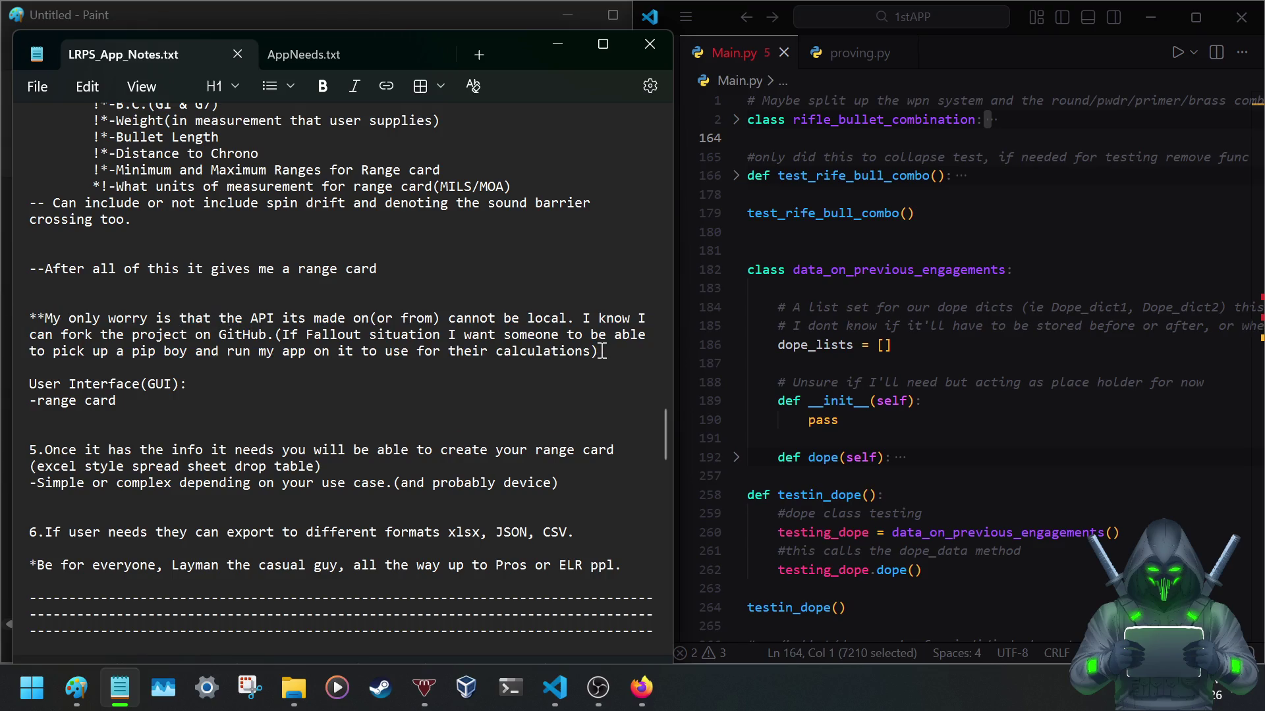
{"action": "left_click_drag", "start_coordinate": [597, 354], "coordinate": [20, 321]}
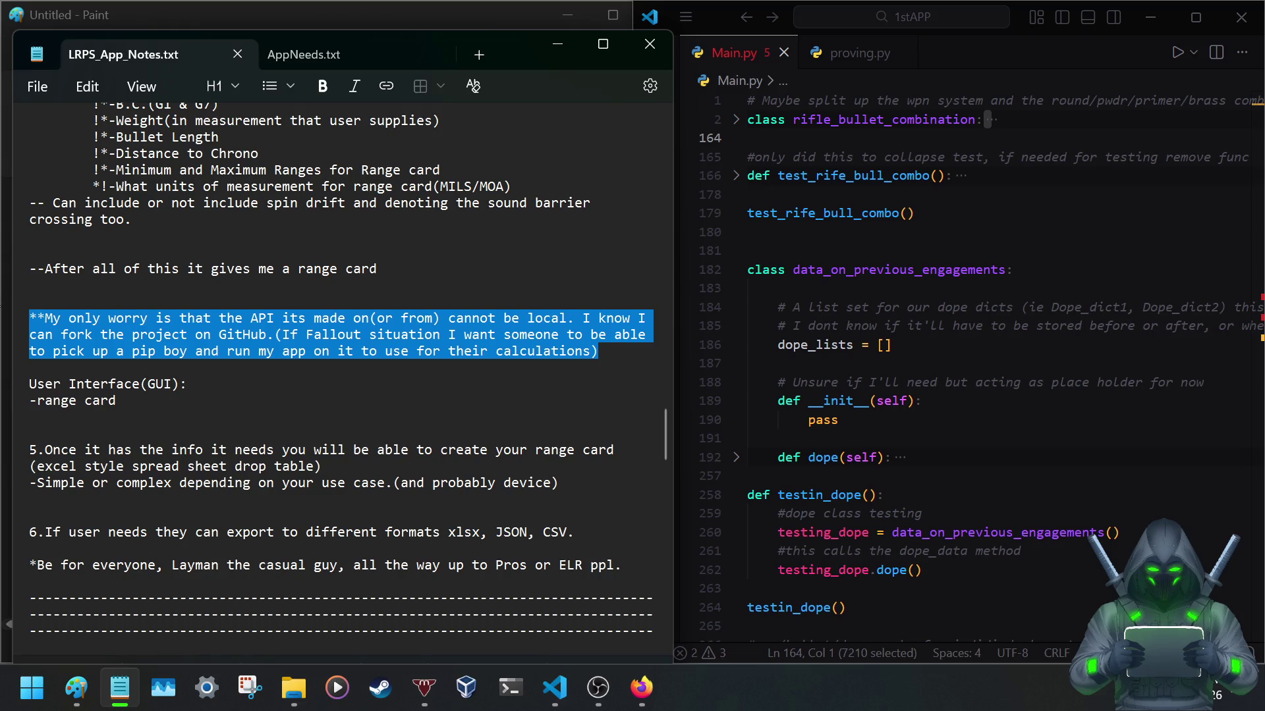
{"action": "key", "text": "Delete"}
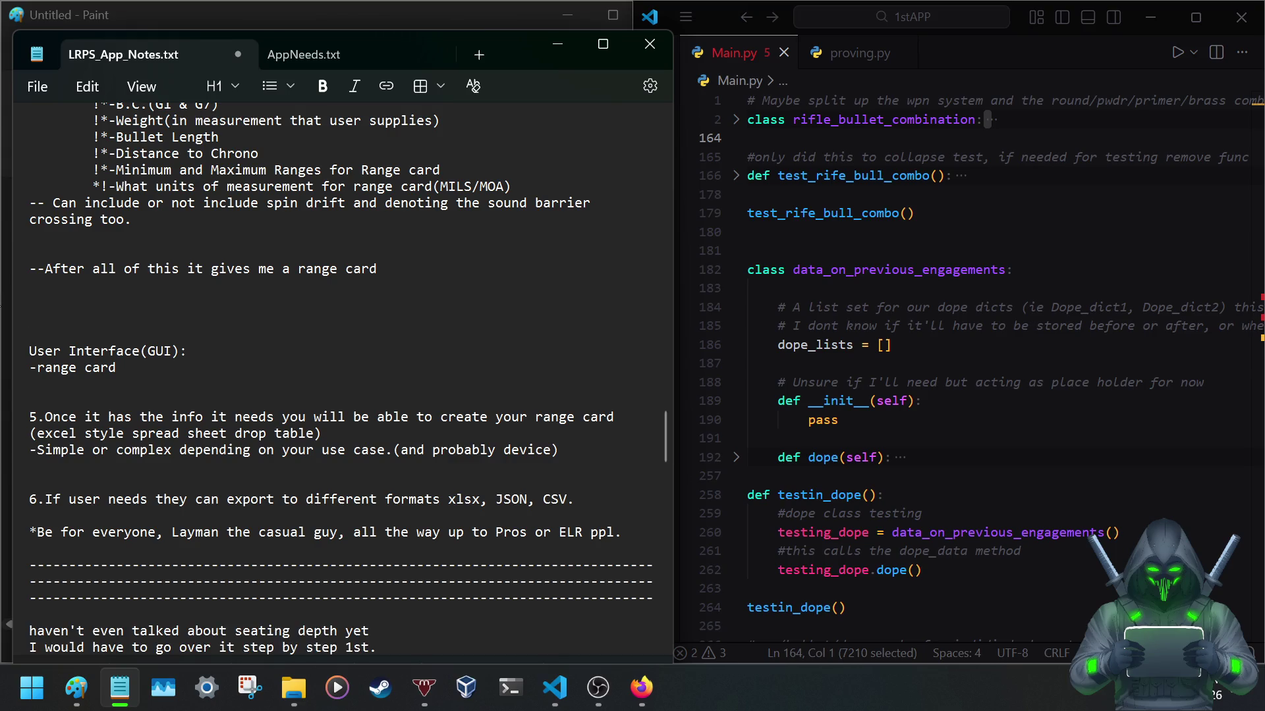
{"action": "key", "text": "Delete"}
{"action": "key", "text": "Delete"}
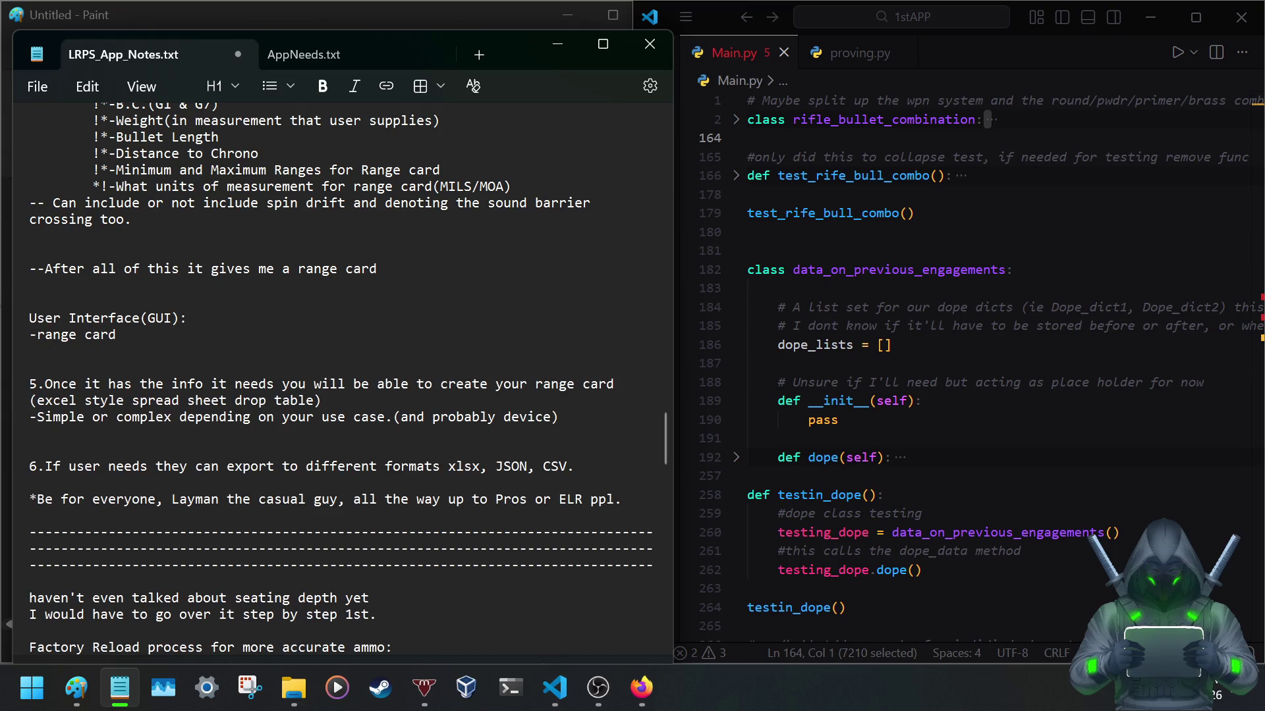
{"action": "key", "text": "ctrl+s"}
{"action": "scroll", "coordinate": [129, 304], "scroll_direction": "up", "scroll_amount": 2}
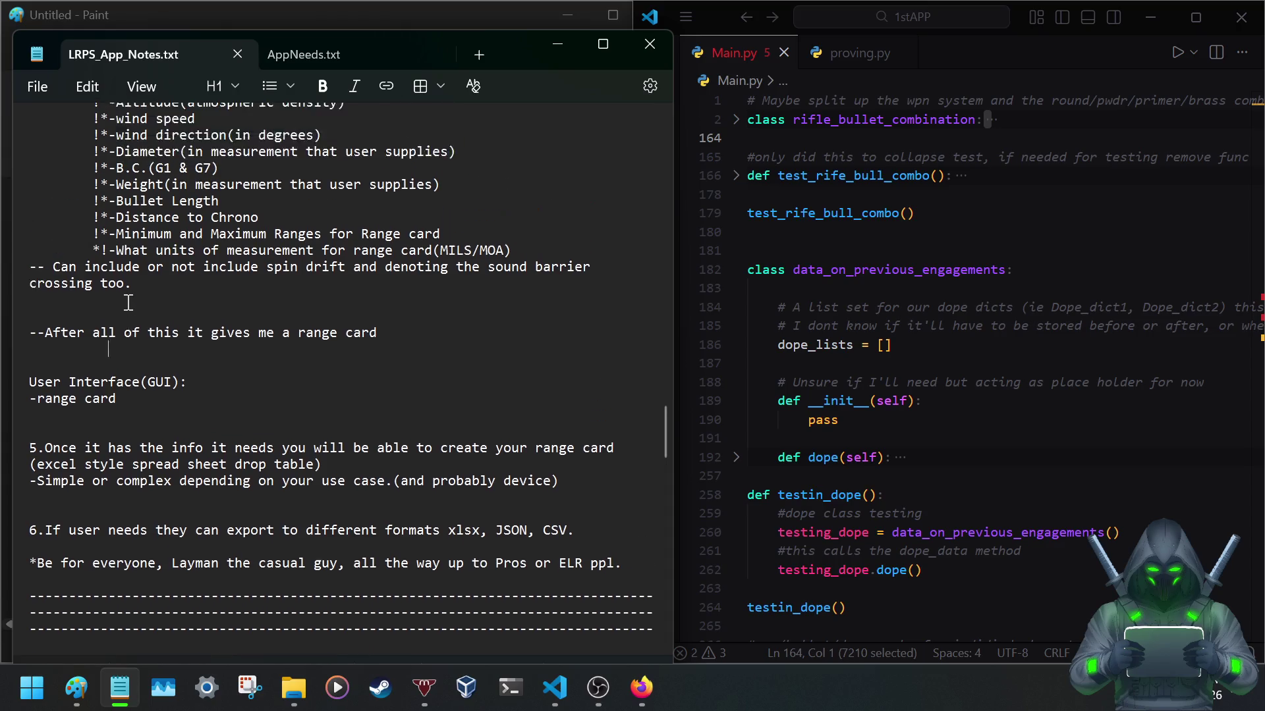
{"action": "scroll", "coordinate": [128, 304], "scroll_direction": "up", "scroll_amount": 2}
{"action": "scroll", "coordinate": [151, 420], "scroll_direction": "down", "scroll_amount": 1}
{"action": "scroll", "coordinate": [152, 419], "scroll_direction": "up", "scroll_amount": 1}
{"action": "scroll", "coordinate": [151, 420], "scroll_direction": "down", "scroll_amount": 1}
{"action": "scroll", "coordinate": [150, 421], "scroll_direction": "down", "scroll_amount": 2}
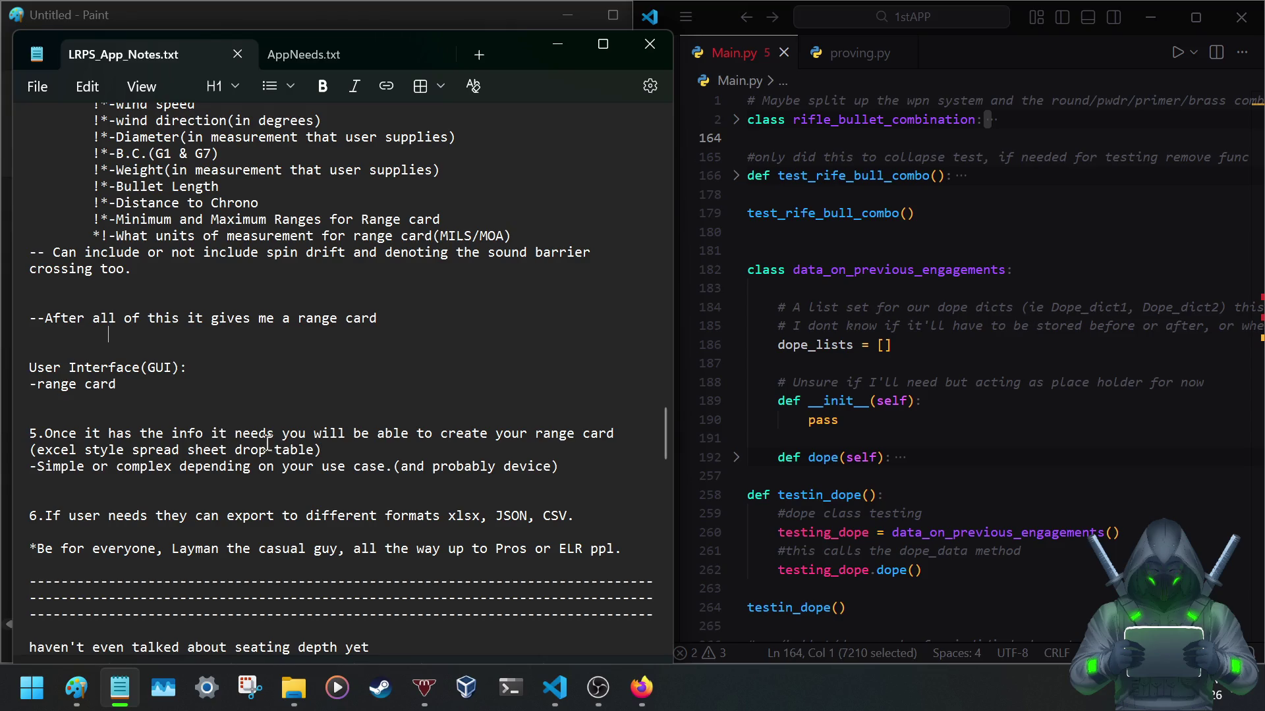
Delete the lines from '--After all' through '-range card' and save the notes.
{"action": "left_click_drag", "start_coordinate": [387, 318], "coordinate": [116, 334]}
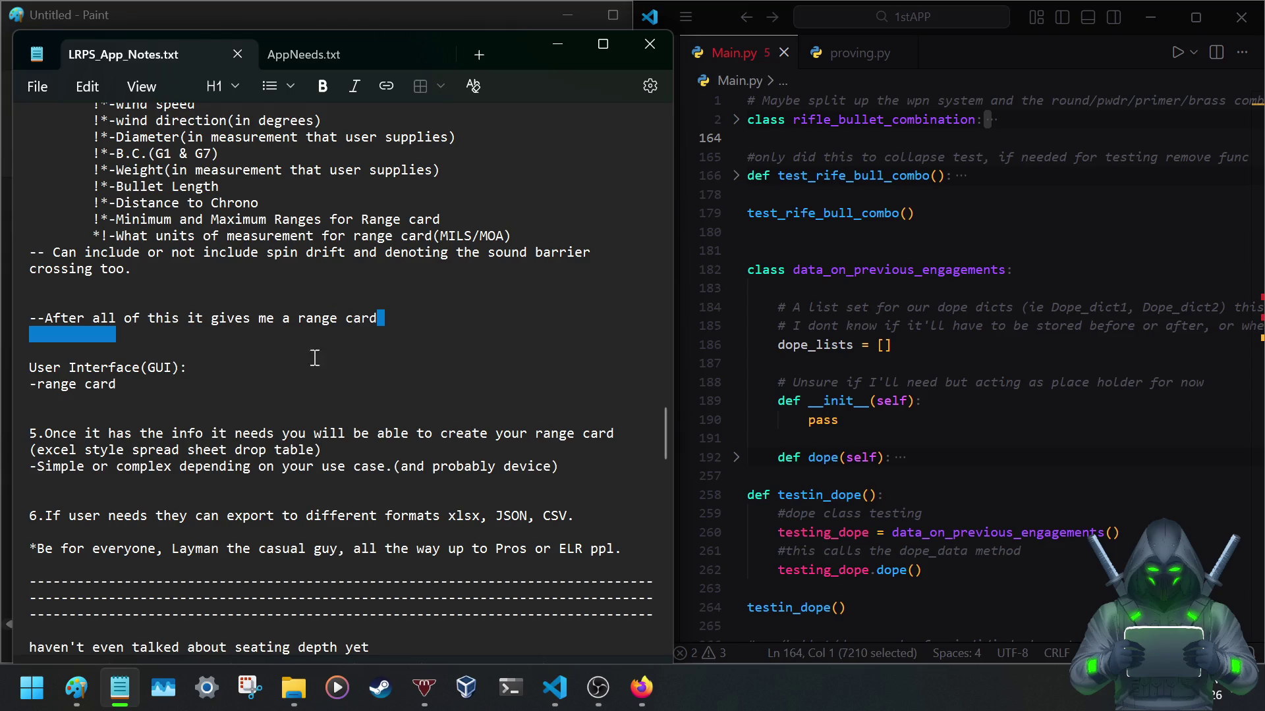
{"action": "left_click_drag", "start_coordinate": [119, 387], "coordinate": [24, 314]}
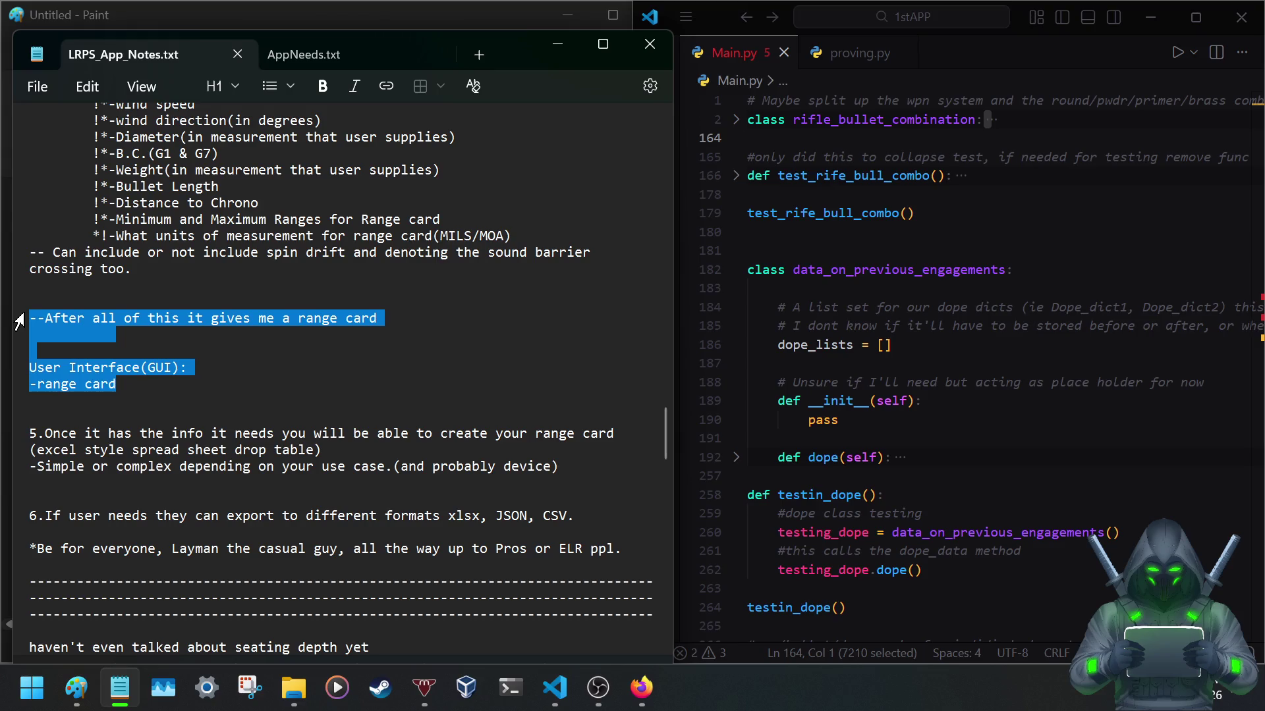
{"action": "key", "text": "BackSpace"}
{"action": "key", "text": "BackSpace"}
{"action": "key", "text": "BackSpace"}
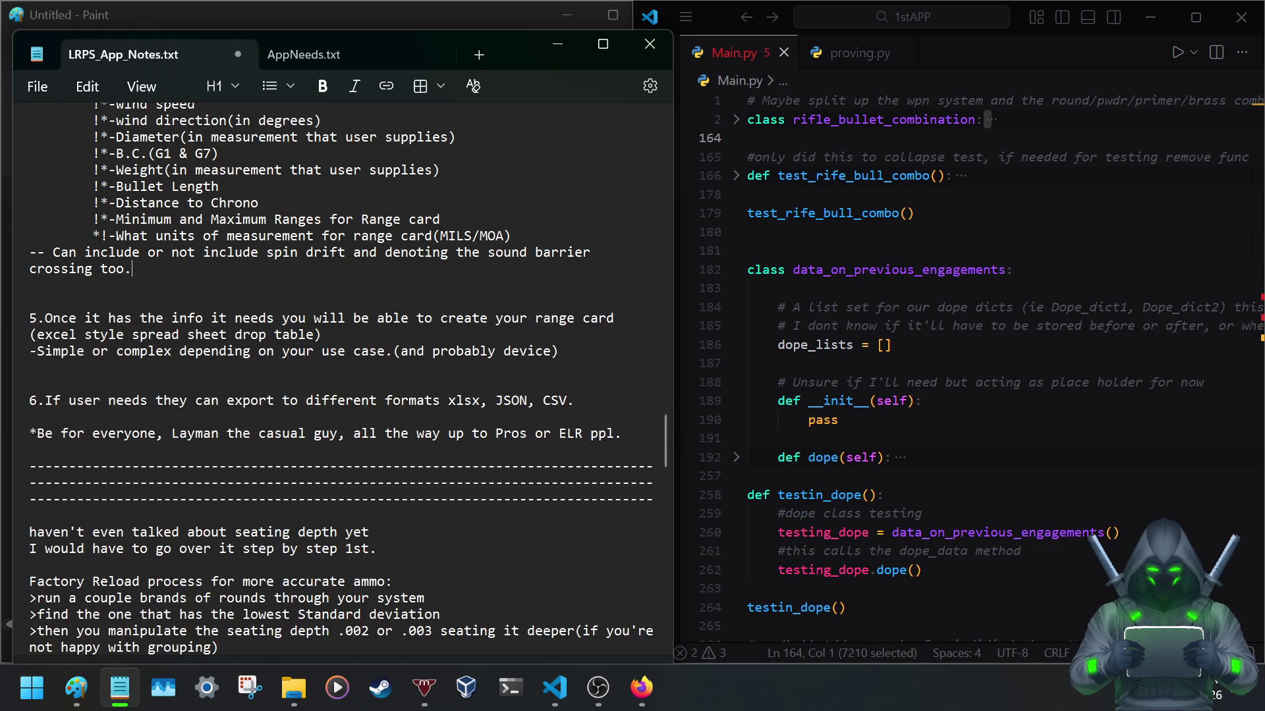
{"action": "key", "text": "ctrl+s"}
{"action": "scroll", "coordinate": [94, 452], "scroll_direction": "down", "scroll_amount": 3}
{"action": "scroll", "coordinate": [94, 452], "scroll_direction": "down", "scroll_amount": 5}
{"action": "scroll", "coordinate": [95, 452], "scroll_direction": "down", "scroll_amount": 3}
{"action": "scroll", "coordinate": [94, 451], "scroll_direction": "down", "scroll_amount": 5}
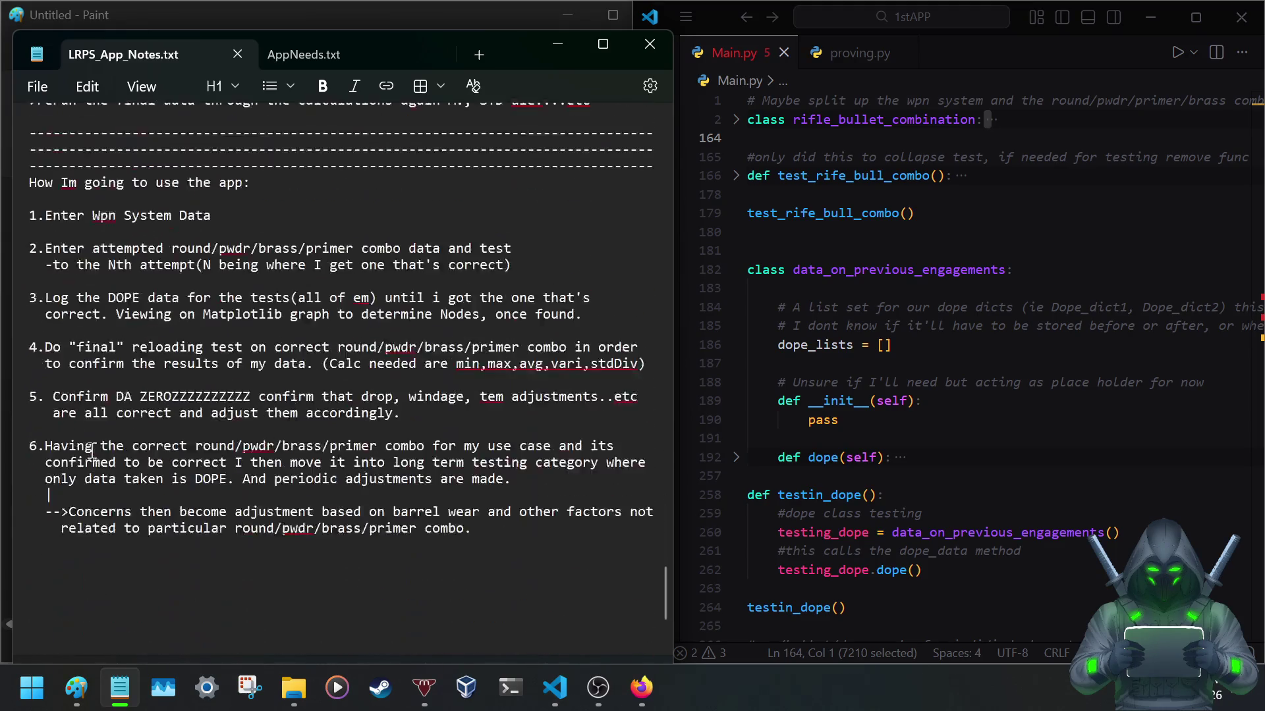
{"action": "scroll", "coordinate": [91, 452], "scroll_direction": "up", "scroll_amount": 1}
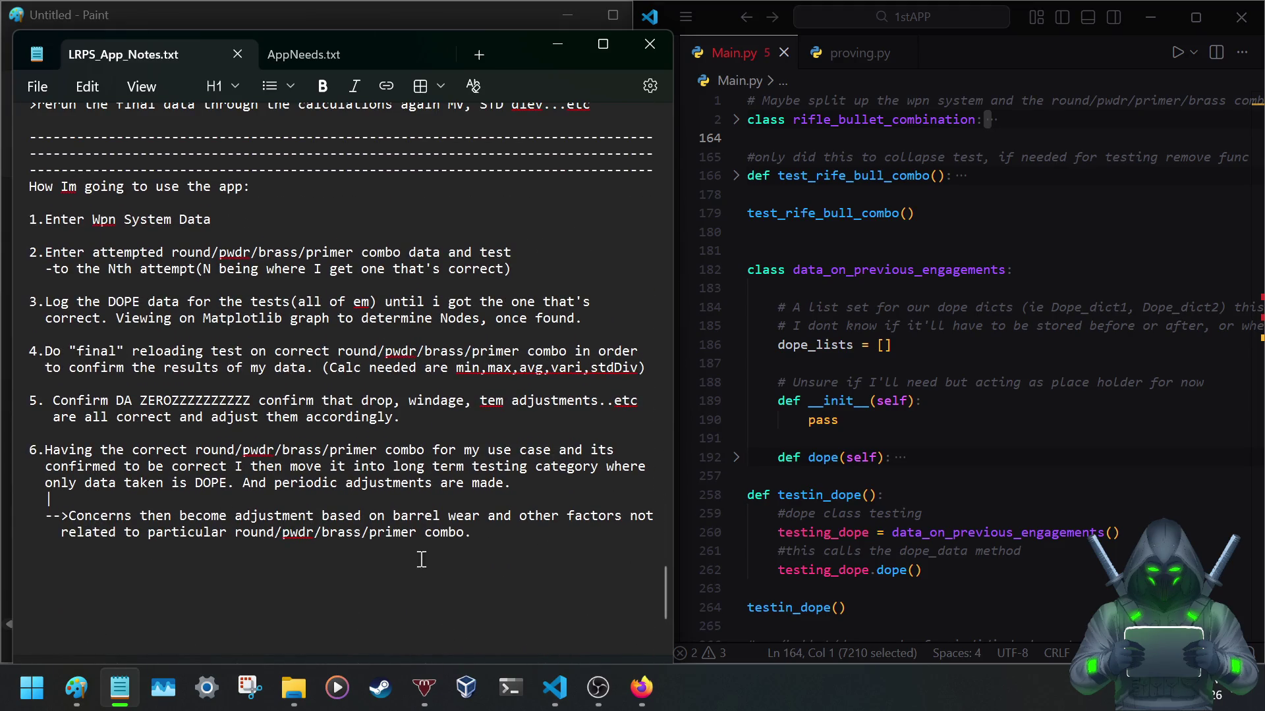
Move the 'How Im going to use the app' list to sit right after the 'ppl.' overview line.
{"action": "left_click_drag", "start_coordinate": [477, 533], "coordinate": [17, 191]}
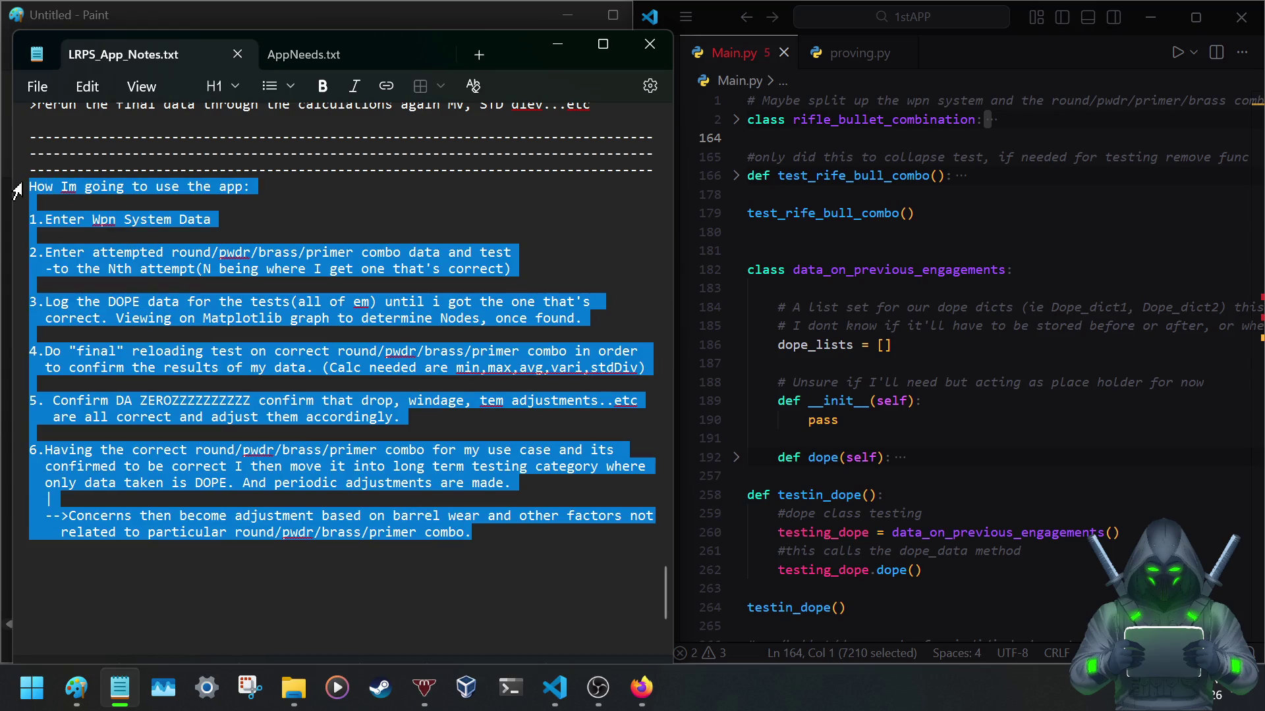
{"action": "scroll", "coordinate": [190, 361], "scroll_direction": "up", "scroll_amount": 4}
{"action": "scroll", "coordinate": [190, 360], "scroll_direction": "up", "scroll_amount": 8}
{"action": "scroll", "coordinate": [191, 372], "scroll_direction": "up", "scroll_amount": 5}
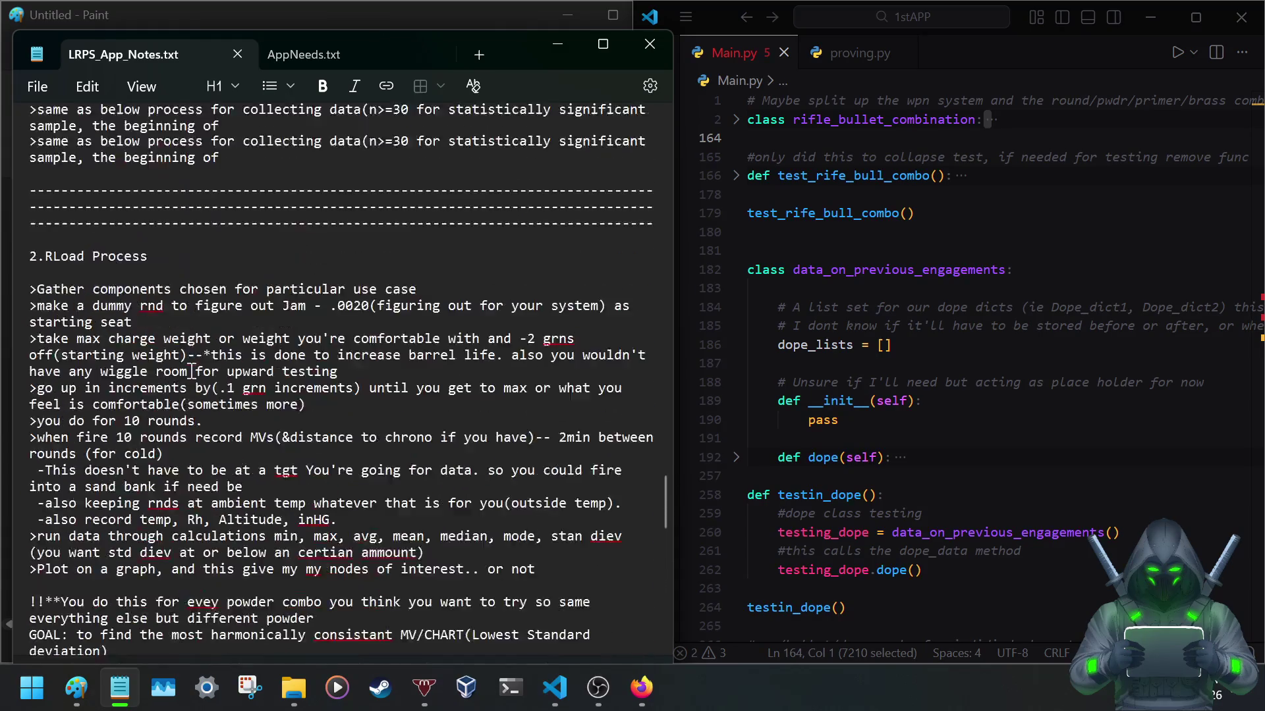
{"action": "scroll", "coordinate": [190, 373], "scroll_direction": "up", "scroll_amount": 5}
{"action": "scroll", "coordinate": [190, 376], "scroll_direction": "up", "scroll_amount": 2}
{"action": "scroll", "coordinate": [191, 376], "scroll_direction": "up", "scroll_amount": 1}
{"action": "scroll", "coordinate": [191, 376], "scroll_direction": "up", "scroll_amount": 2}
{"action": "scroll", "coordinate": [191, 376], "scroll_direction": "up", "scroll_amount": 1}
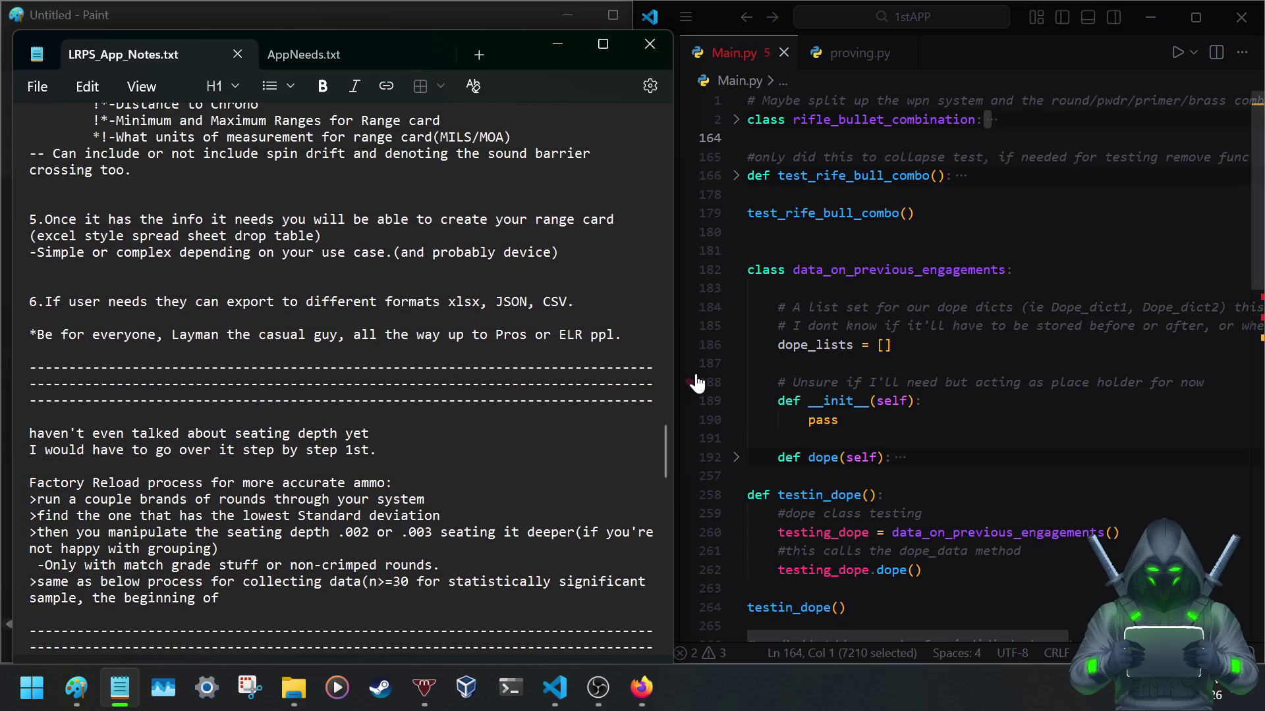
{"action": "left_click", "coordinate": [632, 337]}
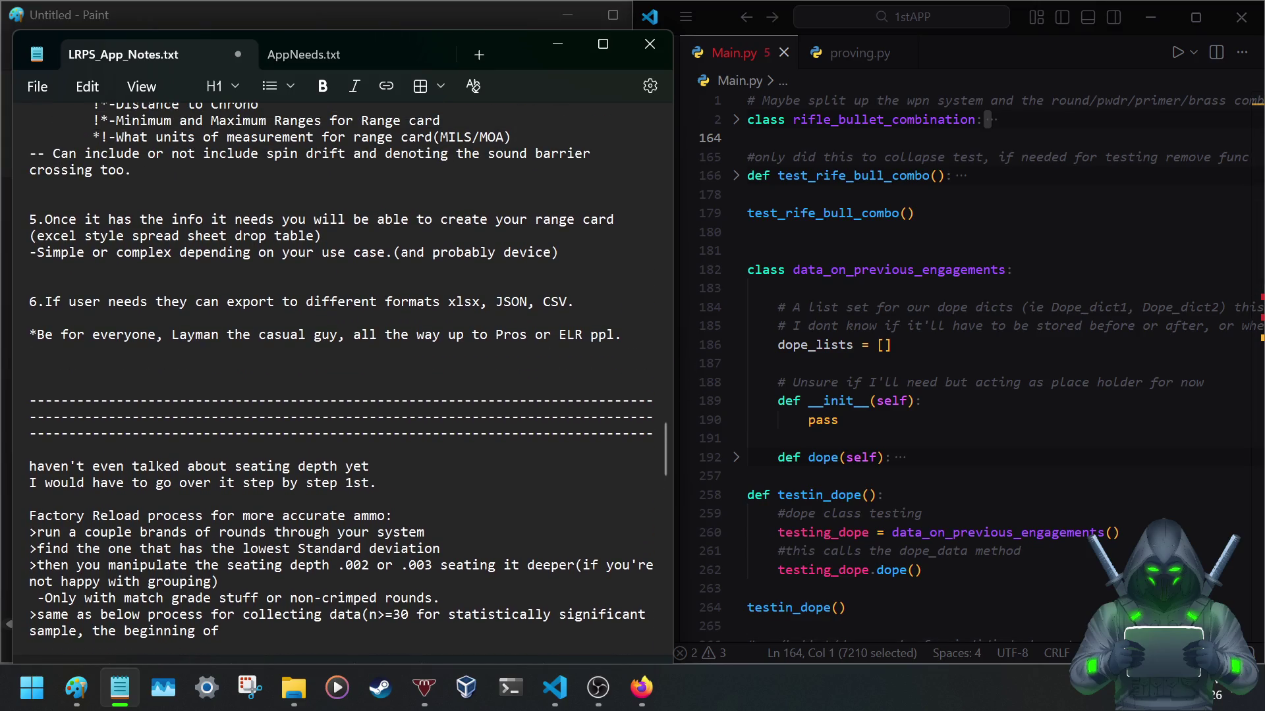
{"action": "type", "text": "How Im going to use the app:  1.Enter Wpn System Data  2.Enter attempted round/pwdr/brass/primer combo data and test   -to the Nth attempt(N being where I get one that's correct)  3.Log the DOPE data for the tests(all of em) until i got the one that's   correct. Viewing on Matplotlib graph to determine Nodes, once found.  4.Do \"final\" reloading test on correct round/pwdr/brass/primer combo in order   to confirm the results of my data. (Calc needed are min,max,avg,vari,stdDiv)  5. Confirm DA ZEROZZZZZZZZZZ confirm that drop, windage, tem adjustments..etc    are all correct and adjust them accordingly.  6.Having the correct round/pwdr/brass/primer combo for my use case and its   confirmed to be correct I then move it into long term testing category where   only data taken is DOPE. And periodic adjustments are made.   |   -->Concerns then become adjustment based on barrel wear and other factors not     related to particular round/pwdr/brass/primer combo."}
{"action": "scroll", "coordinate": [378, 327], "scroll_direction": "down", "scroll_amount": 6}
{"action": "scroll", "coordinate": [379, 327], "scroll_direction": "down", "scroll_amount": 1}
{"action": "scroll", "coordinate": [379, 327], "scroll_direction": "up", "scroll_amount": 5}
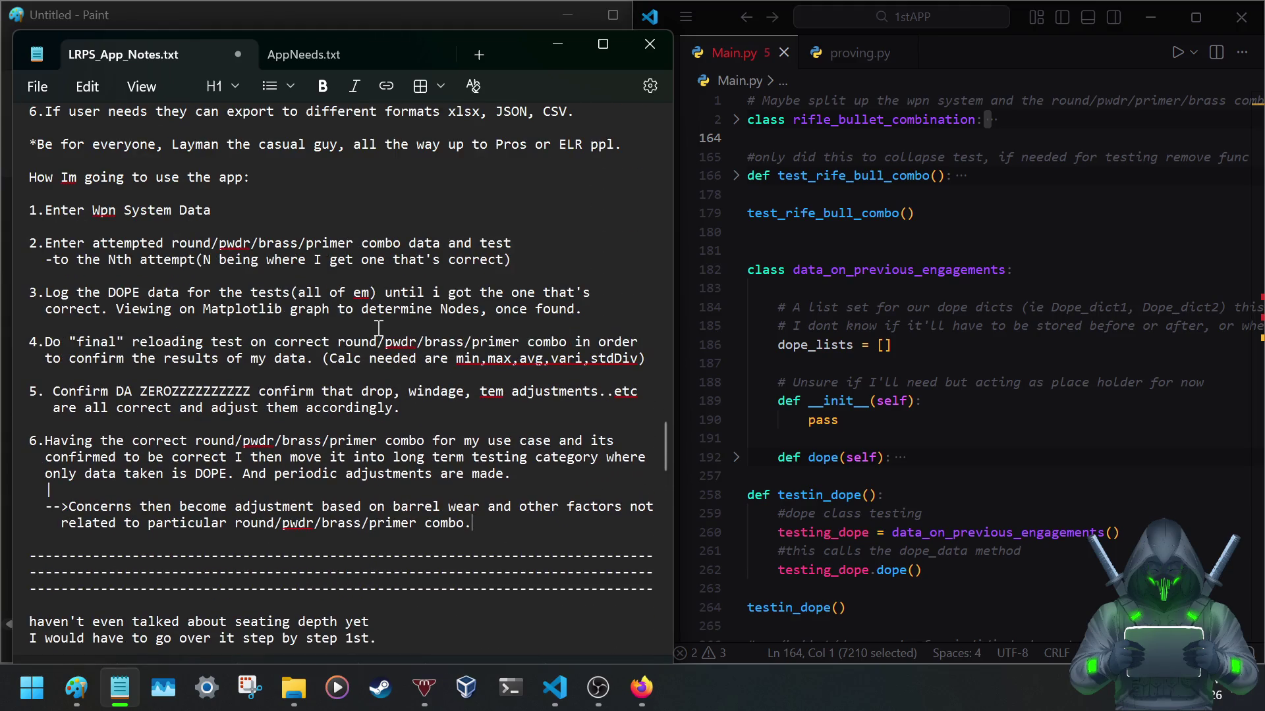
{"action": "scroll", "coordinate": [378, 326], "scroll_direction": "down", "scroll_amount": 5}
{"action": "scroll", "coordinate": [355, 346], "scroll_direction": "down", "scroll_amount": 3}
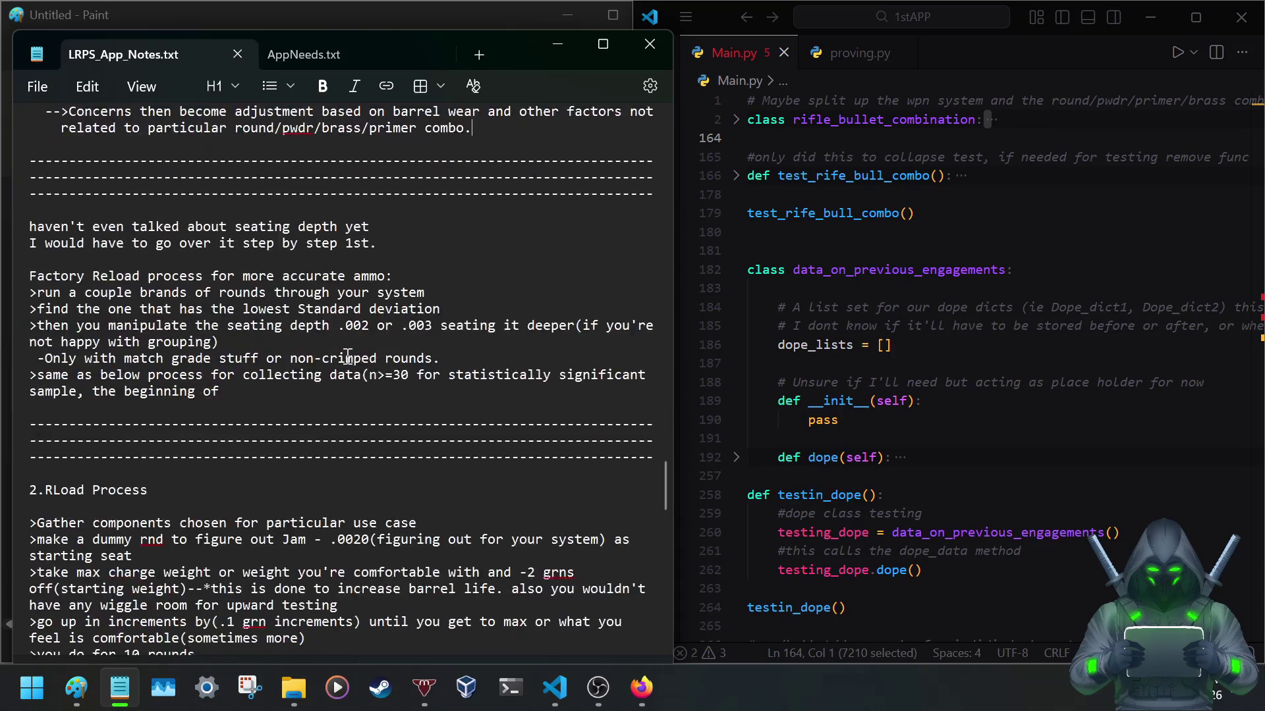
Remove the old duplicate usage-steps block left at the end of the notes.
{"action": "key", "text": "ctrl+shift+End"}
{"action": "key", "text": "Delete"}
{"action": "scroll", "coordinate": [413, 349], "scroll_direction": "up", "scroll_amount": 4}
{"action": "scroll", "coordinate": [411, 348], "scroll_direction": "up", "scroll_amount": 5}
{"action": "scroll", "coordinate": [416, 358], "scroll_direction": "down", "scroll_amount": 5}
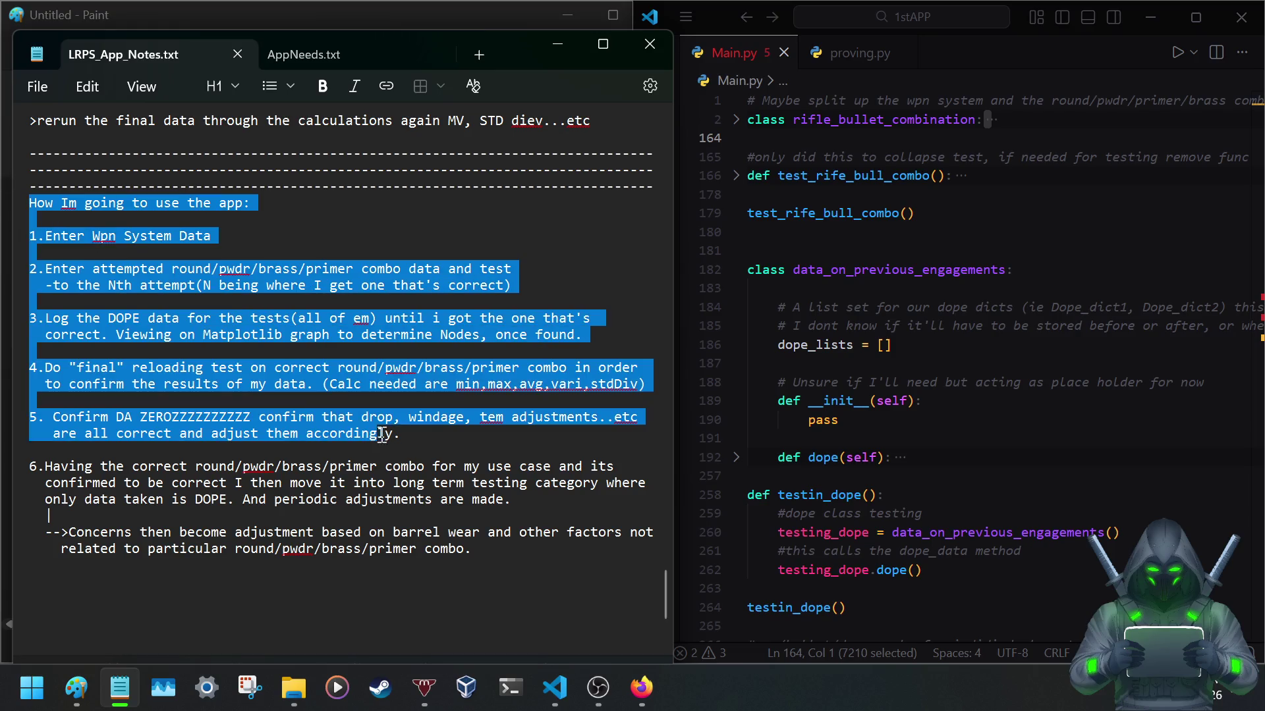
{"action": "left_click_drag", "start_coordinate": [30, 204], "coordinate": [560, 554]}
{"action": "key", "text": "ctrl+x"}
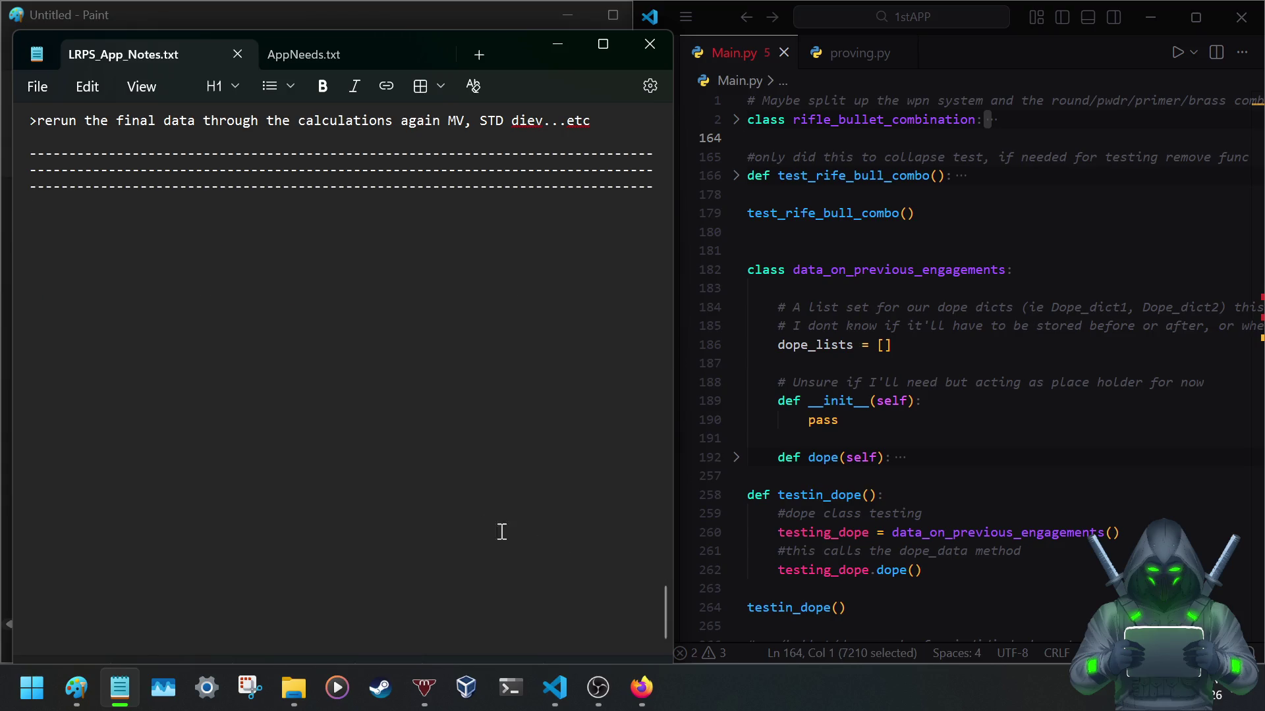
{"action": "scroll", "coordinate": [333, 479], "scroll_direction": "up", "scroll_amount": 7}
{"action": "scroll", "coordinate": [332, 478], "scroll_direction": "up", "scroll_amount": 3}
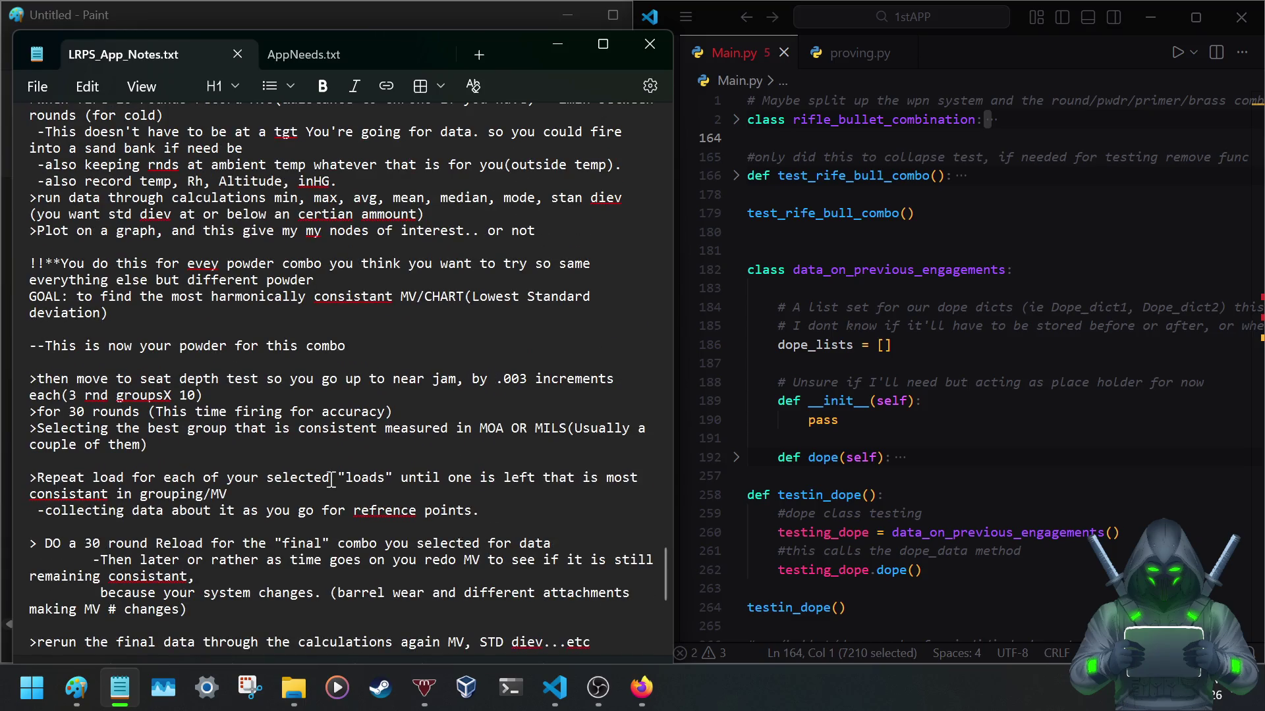
{"action": "scroll", "coordinate": [332, 478], "scroll_direction": "up", "scroll_amount": 4}
{"action": "scroll", "coordinate": [332, 479], "scroll_direction": "up", "scroll_amount": 3}
{"action": "scroll", "coordinate": [332, 479], "scroll_direction": "up", "scroll_amount": 2}
{"action": "scroll", "coordinate": [333, 479], "scroll_direction": "up", "scroll_amount": 5}
{"action": "scroll", "coordinate": [332, 479], "scroll_direction": "up", "scroll_amount": 2}
{"action": "scroll", "coordinate": [332, 478], "scroll_direction": "up", "scroll_amount": 7}
{"action": "scroll", "coordinate": [332, 478], "scroll_direction": "up", "scroll_amount": 1}
{"action": "scroll", "coordinate": [332, 478], "scroll_direction": "up", "scroll_amount": 1}
{"action": "scroll", "coordinate": [332, 478], "scroll_direction": "up", "scroll_amount": 2}
{"action": "scroll", "coordinate": [332, 479], "scroll_direction": "up", "scroll_amount": 1}
{"action": "scroll", "coordinate": [332, 478], "scroll_direction": "up", "scroll_amount": 1}
{"action": "scroll", "coordinate": [333, 479], "scroll_direction": "up", "scroll_amount": 1}
{"action": "scroll", "coordinate": [332, 478], "scroll_direction": "down", "scroll_amount": 1}
{"action": "scroll", "coordinate": [332, 478], "scroll_direction": "down", "scroll_amount": 2}
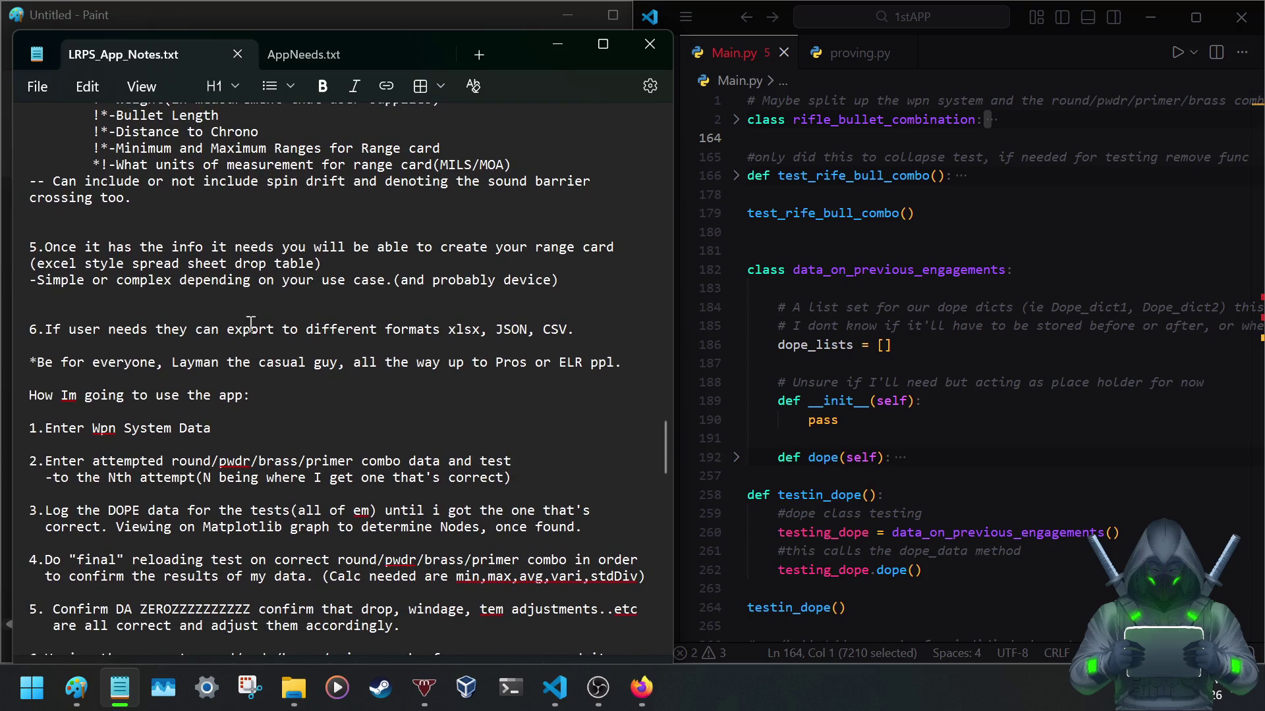
{"action": "scroll", "coordinate": [167, 335], "scroll_direction": "up", "scroll_amount": 1}
{"action": "scroll", "coordinate": [167, 334], "scroll_direction": "down", "scroll_amount": 1}
{"action": "scroll", "coordinate": [167, 335], "scroll_direction": "down", "scroll_amount": 1}
{"action": "scroll", "coordinate": [166, 337], "scroll_direction": "up", "scroll_amount": 1}
{"action": "scroll", "coordinate": [166, 336], "scroll_direction": "down", "scroll_amount": 1}
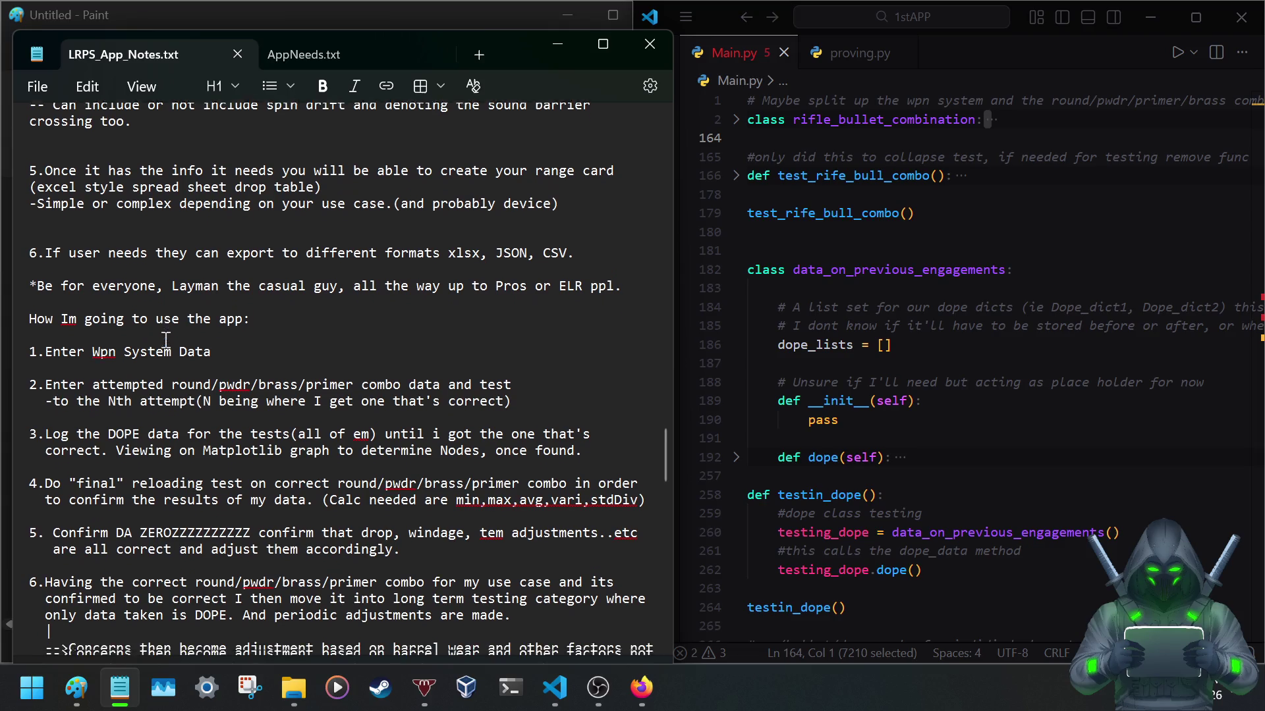
Start a new line after '*Be for everyone' for the plus-sign divider.
{"action": "left_click", "coordinate": [634, 264]}
{"action": "key", "text": "Return"}
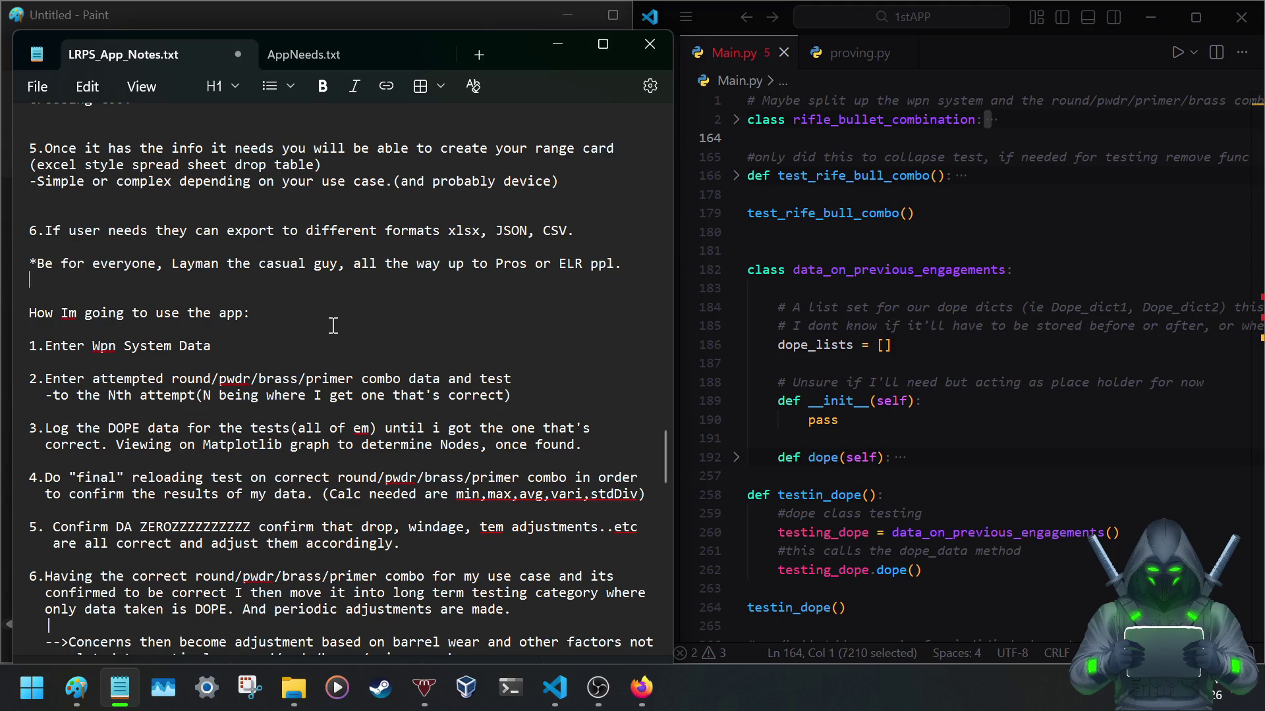
{"action": "type", "text": "+++++++++++++++++++++++++++++++++++++++++++++++++++++++++++++++++++++++++++++++++++++++++++++++++++++++++++++++++++++++++++++++++++++++++++++++++++++++++++++++++++++++++++++++++++++++++++++++++++++++++++++++++++++++++++++++++++++++++++"}
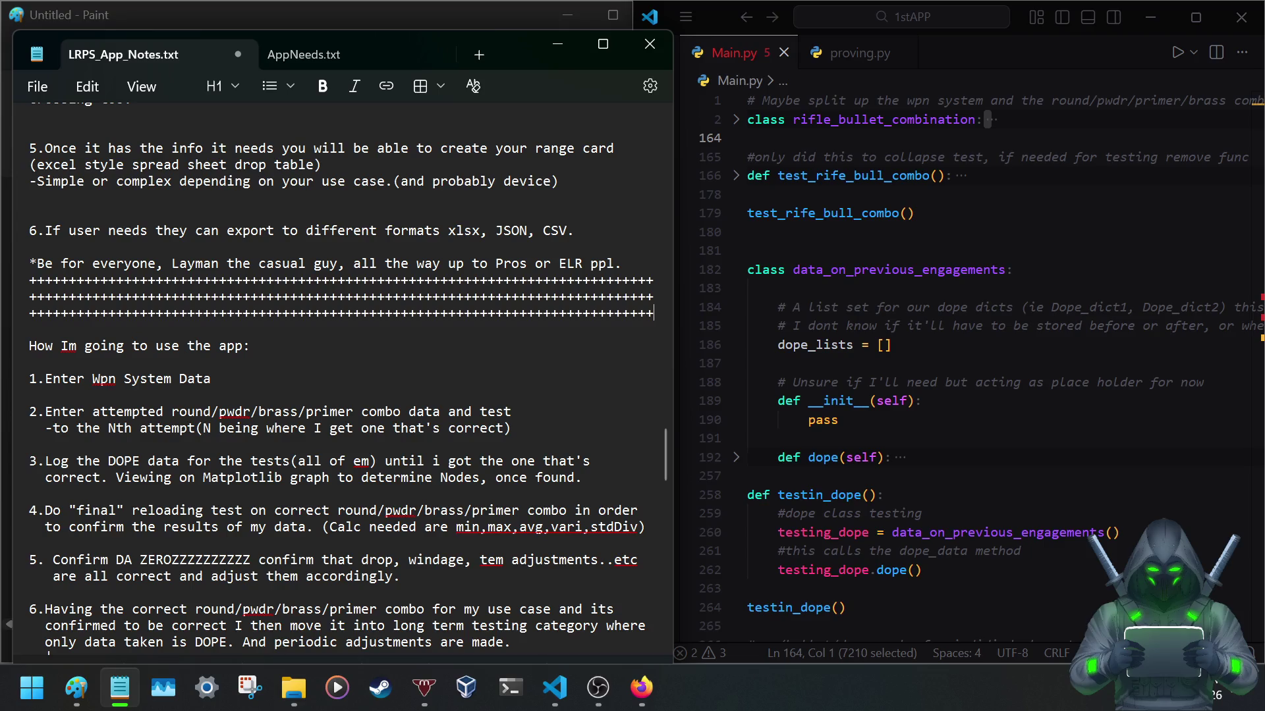
Copy the plus-sign rows over the dashed divider below the usage steps.
{"action": "mouse_move", "coordinate": [655, 314]}
{"action": "left_mouse_down"}
{"action": "mouse_move", "coordinate": [407, 314]}
{"action": "mouse_move", "coordinate": [20, 277]}
{"action": "left_mouse_up"}
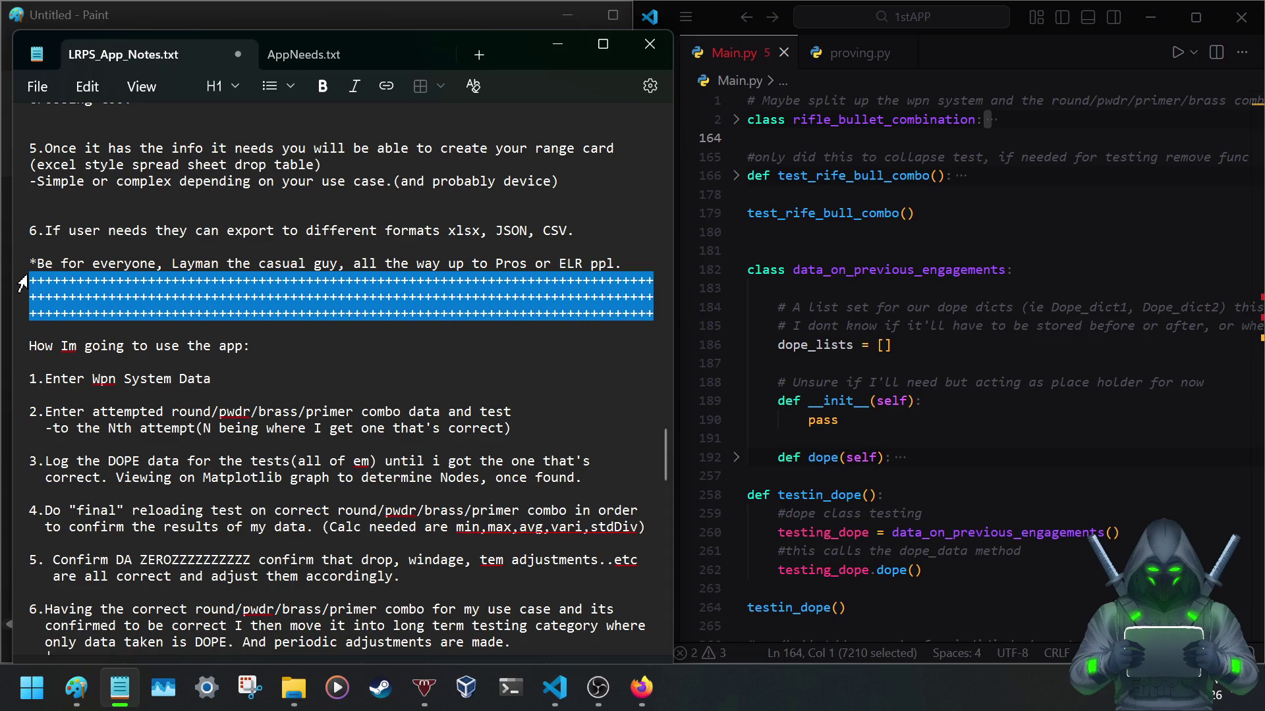
{"action": "scroll", "coordinate": [102, 294], "scroll_direction": "down", "scroll_amount": 5}
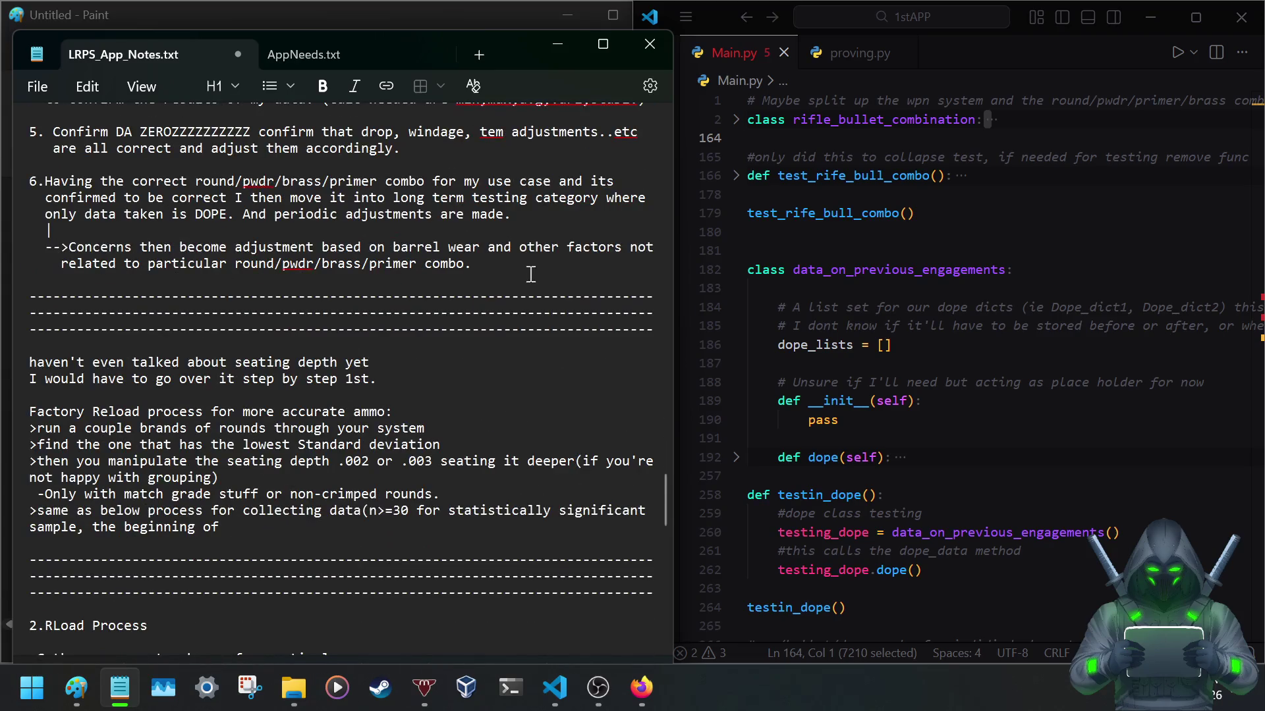
{"action": "left_click_drag", "start_coordinate": [656, 329], "coordinate": [12, 294]}
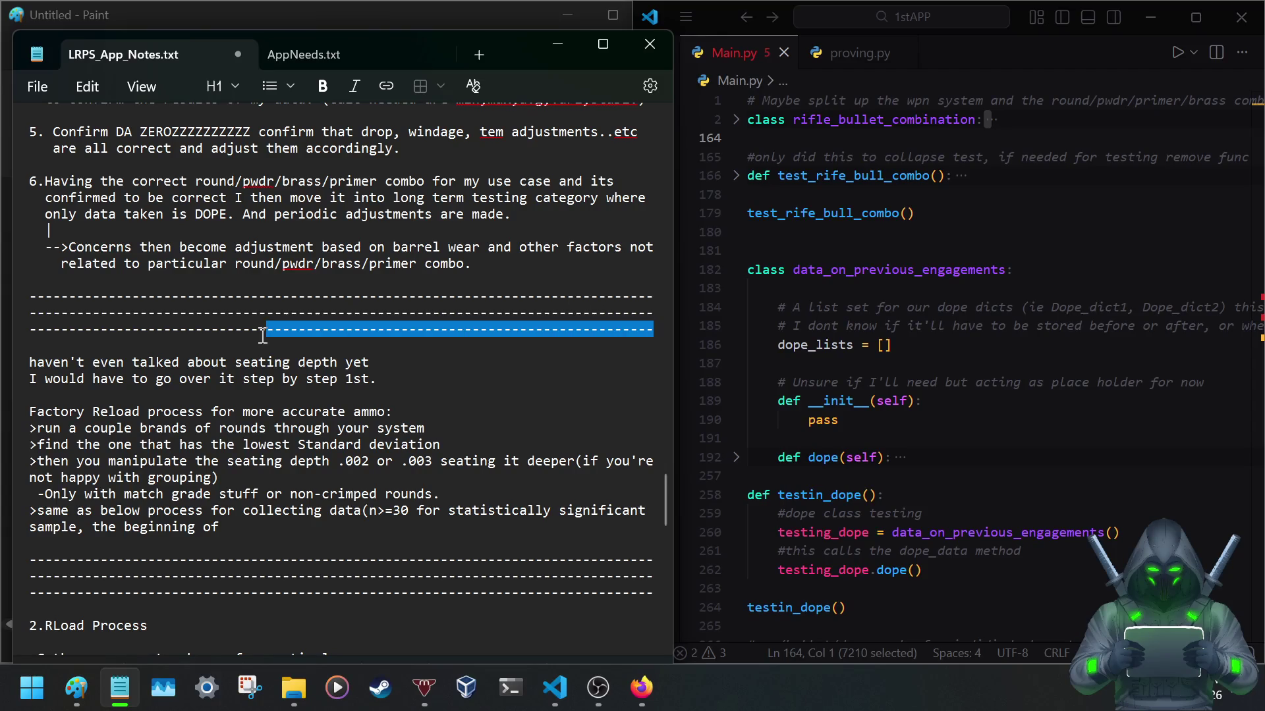
{"action": "key", "text": "ctrl+v"}
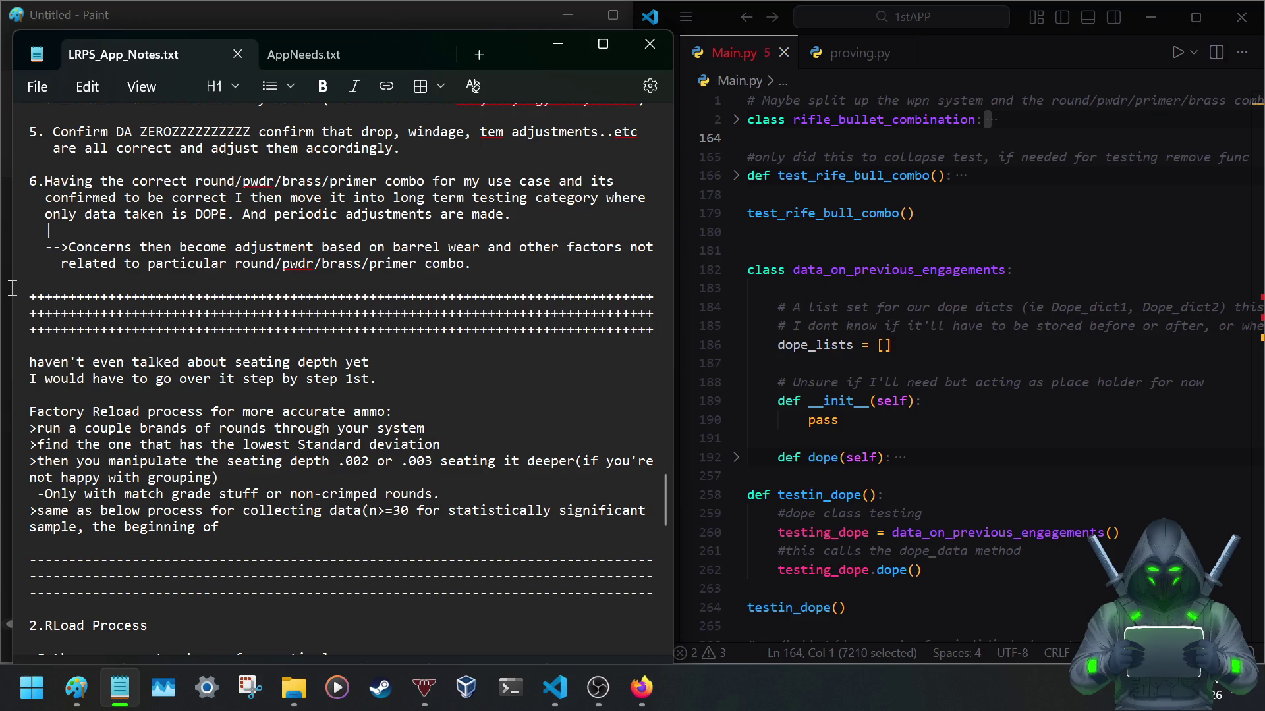
{"action": "scroll", "coordinate": [282, 364], "scroll_direction": "up", "scroll_amount": 2}
{"action": "scroll", "coordinate": [282, 365], "scroll_direction": "up", "scroll_amount": 2}
{"action": "scroll", "coordinate": [282, 364], "scroll_direction": "up", "scroll_amount": 2}
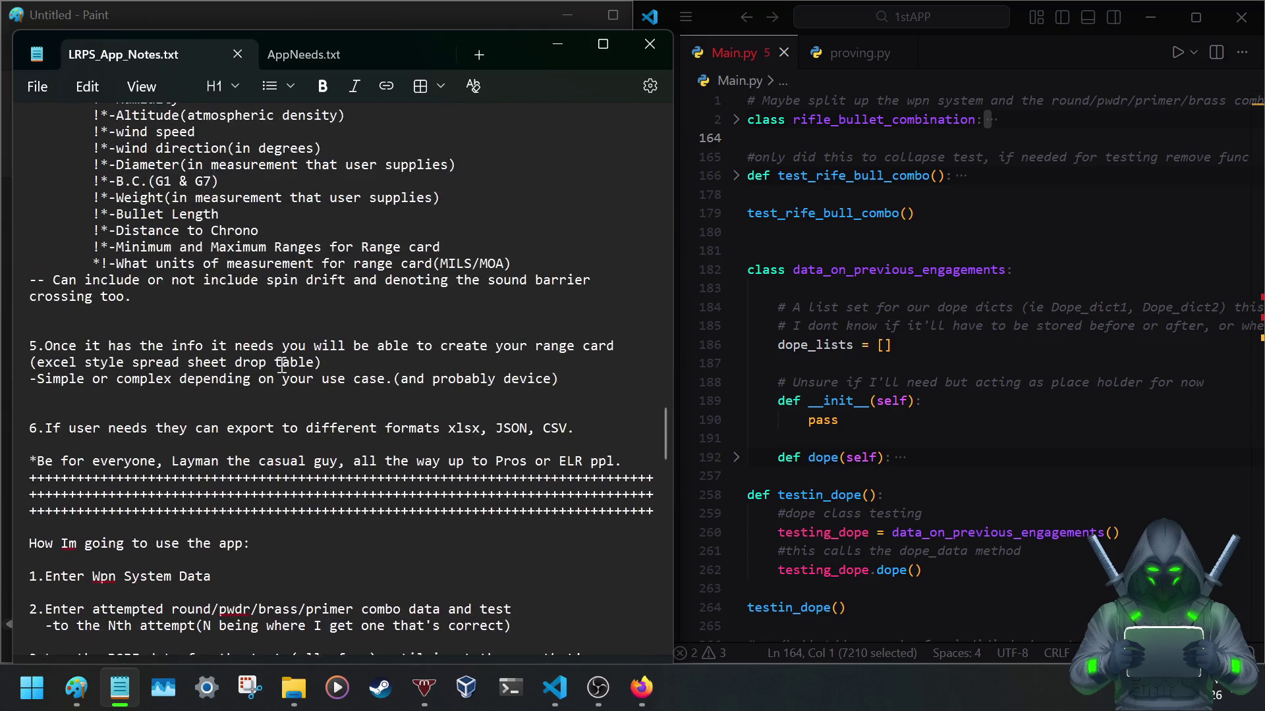
{"action": "scroll", "coordinate": [296, 366], "scroll_direction": "down", "scroll_amount": 4}
{"action": "scroll", "coordinate": [306, 363], "scroll_direction": "down", "scroll_amount": 4}
{"action": "scroll", "coordinate": [395, 356], "scroll_direction": "up", "scroll_amount": 6}
{"action": "scroll", "coordinate": [494, 346], "scroll_direction": "up", "scroll_amount": 3}
Insert a blank line between '*Be for everyone' and the plus-sign divider, briefly highlighting 'xlsx'.
{"action": "left_click", "coordinate": [629, 369]}
{"action": "key", "text": "Return"}
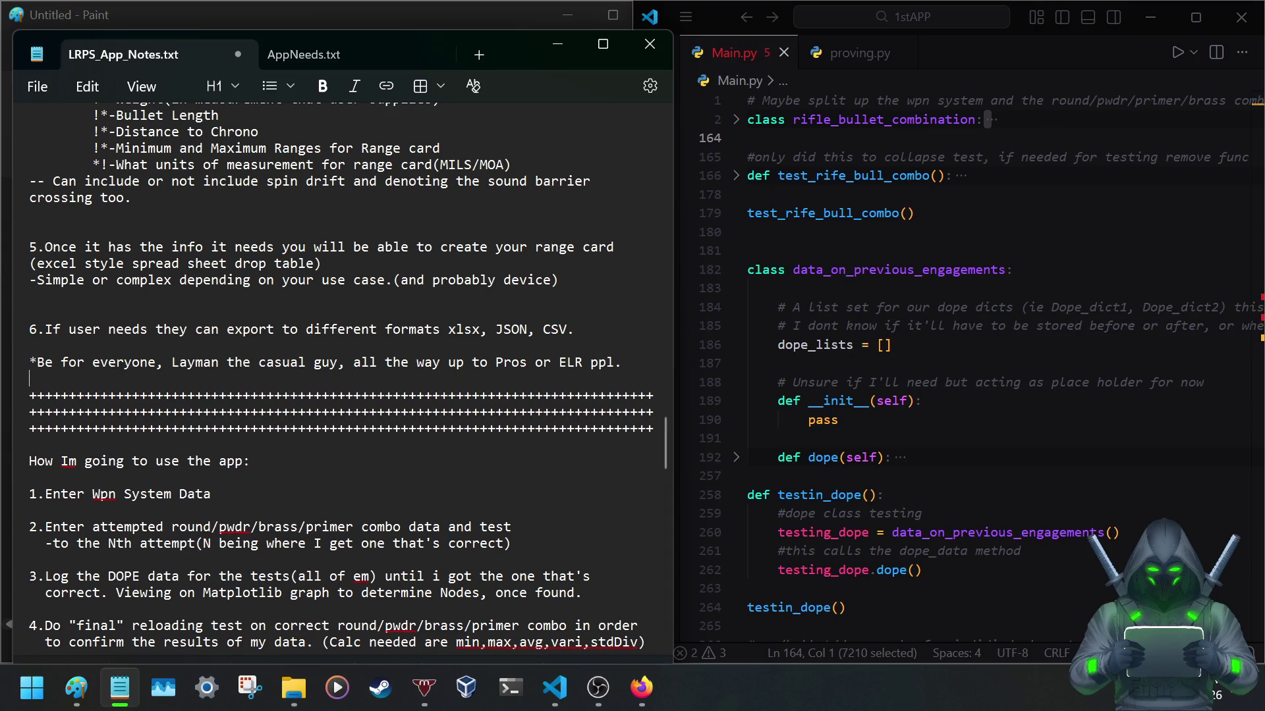
{"action": "scroll", "coordinate": [351, 359], "scroll_direction": "up", "scroll_amount": 1}
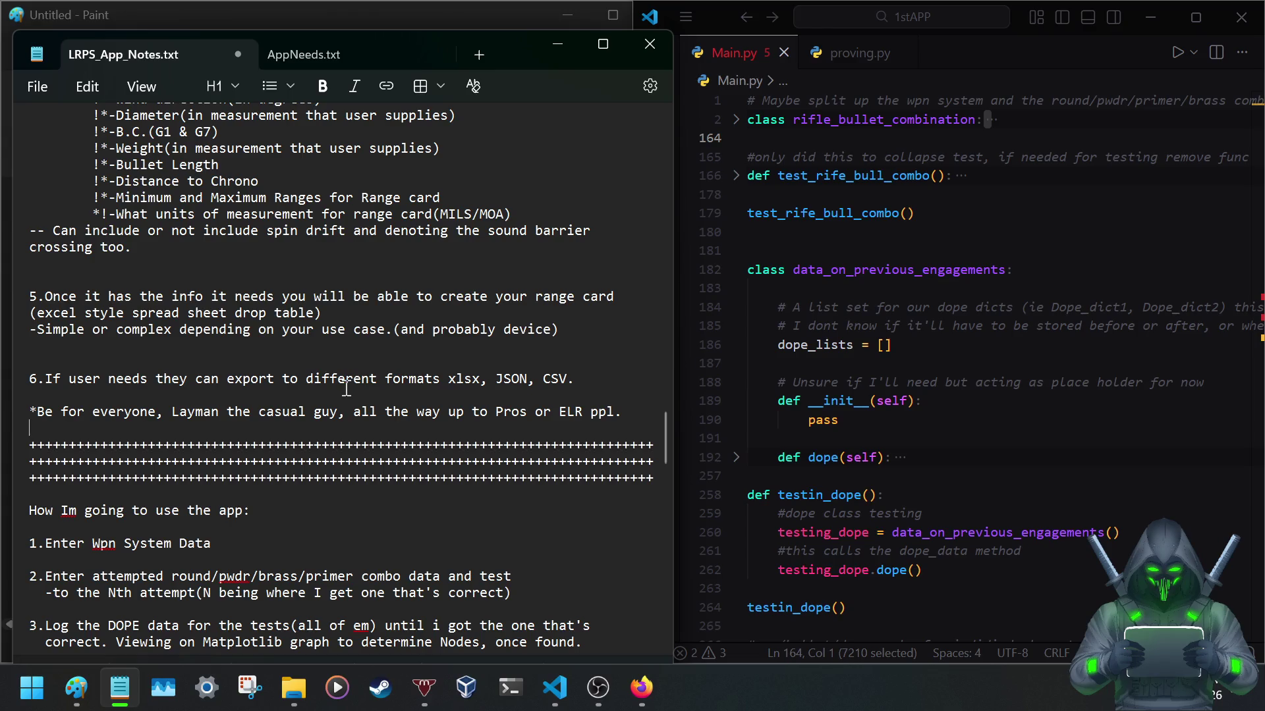
{"action": "scroll", "coordinate": [347, 380], "scroll_direction": "up", "scroll_amount": 2}
{"action": "scroll", "coordinate": [345, 390], "scroll_direction": "up", "scroll_amount": 2}
{"action": "scroll", "coordinate": [348, 390], "scroll_direction": "down", "scroll_amount": 4}
{"action": "left_click_drag", "start_coordinate": [446, 379], "coordinate": [488, 379]}
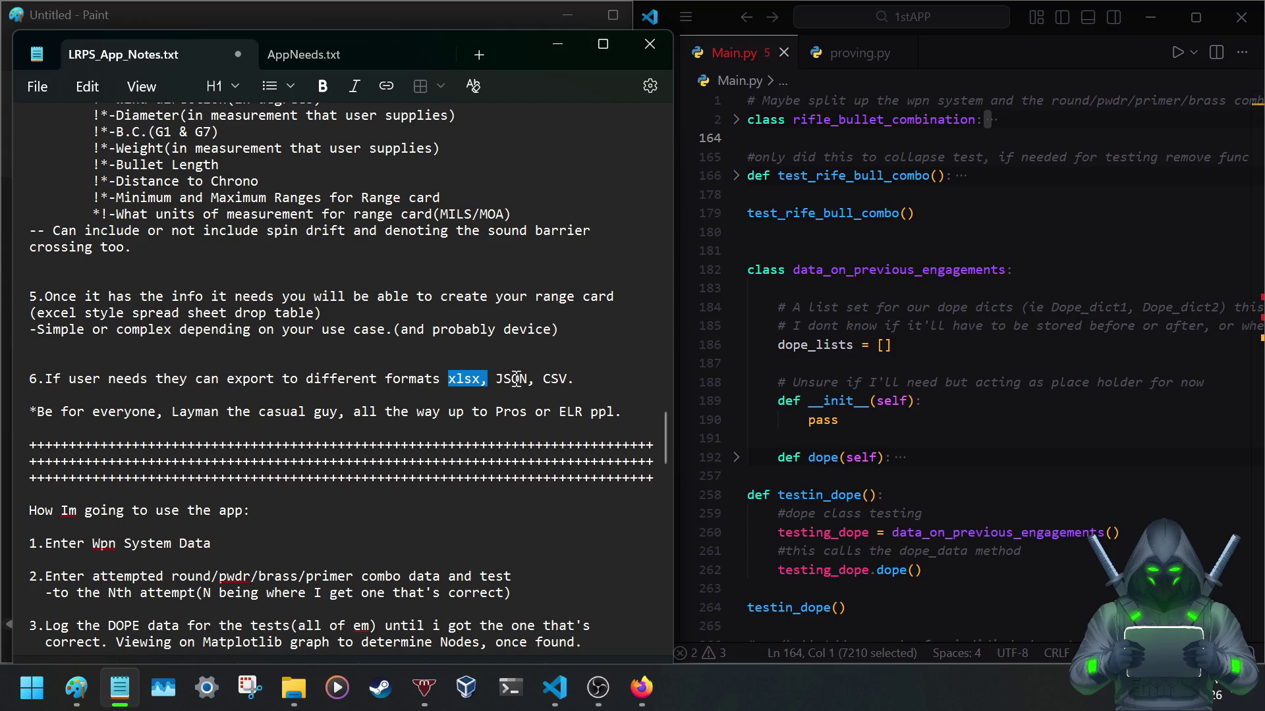
{"action": "left_click", "coordinate": [511, 378]}
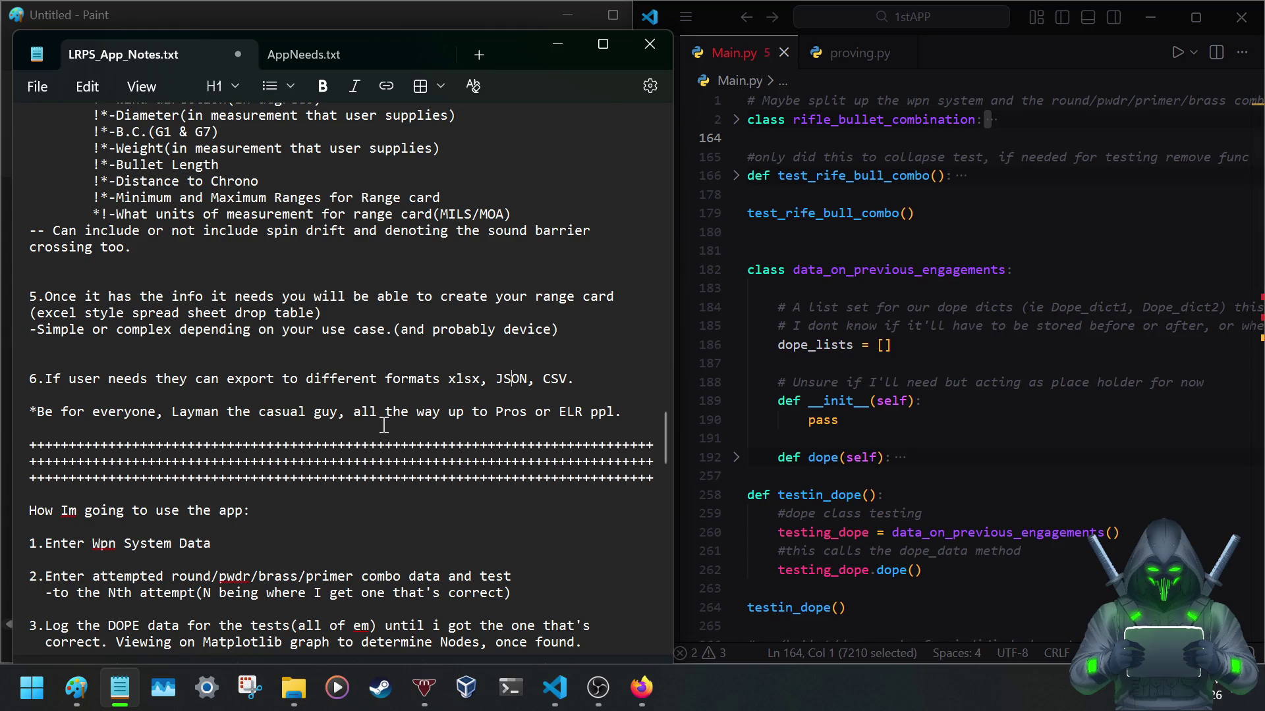
{"action": "scroll", "coordinate": [297, 425], "scroll_direction": "up", "scroll_amount": 3}
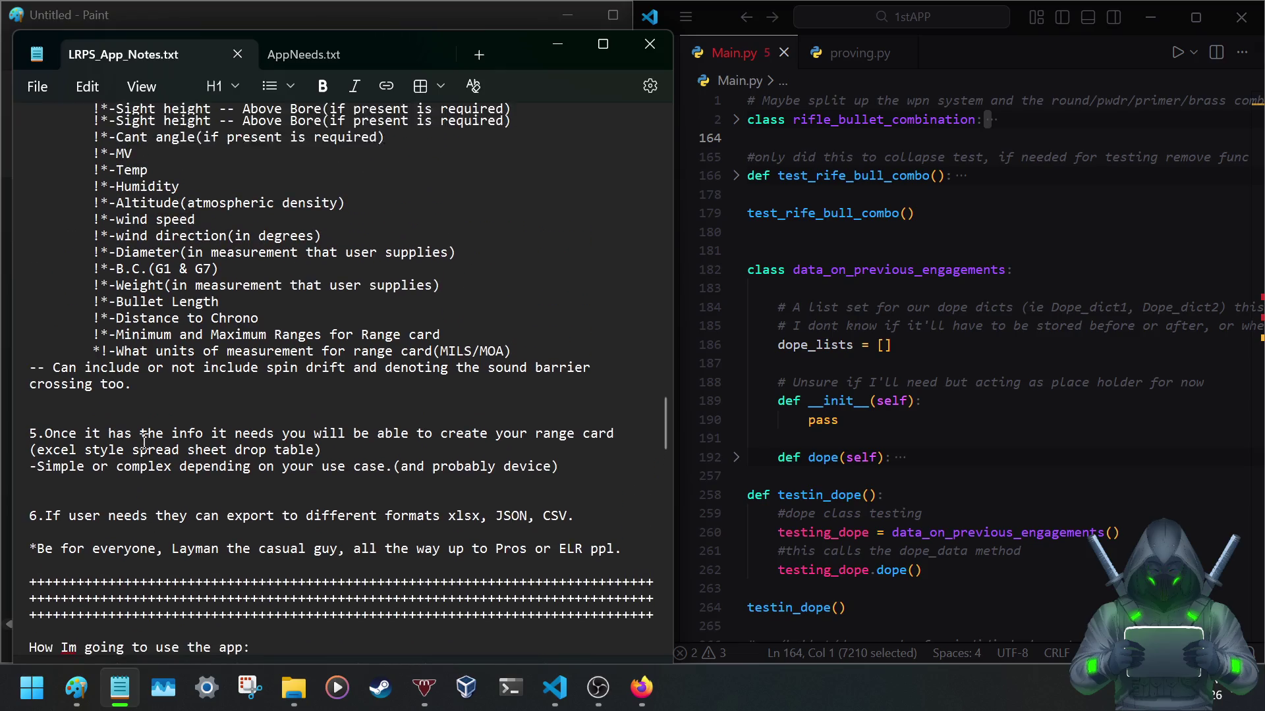
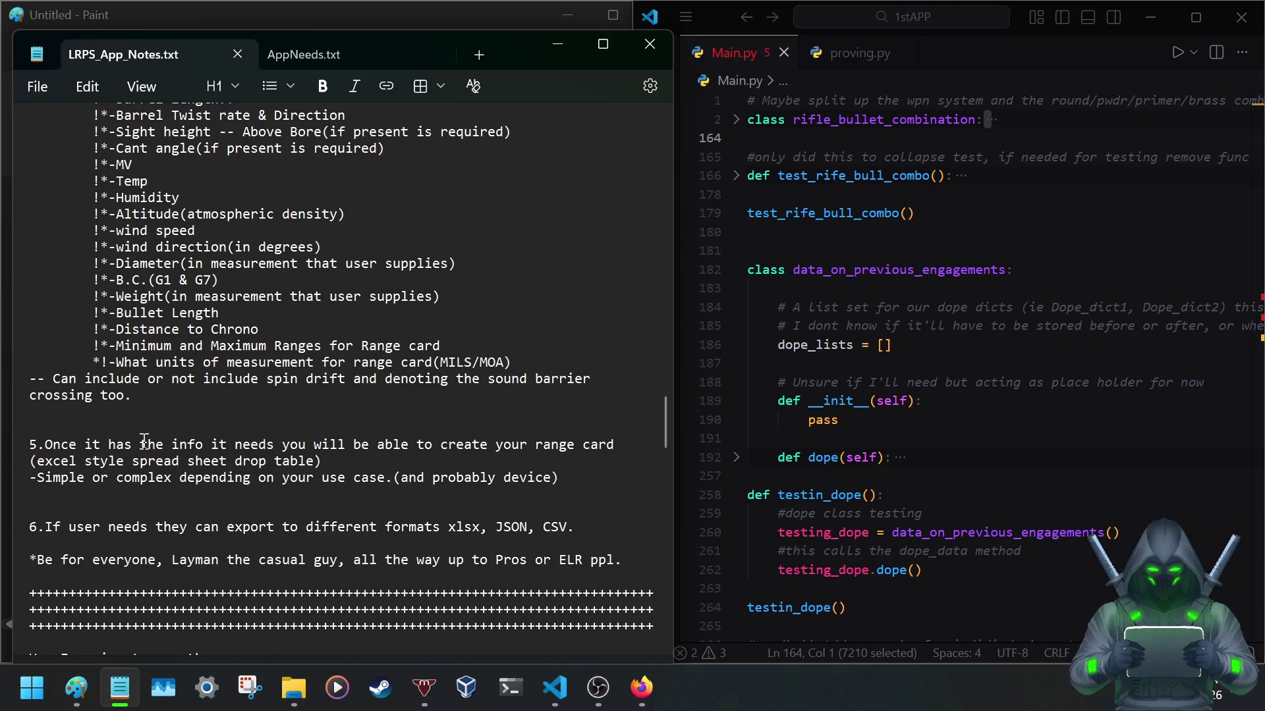
{"action": "scroll", "coordinate": [155, 485], "scroll_direction": "up", "scroll_amount": 1}
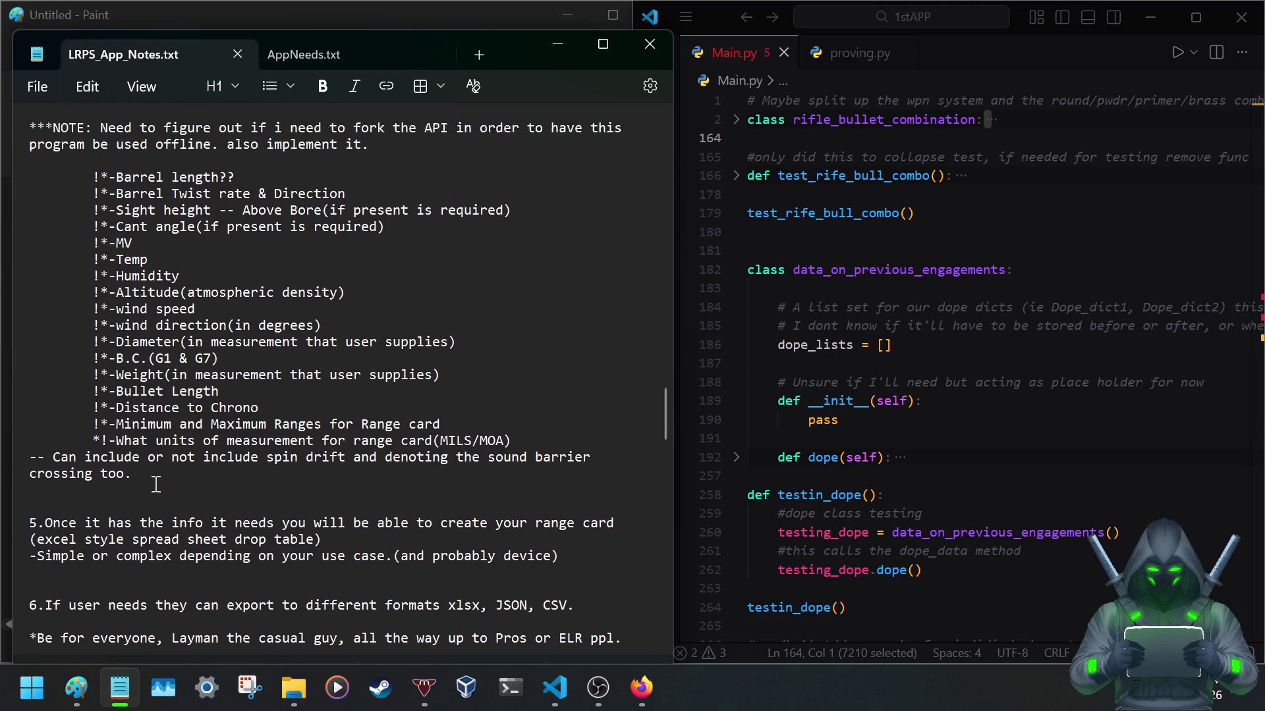
{"action": "scroll", "coordinate": [156, 488], "scroll_direction": "up", "scroll_amount": 1}
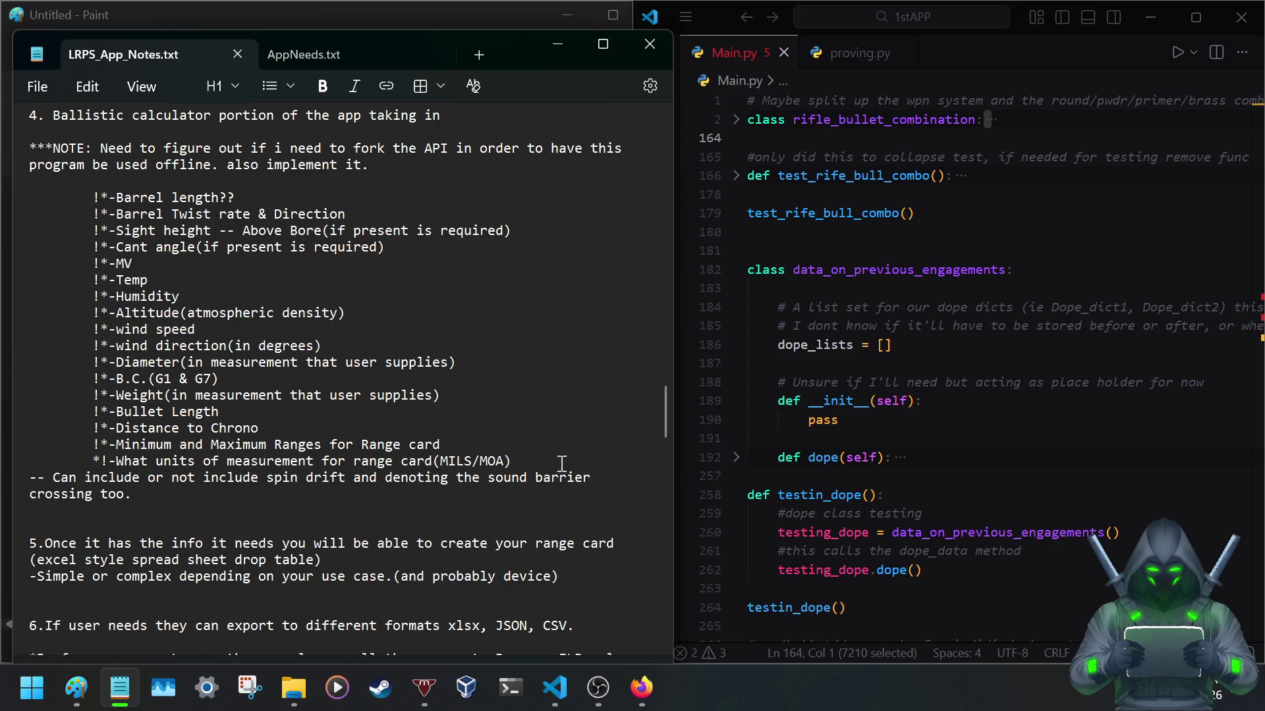
{"action": "scroll", "coordinate": [538, 461], "scroll_direction": "up", "scroll_amount": 1}
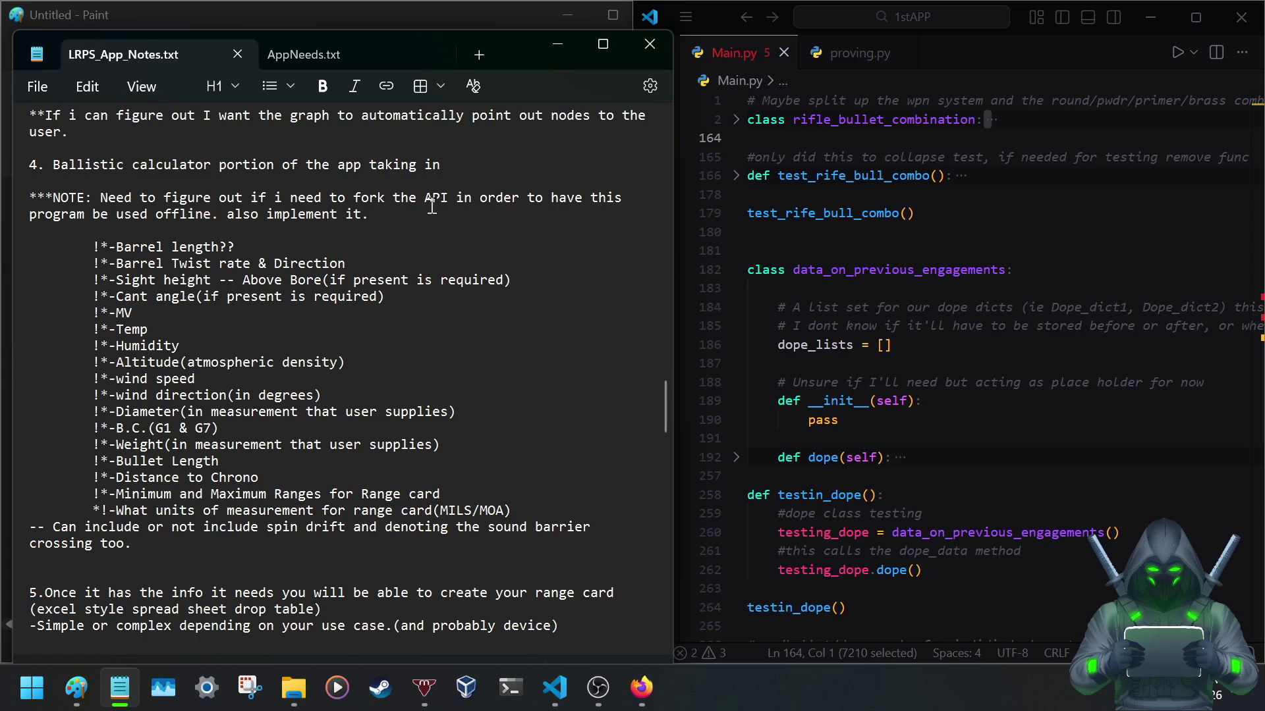
Delete the '***NOTE: Need to fork the API' offline note and its empty line, then save.
{"action": "left_click_drag", "start_coordinate": [387, 216], "coordinate": [20, 202]}
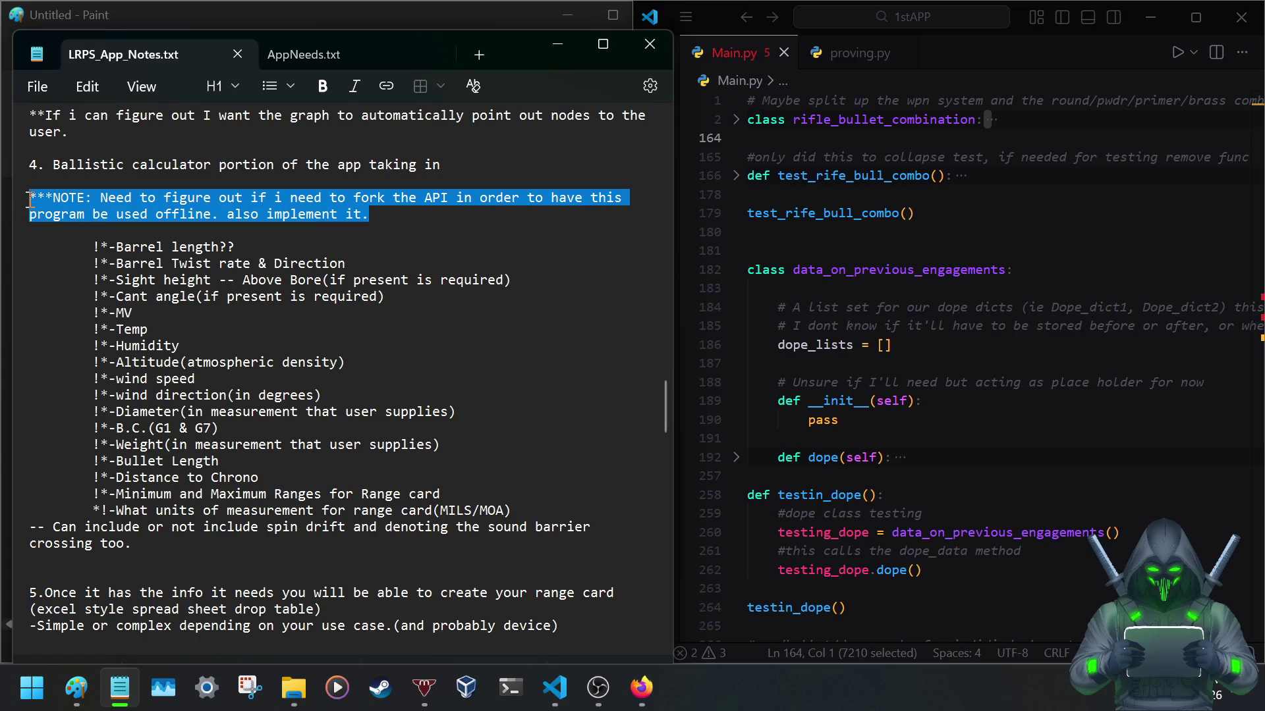
{"action": "key", "text": "BackSpace"}
{"action": "key", "text": "BackSpace"}
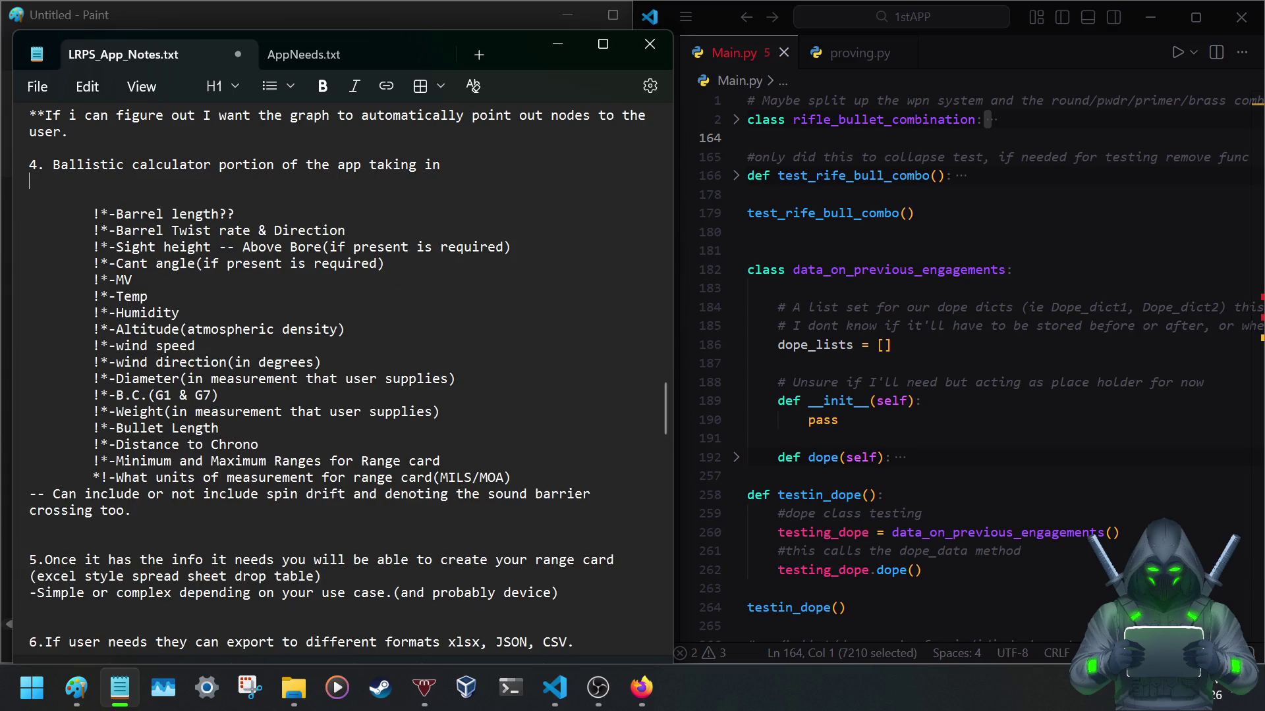
{"action": "key", "text": "BackSpace"}
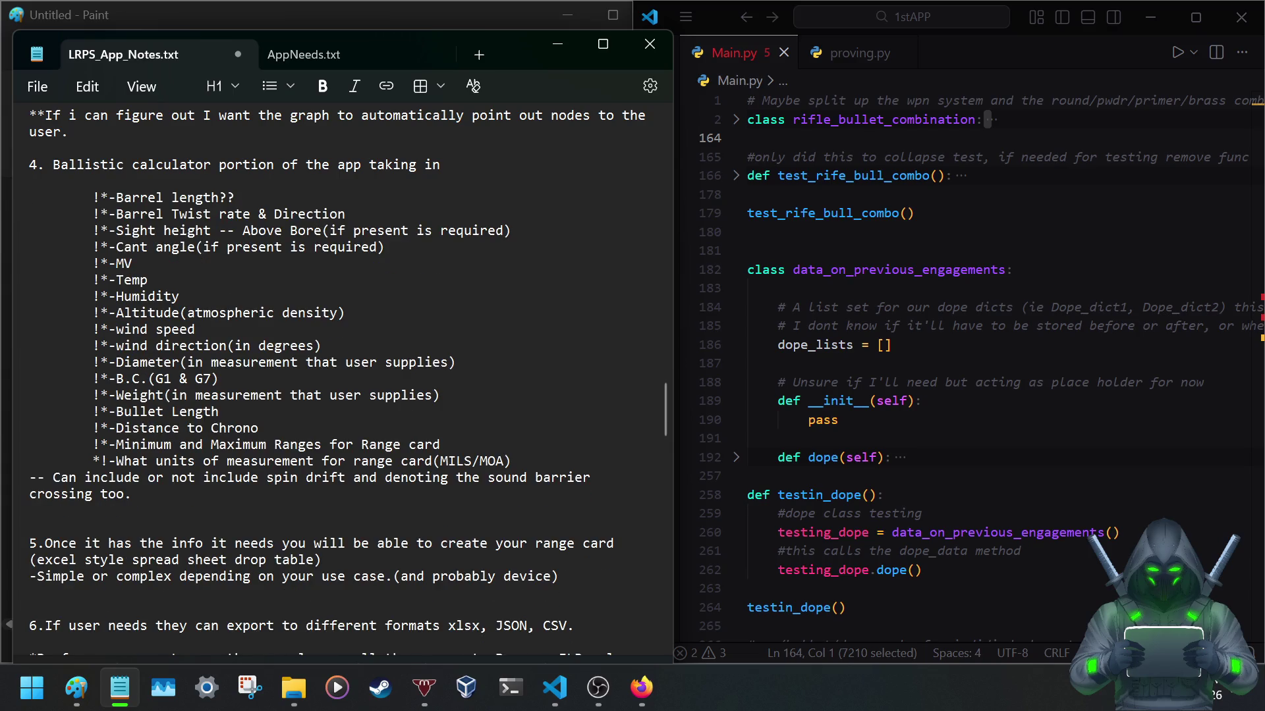
{"action": "key", "text": "ctrl+s"}
{"action": "scroll", "coordinate": [91, 269], "scroll_direction": "up", "scroll_amount": 3}
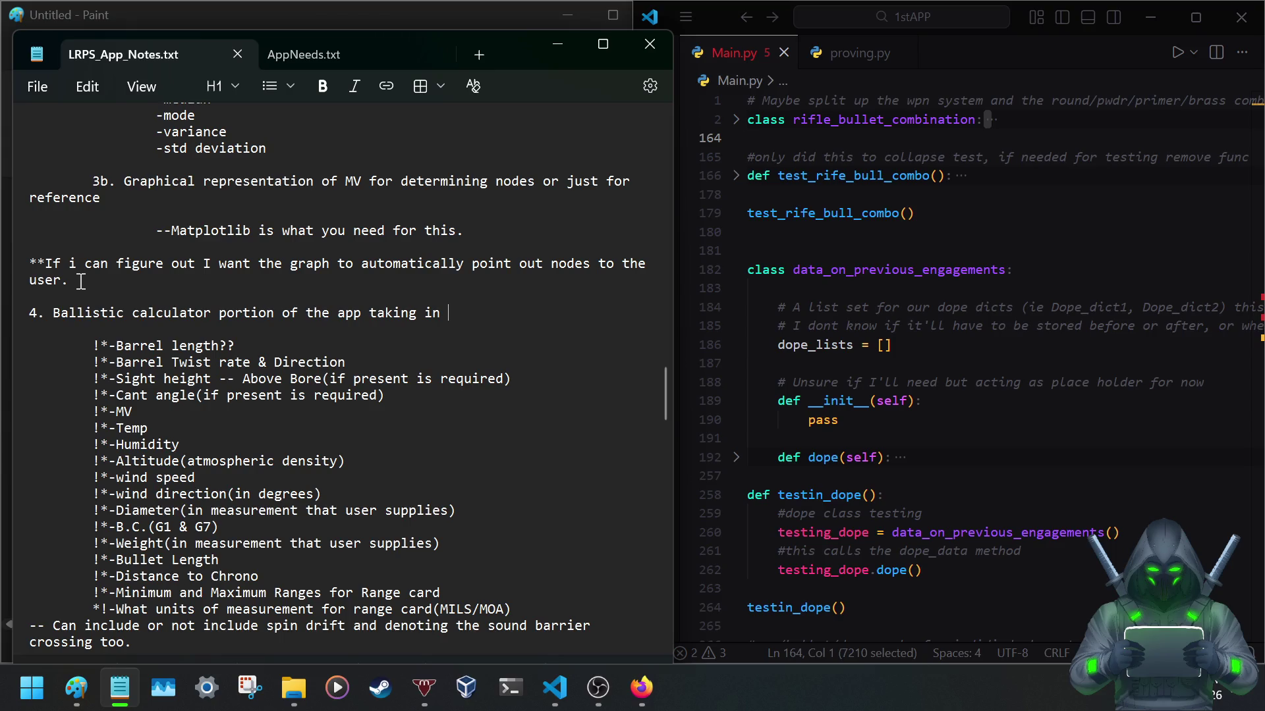
Delete the paragraph about automatically pointing out nodes and its leftover empty line.
{"action": "left_click_drag", "start_coordinate": [69, 282], "coordinate": [21, 263]}
{"action": "key", "text": "BackSpace"}
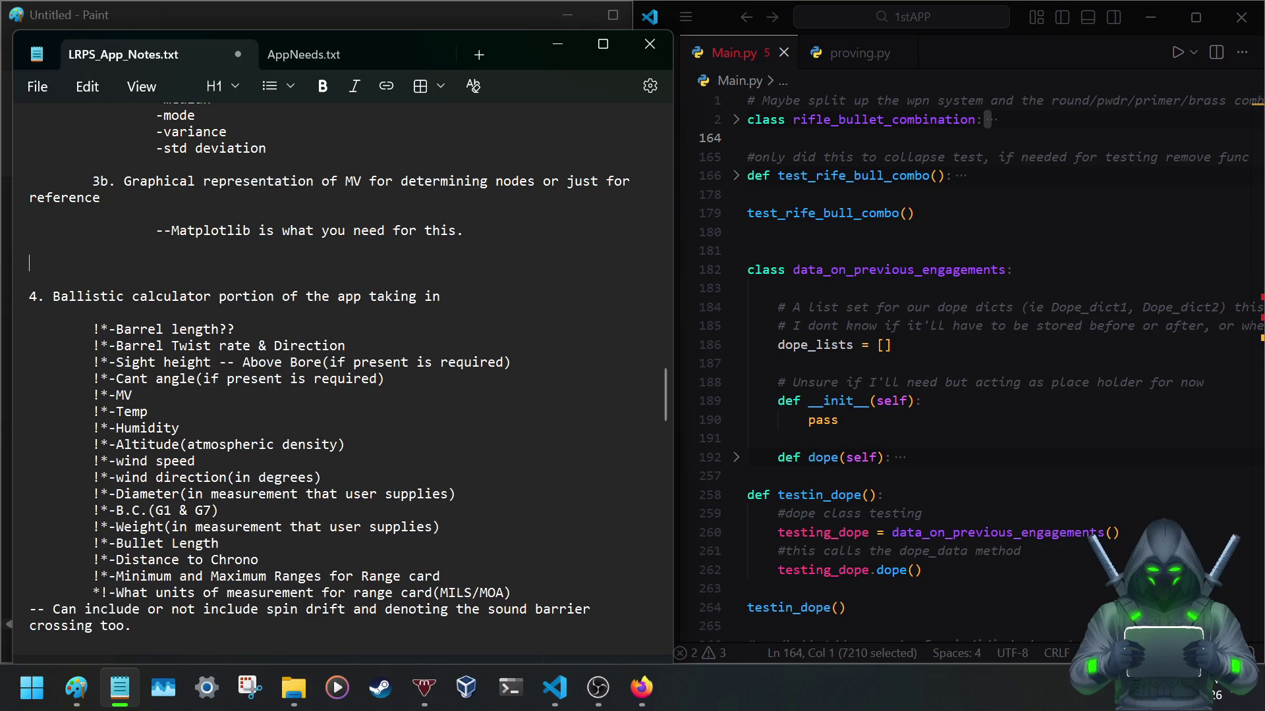
{"action": "key", "text": "BackSpace"}
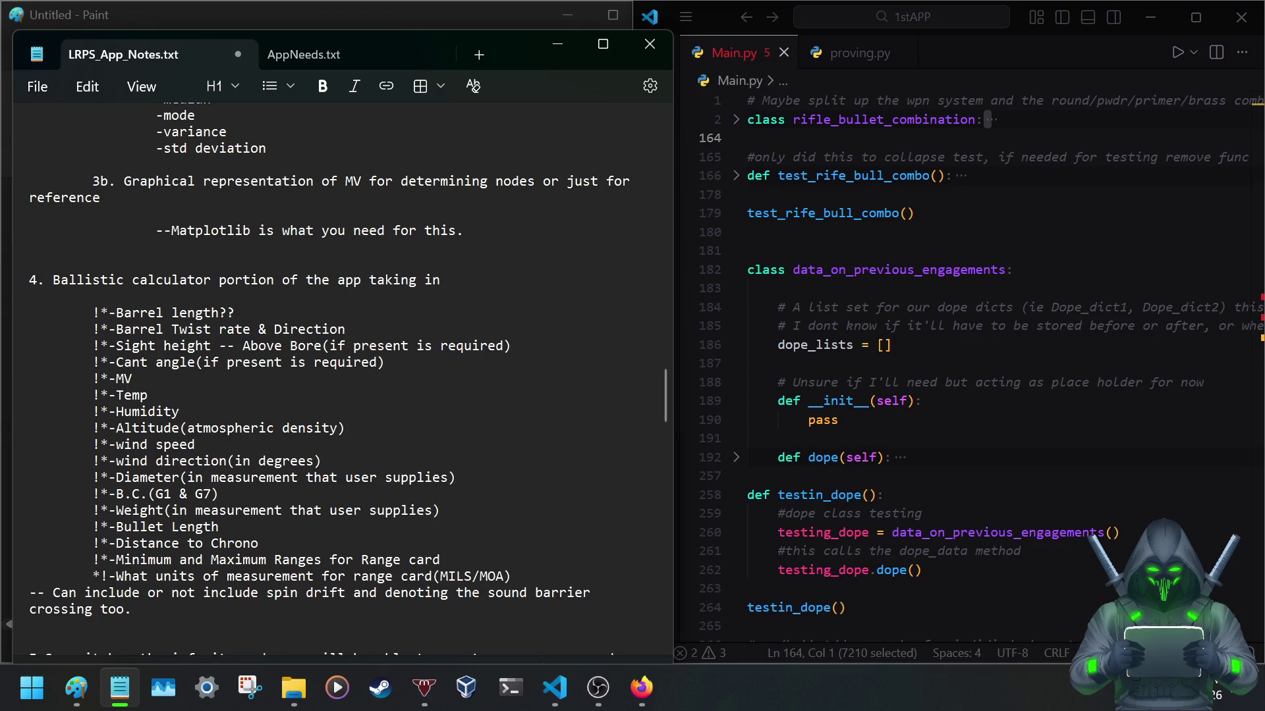
{"action": "scroll", "coordinate": [33, 266], "scroll_direction": "up", "scroll_amount": 3}
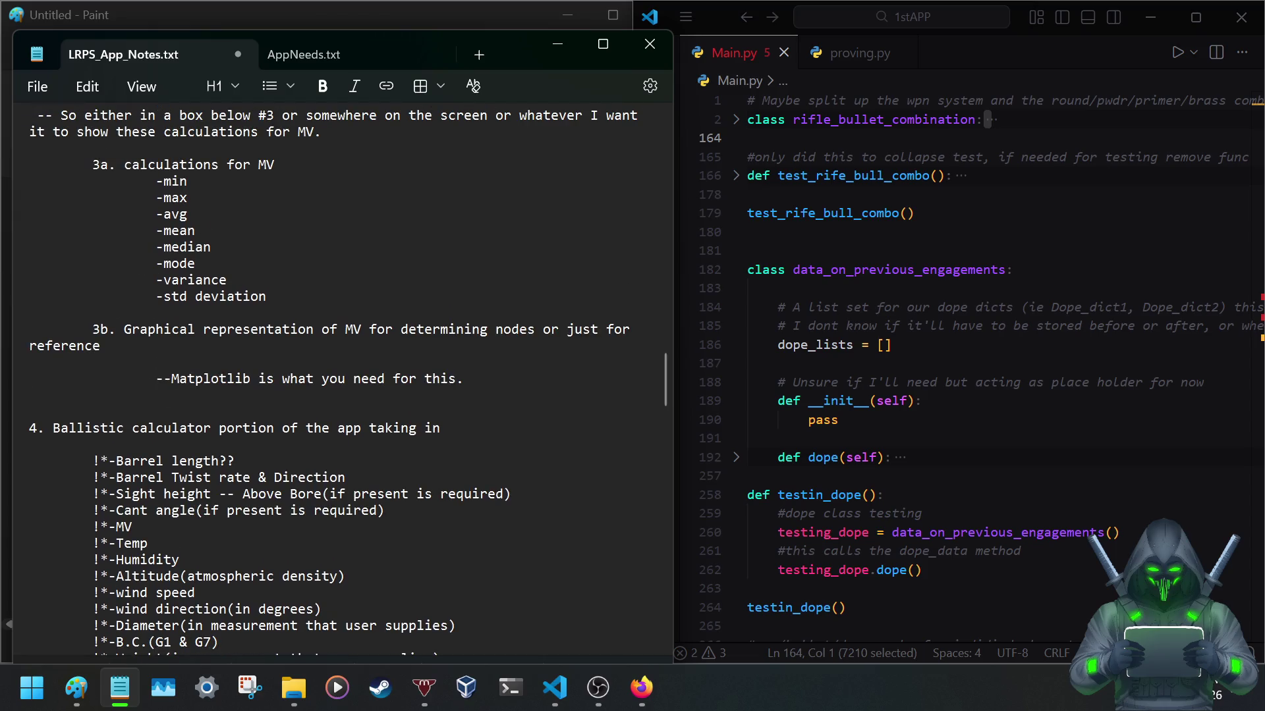
Indent item 3b's wrapped 'reference' line, keep the Matplotlib note indented, and add a blank line below.
{"action": "double_click", "coordinate": [31, 348]}
{"action": "left_click", "coordinate": [30, 347]}
{"action": "key", "text": "Tab"}
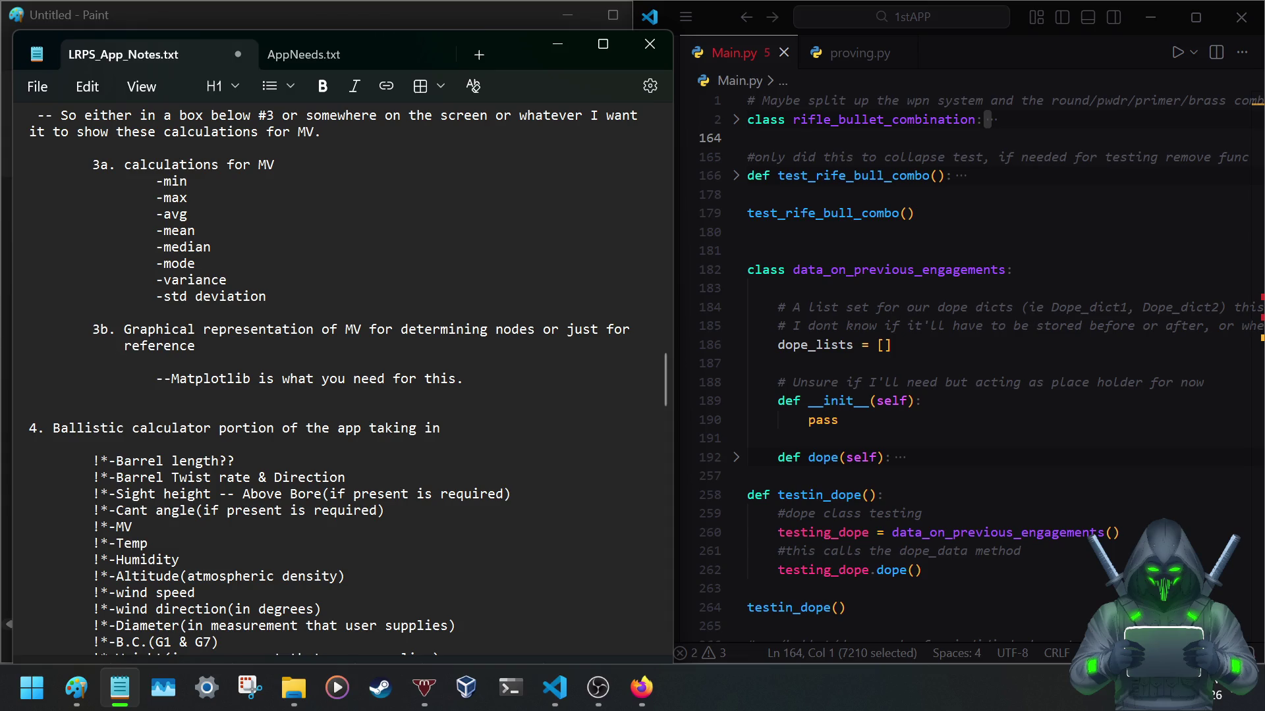
{"action": "left_click", "coordinate": [155, 378]}
{"action": "key", "text": "BackSpace"}
{"action": "key", "text": "BackSpace"}
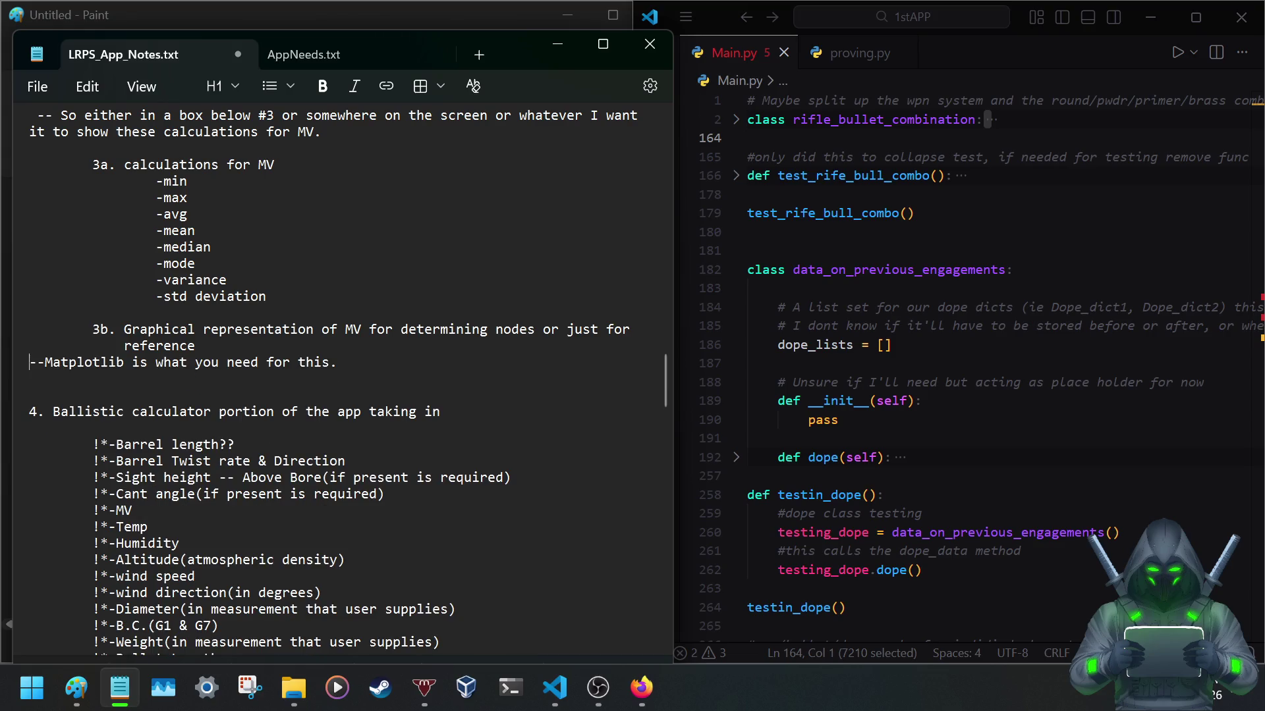
{"action": "key", "text": "Tab"}
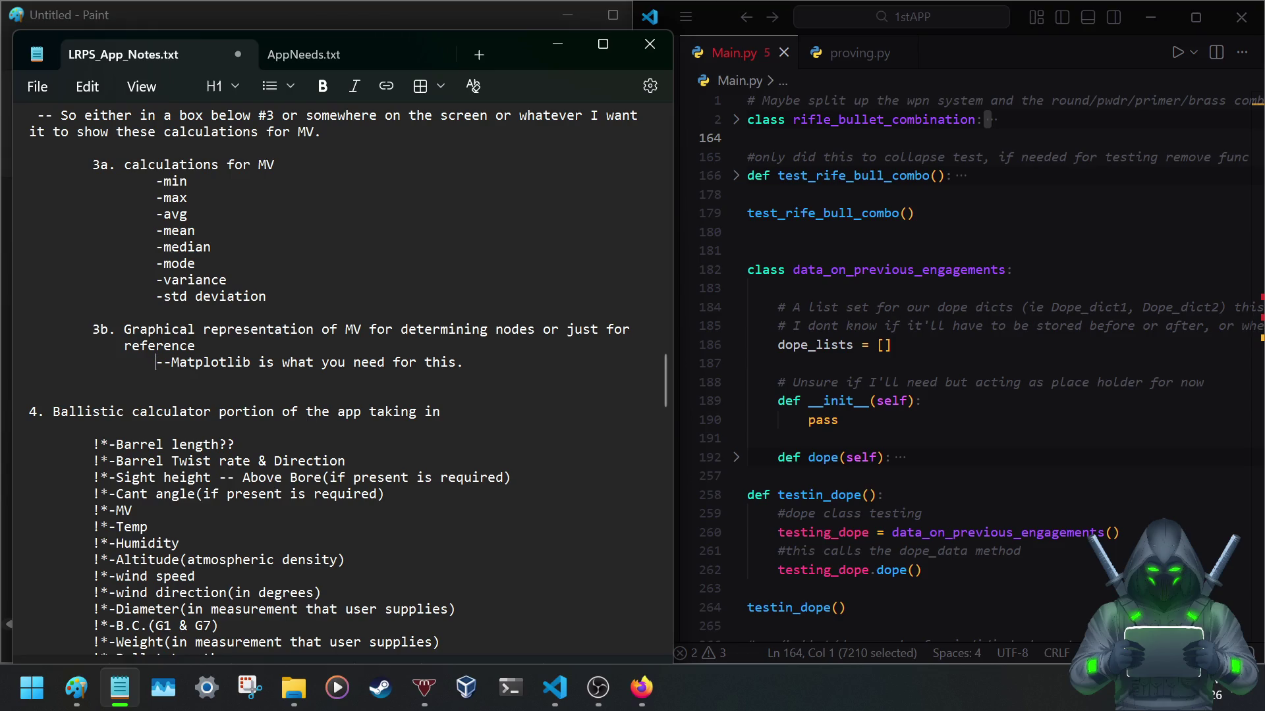
{"action": "left_click", "coordinate": [238, 345]}
{"action": "key", "text": "Return"}
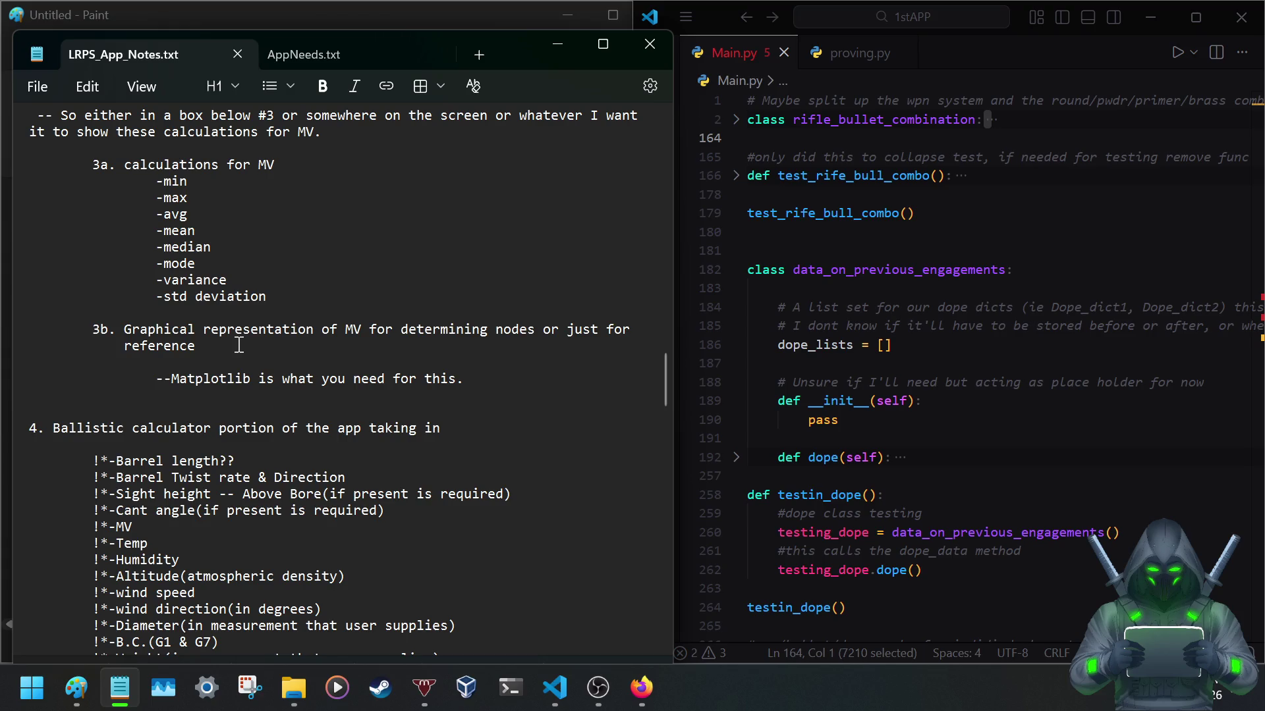
{"action": "scroll", "coordinate": [174, 506], "scroll_direction": "up", "scroll_amount": 1}
{"action": "scroll", "coordinate": [170, 504], "scroll_direction": "up", "scroll_amount": 3}
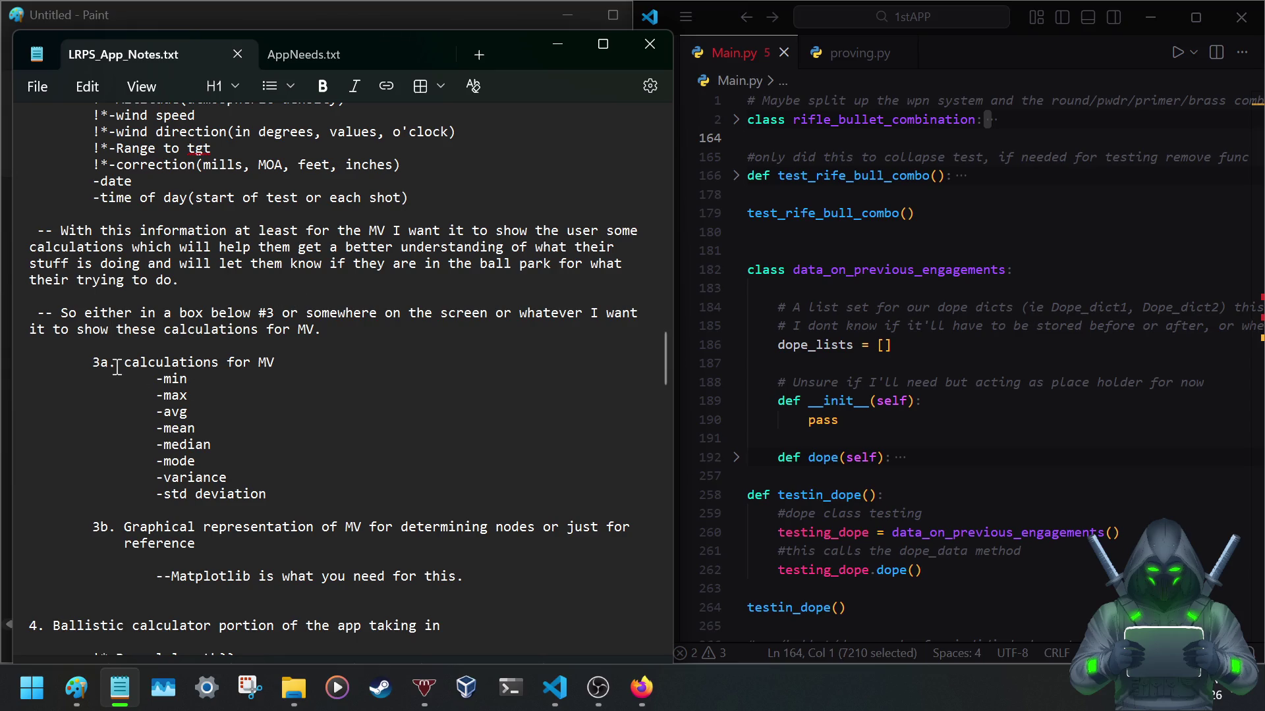
{"action": "left_click_drag", "start_coordinate": [93, 362], "coordinate": [293, 527]}
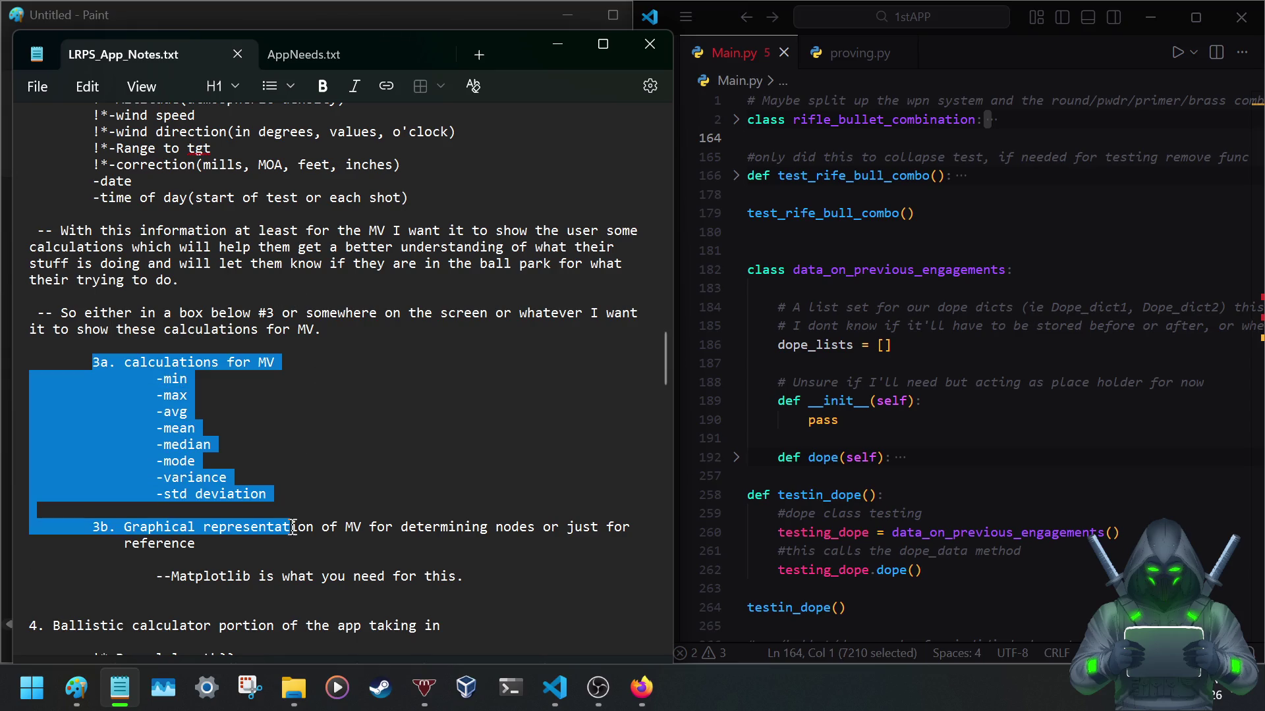
{"action": "scroll", "coordinate": [140, 365], "scroll_direction": "up", "scroll_amount": 1}
{"action": "scroll", "coordinate": [140, 364], "scroll_direction": "up", "scroll_amount": 2}
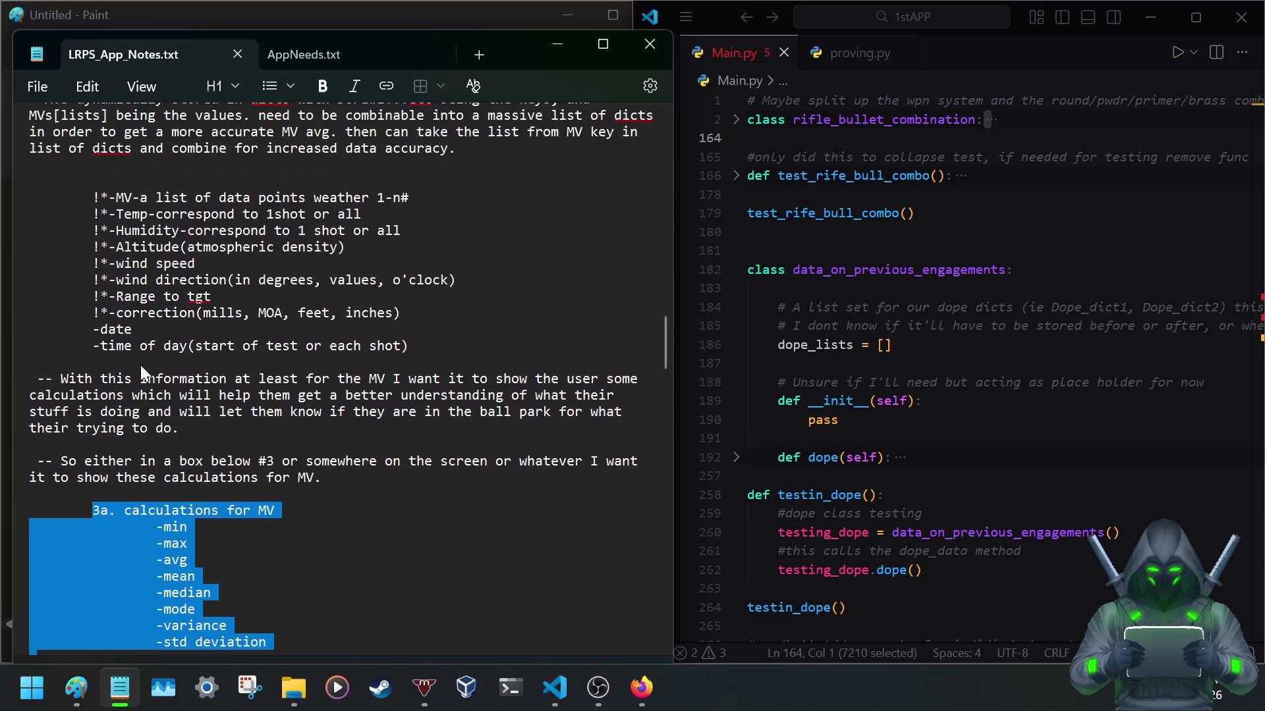
{"action": "scroll", "coordinate": [269, 465], "scroll_direction": "up", "scroll_amount": 2}
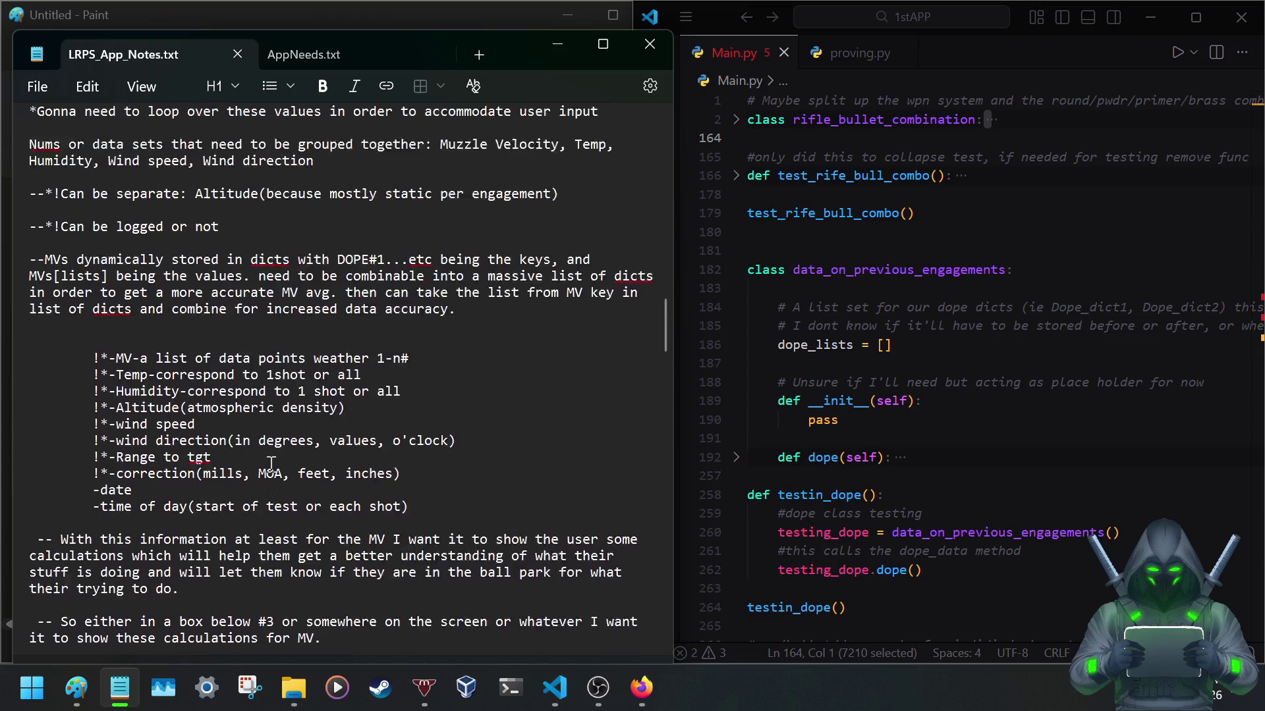
{"action": "scroll", "coordinate": [269, 465], "scroll_direction": "up", "scroll_amount": 3}
{"action": "scroll", "coordinate": [270, 464], "scroll_direction": "down", "scroll_amount": 2}
{"action": "scroll", "coordinate": [264, 471], "scroll_direction": "down", "scroll_amount": 2}
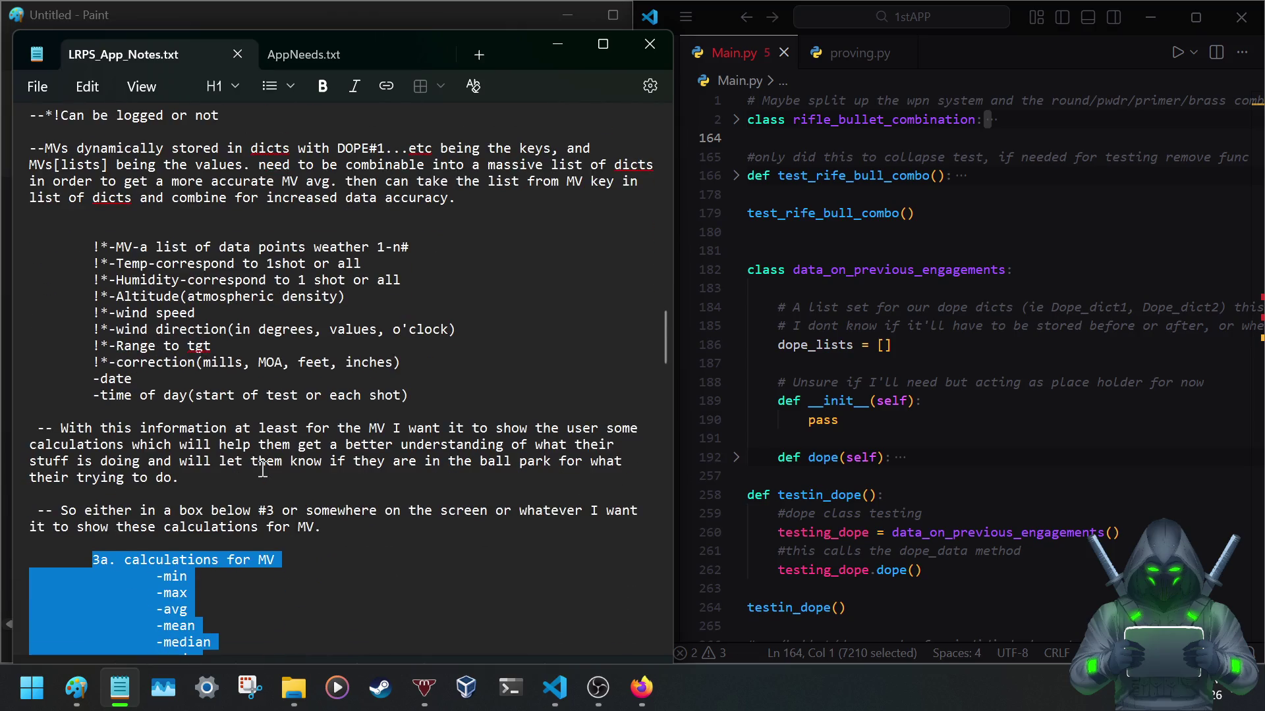
{"action": "scroll", "coordinate": [262, 470], "scroll_direction": "down", "scroll_amount": 2}
{"action": "scroll", "coordinate": [257, 468], "scroll_direction": "down", "scroll_amount": 1}
{"action": "scroll", "coordinate": [256, 467], "scroll_direction": "down", "scroll_amount": 1}
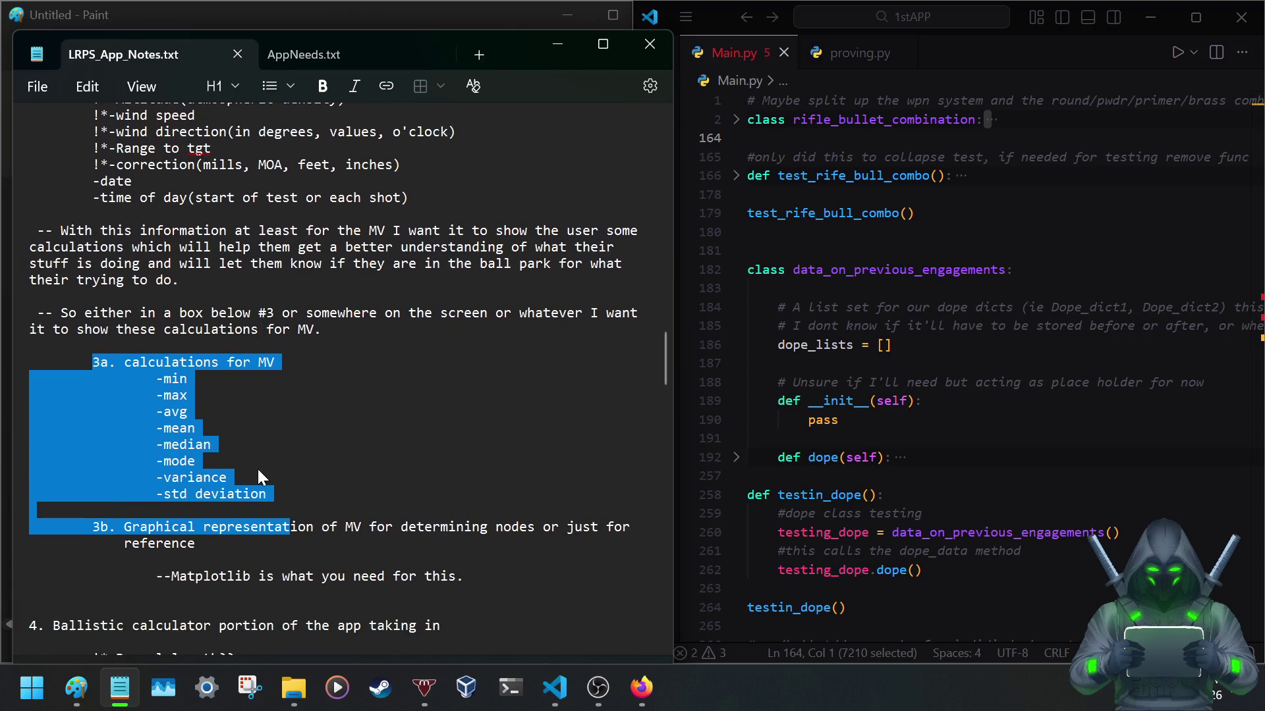
{"action": "left_click", "coordinate": [36, 344]}
{"action": "scroll", "coordinate": [100, 398], "scroll_direction": "up", "scroll_amount": 1}
{"action": "scroll", "coordinate": [100, 399], "scroll_direction": "up", "scroll_amount": 4}
{"action": "scroll", "coordinate": [99, 400], "scroll_direction": "down", "scroll_amount": 3}
{"action": "scroll", "coordinate": [98, 405], "scroll_direction": "down", "scroll_amount": 1}
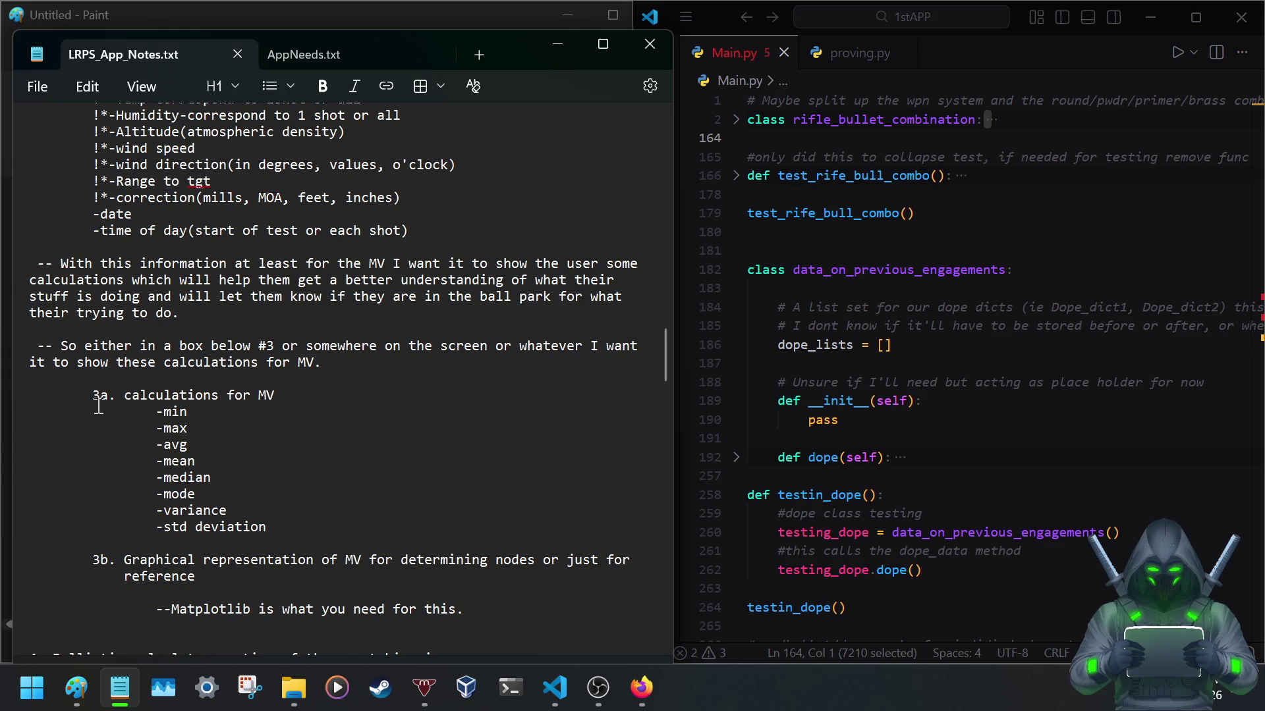
{"action": "type", "text": "DONE"}
Extend the DONE line by pasting it repeatedly into a three-line block, trimmed, with a blank line before 3a.
{"action": "key", "text": "BackSpace"}
{"action": "type", "text": "NEDO"}
{"action": "type", "text": "NEDONE"}
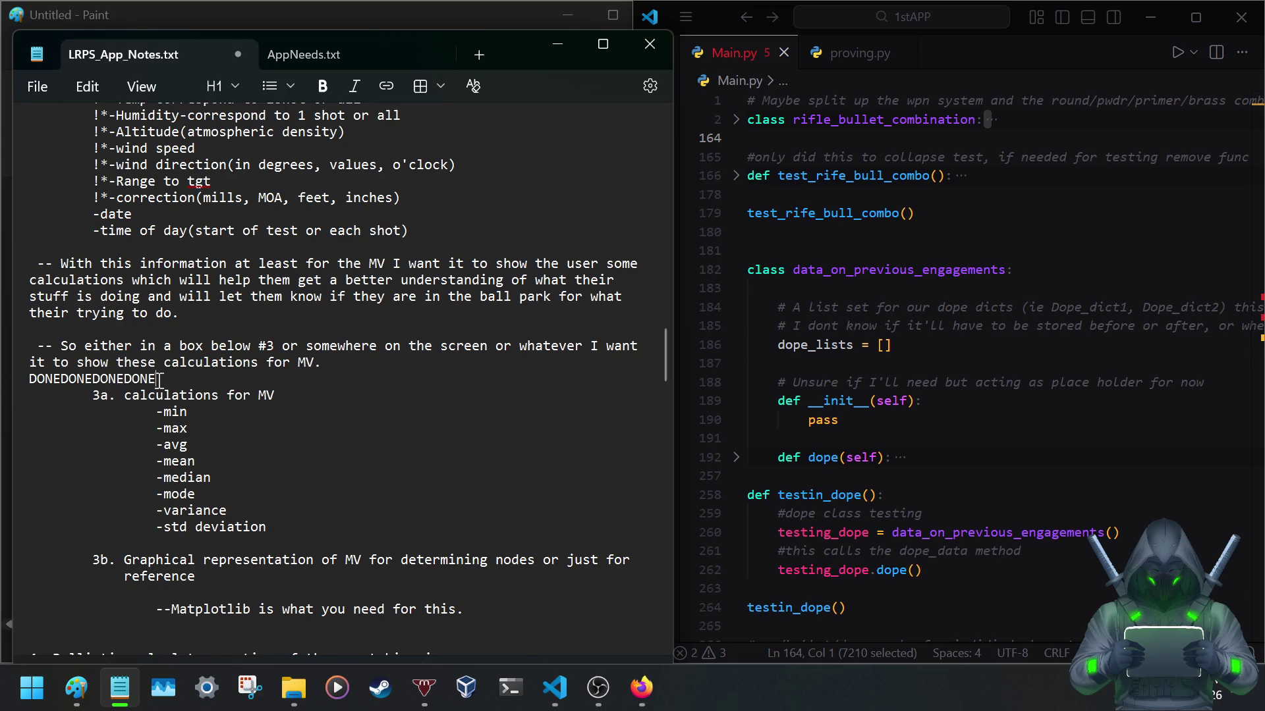
{"action": "left_click_drag", "start_coordinate": [157, 378], "coordinate": [17, 386]}
{"action": "key", "text": "ctrl+c"}
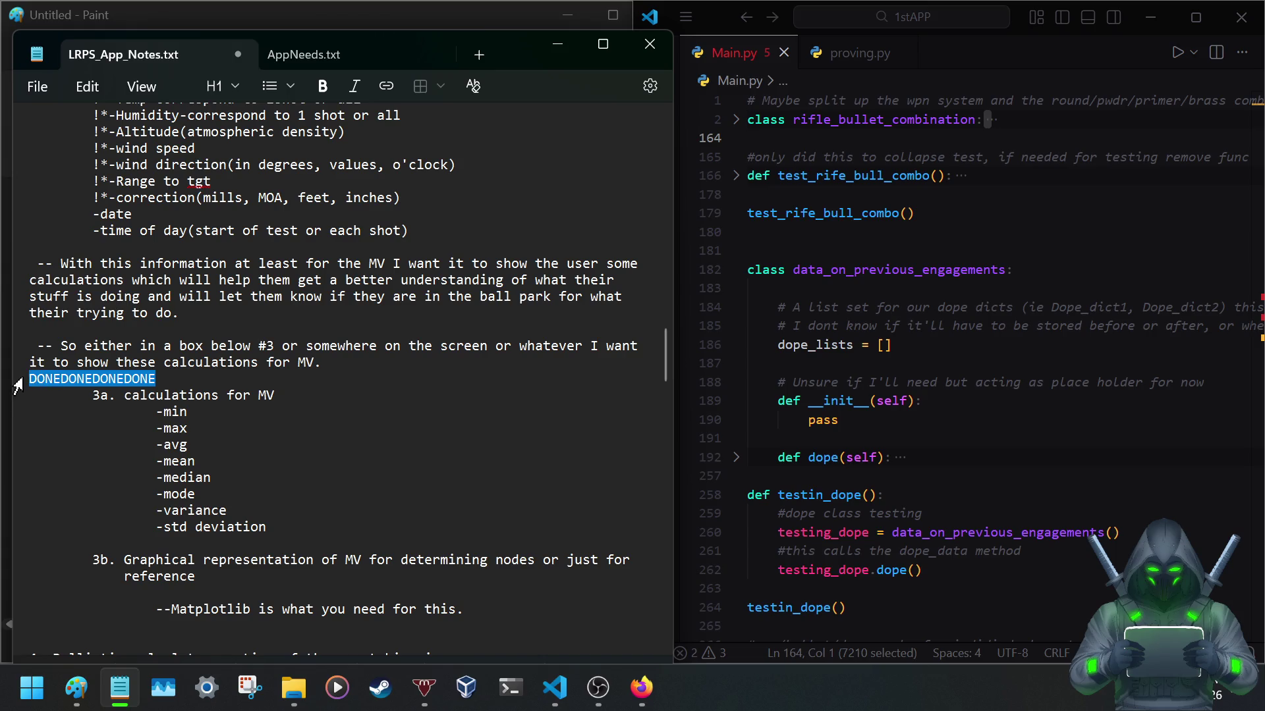
{"action": "left_click", "coordinate": [182, 378]}
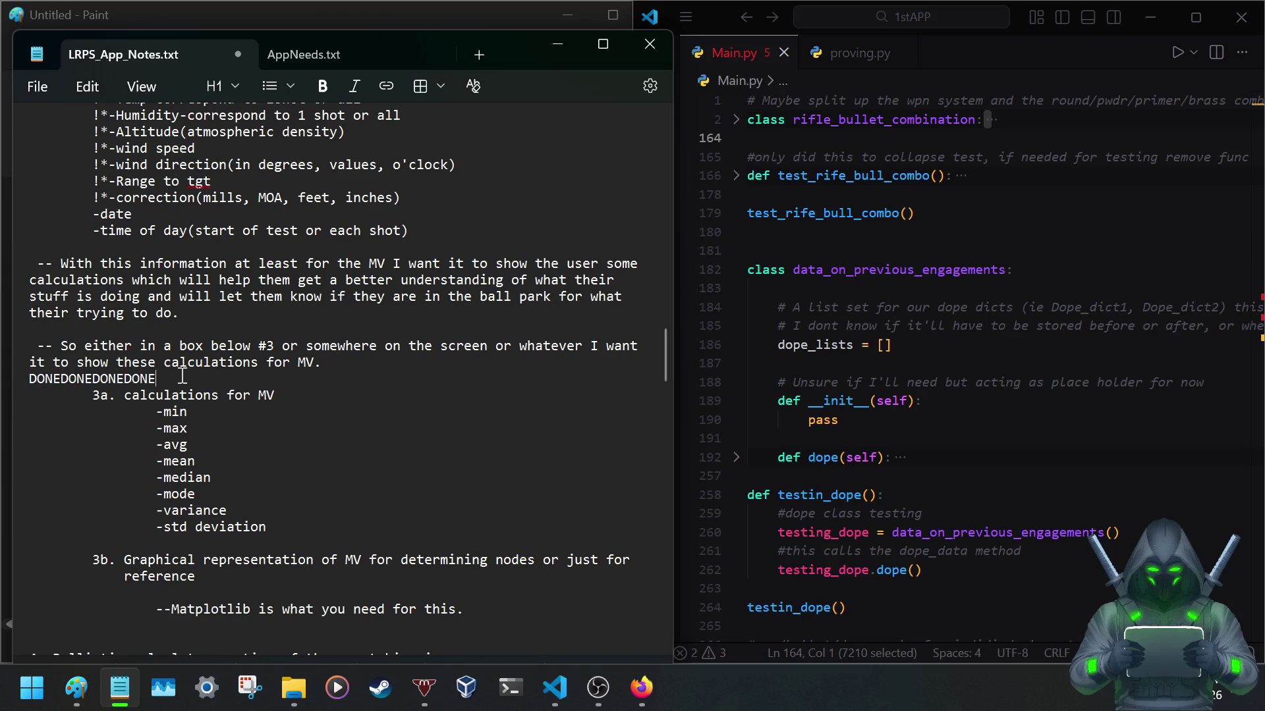
{"action": "key", "text": "ctrl+v"}
{"action": "key", "text": "ctrl+v"}
{"action": "key", "text": "ctrl+v"}
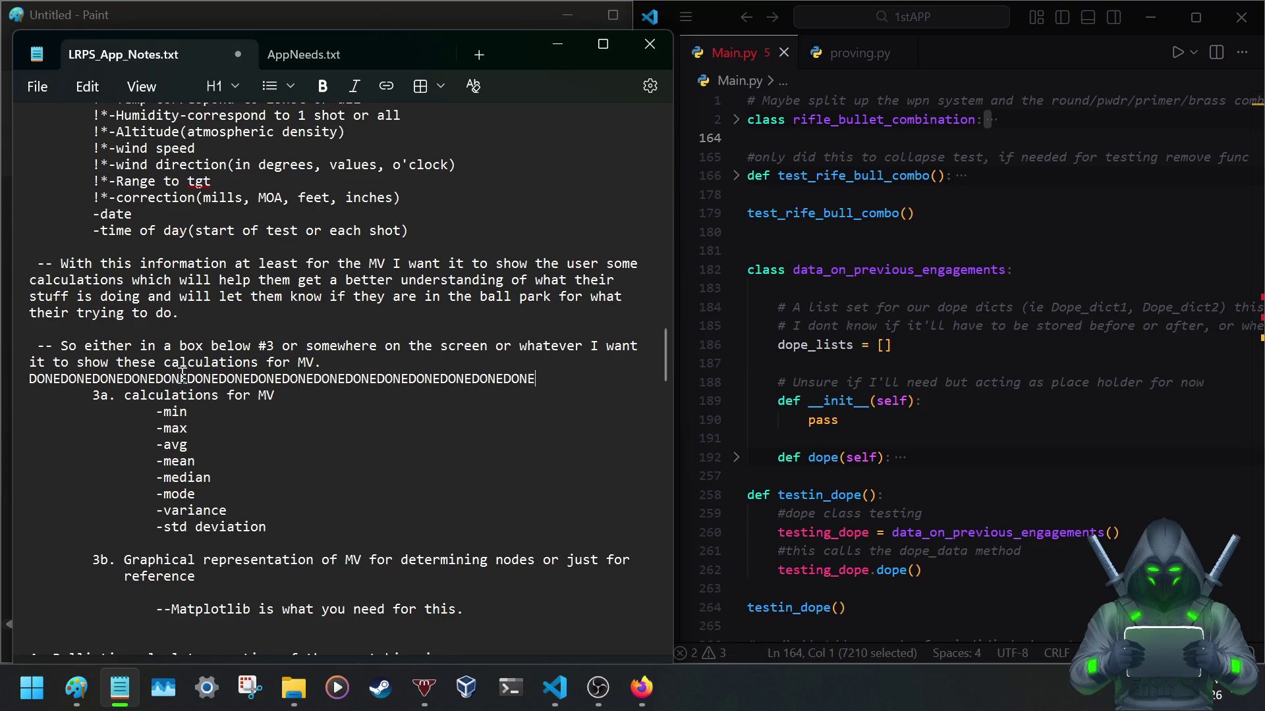
{"action": "key", "text": "ctrl+v"}
{"action": "key", "text": "ctrl+v"}
{"action": "key", "text": "ctrl+v"}
{"action": "key", "text": "ctrl+v"}
{"action": "key", "text": "ctrl+v"}
{"action": "key", "text": "ctrl+v"}
{"action": "key", "text": "ctrl+v"}
{"action": "key", "text": "ctrl+v"}
{"action": "key", "text": "ctrl+v"}
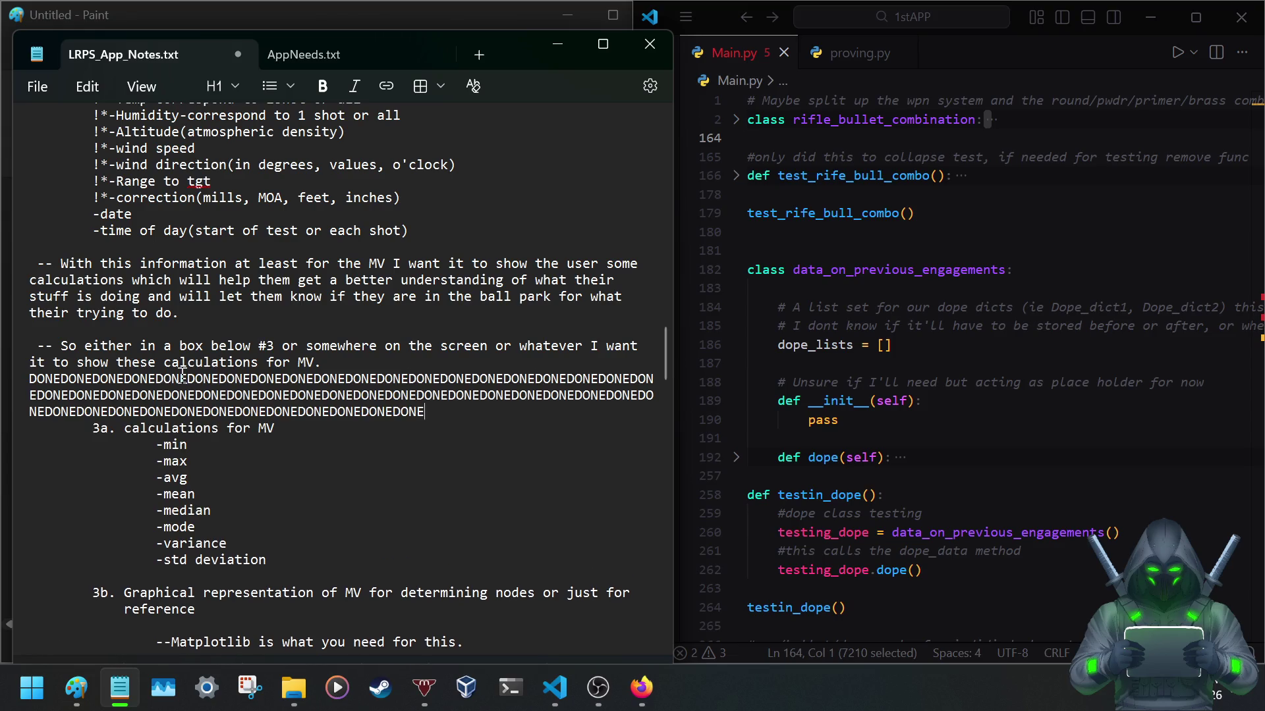
{"action": "key", "text": "ctrl+v"}
{"action": "key", "text": "ctrl+v"}
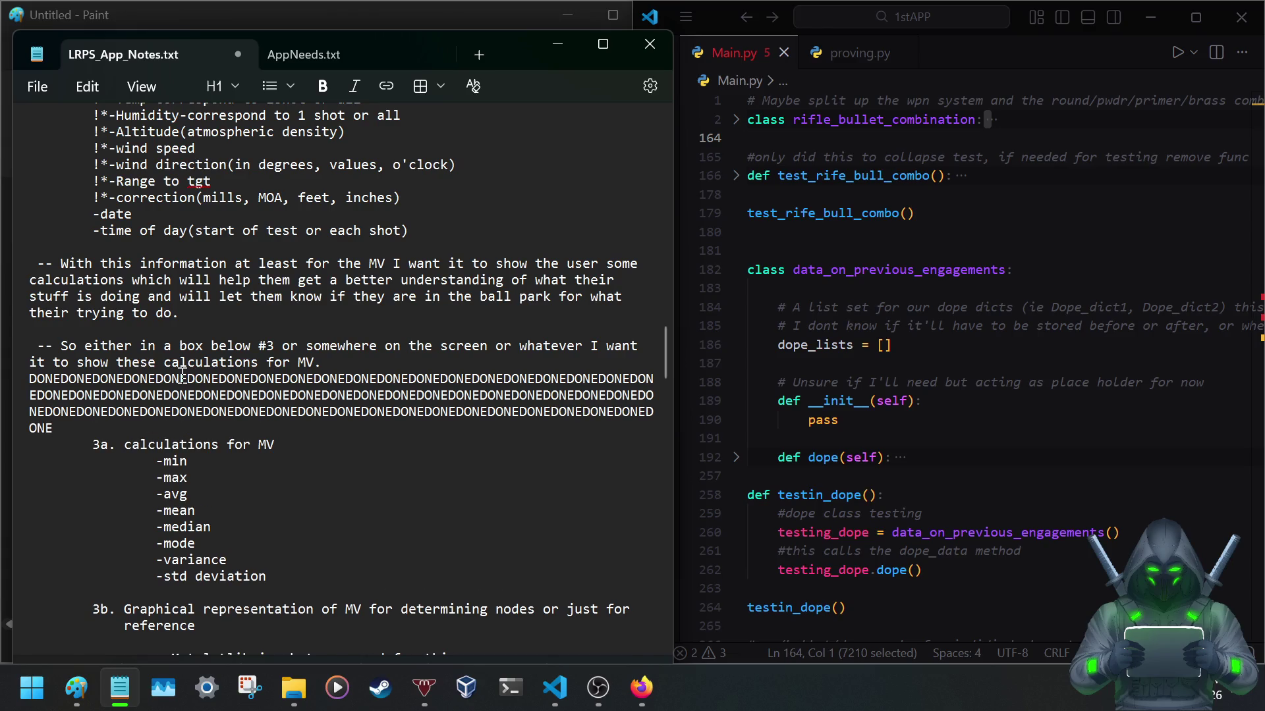
{"action": "key", "text": "BackSpace"}
{"action": "key", "text": "BackSpace"}
{"action": "key", "text": "BackSpace"}
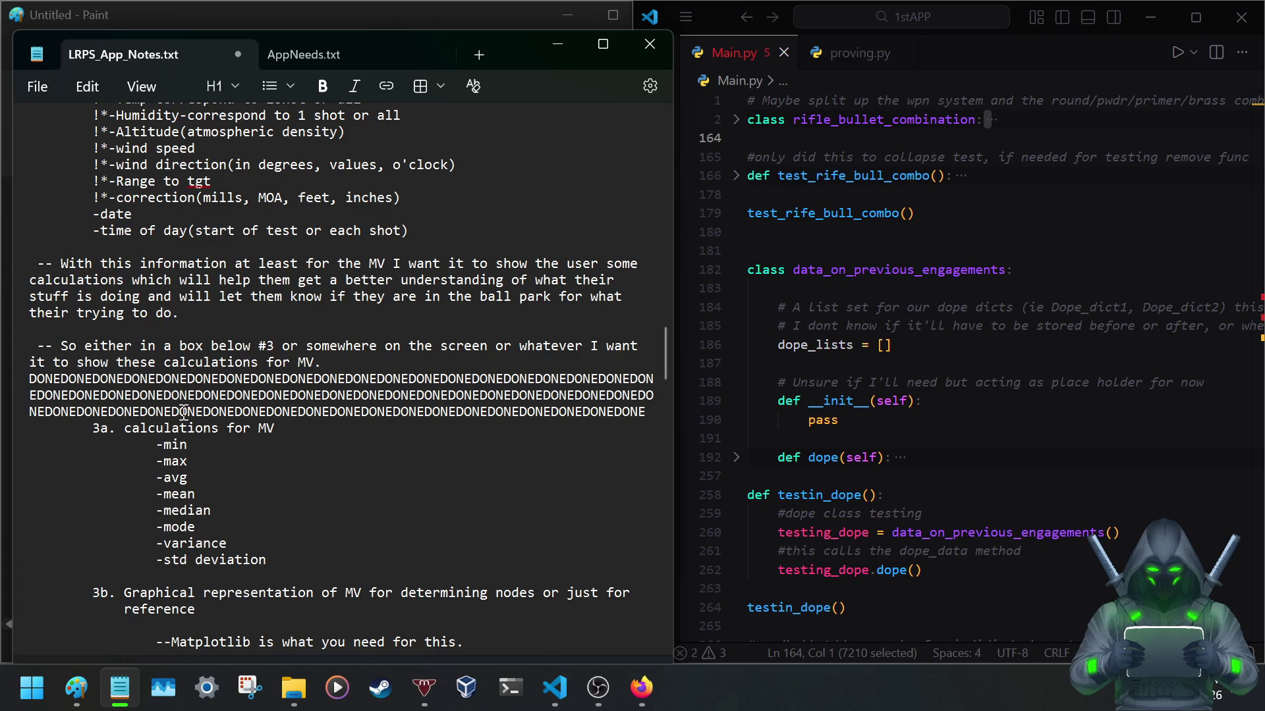
{"action": "key", "text": "Return"}
{"action": "scroll", "coordinate": [188, 432], "scroll_direction": "up", "scroll_amount": 1}
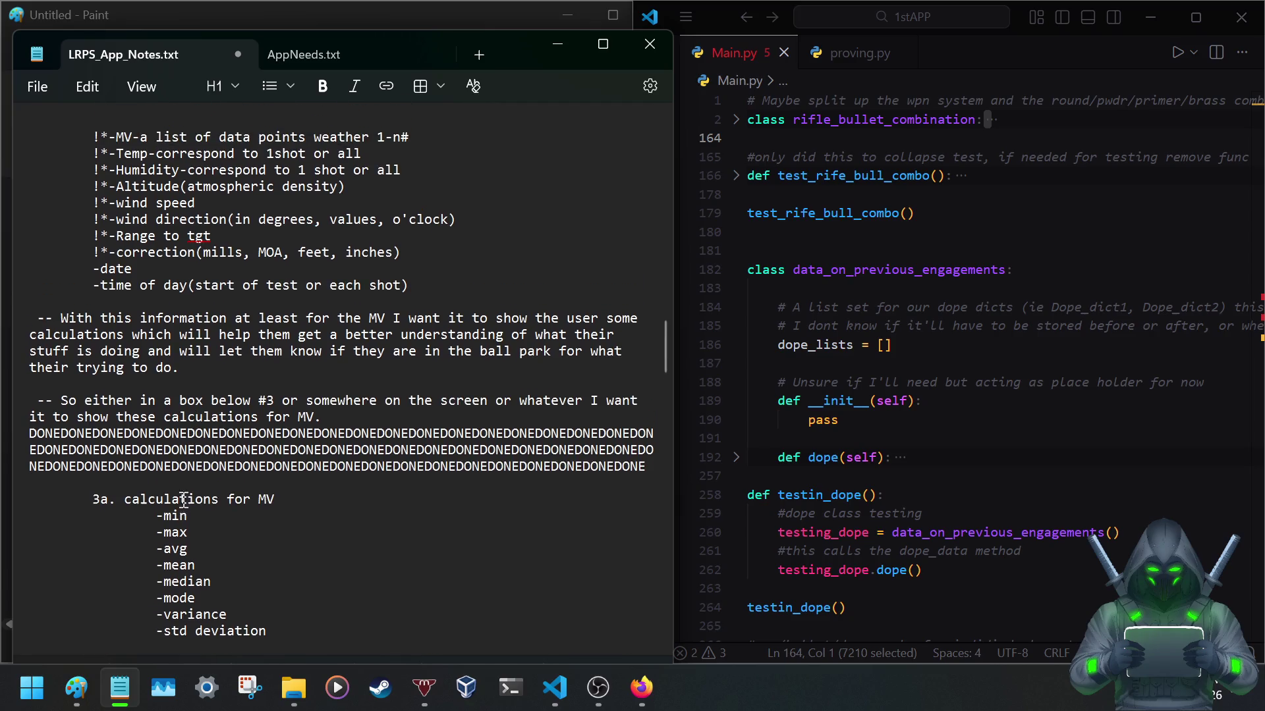
{"action": "scroll", "coordinate": [183, 501], "scroll_direction": "up", "scroll_amount": 4}
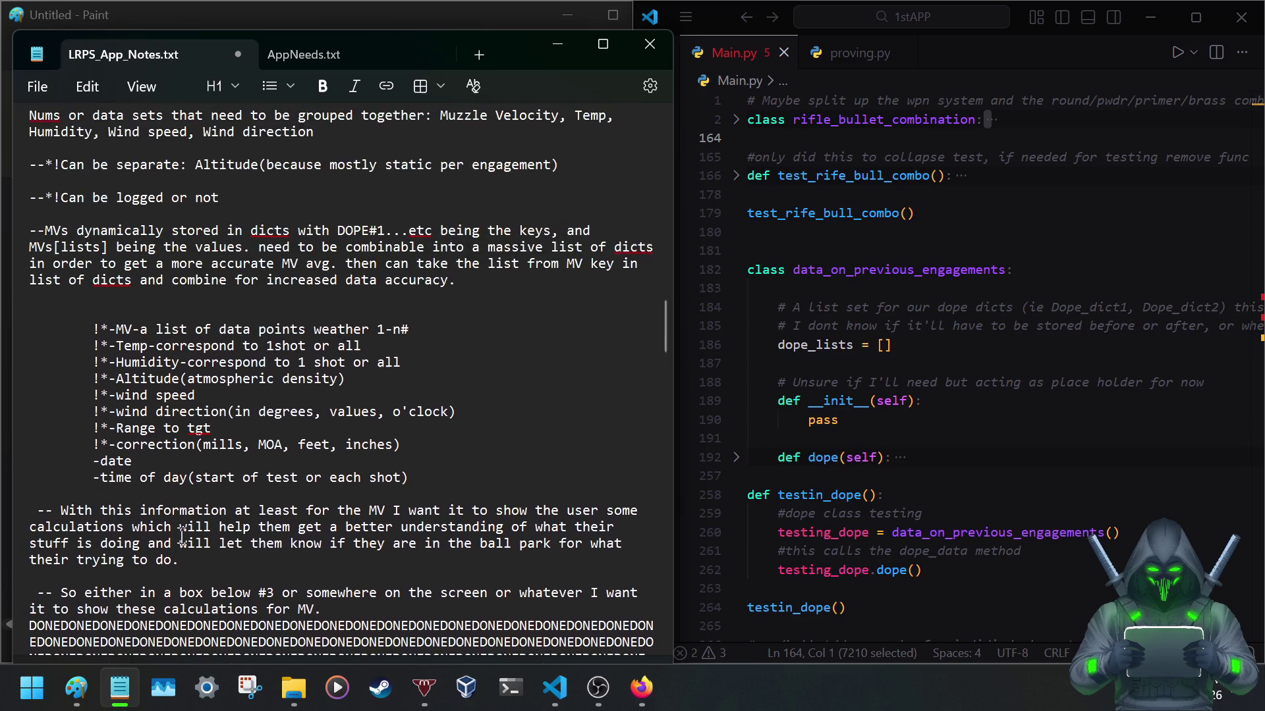
{"action": "left_click", "coordinate": [234, 84]}
{"action": "left_click", "coordinate": [233, 85]}
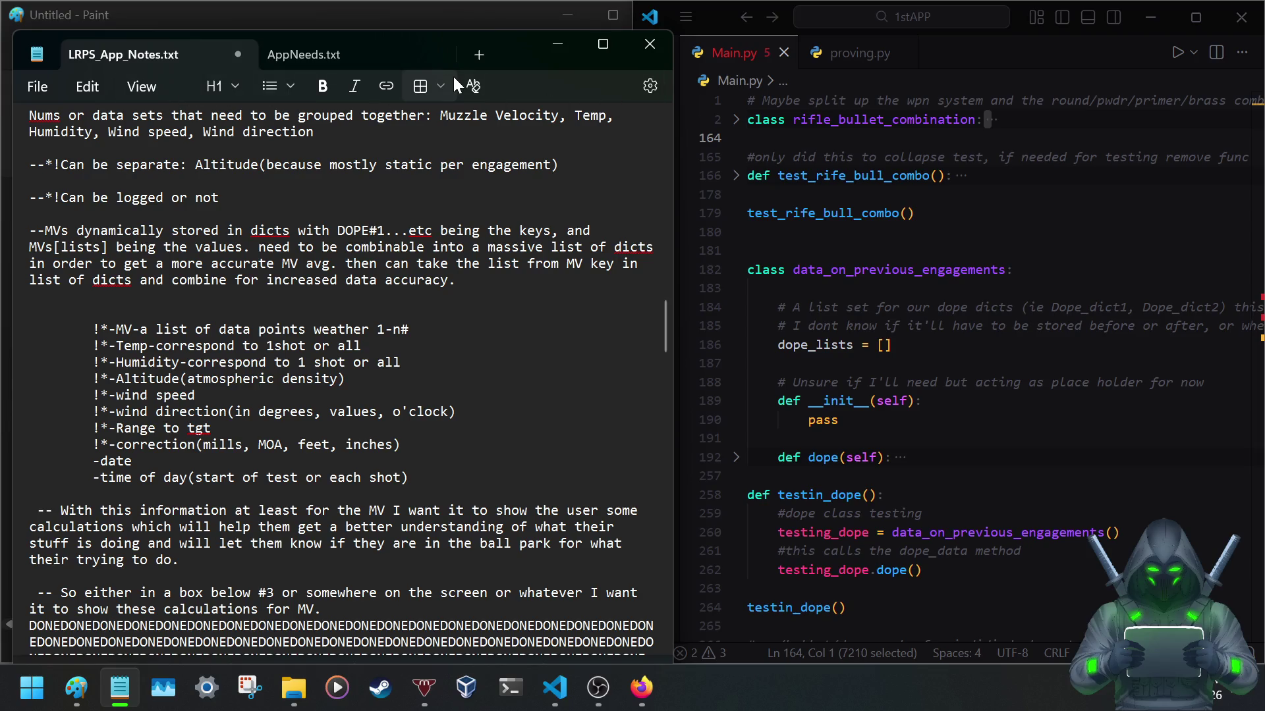
{"action": "left_click", "coordinate": [283, 92]}
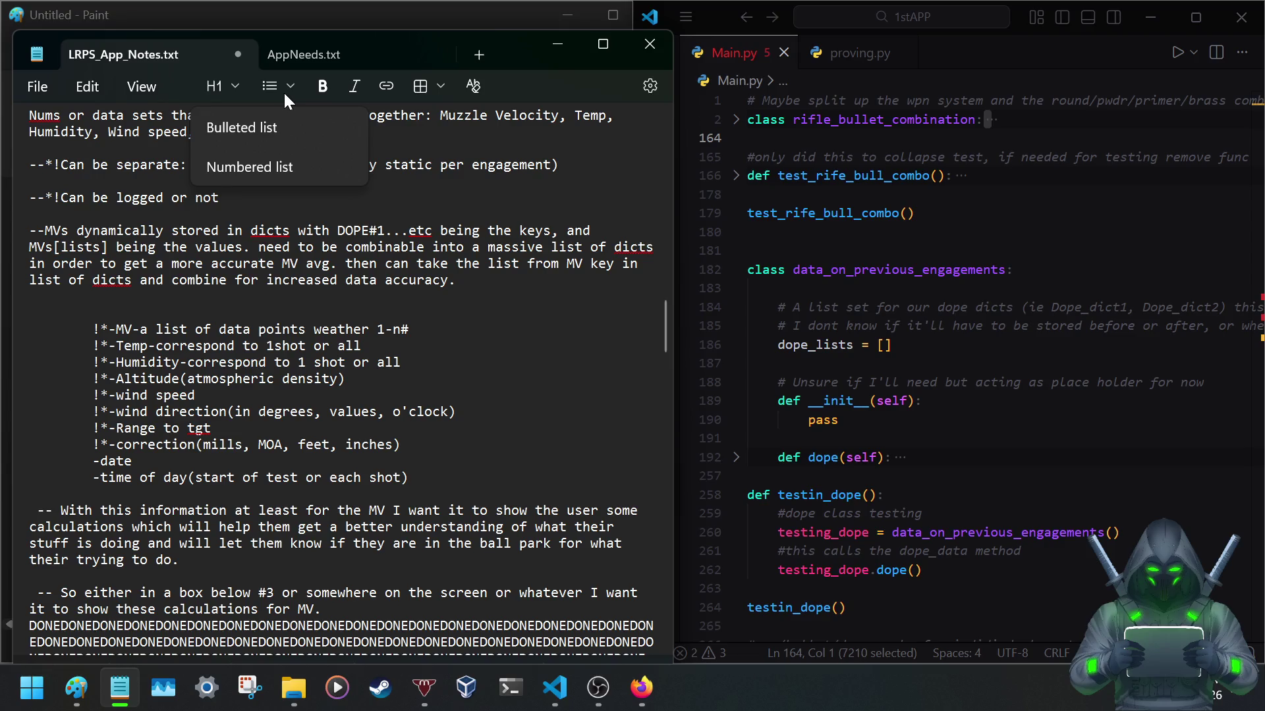
{"action": "left_click", "coordinate": [284, 91]}
{"action": "left_click", "coordinate": [234, 78]}
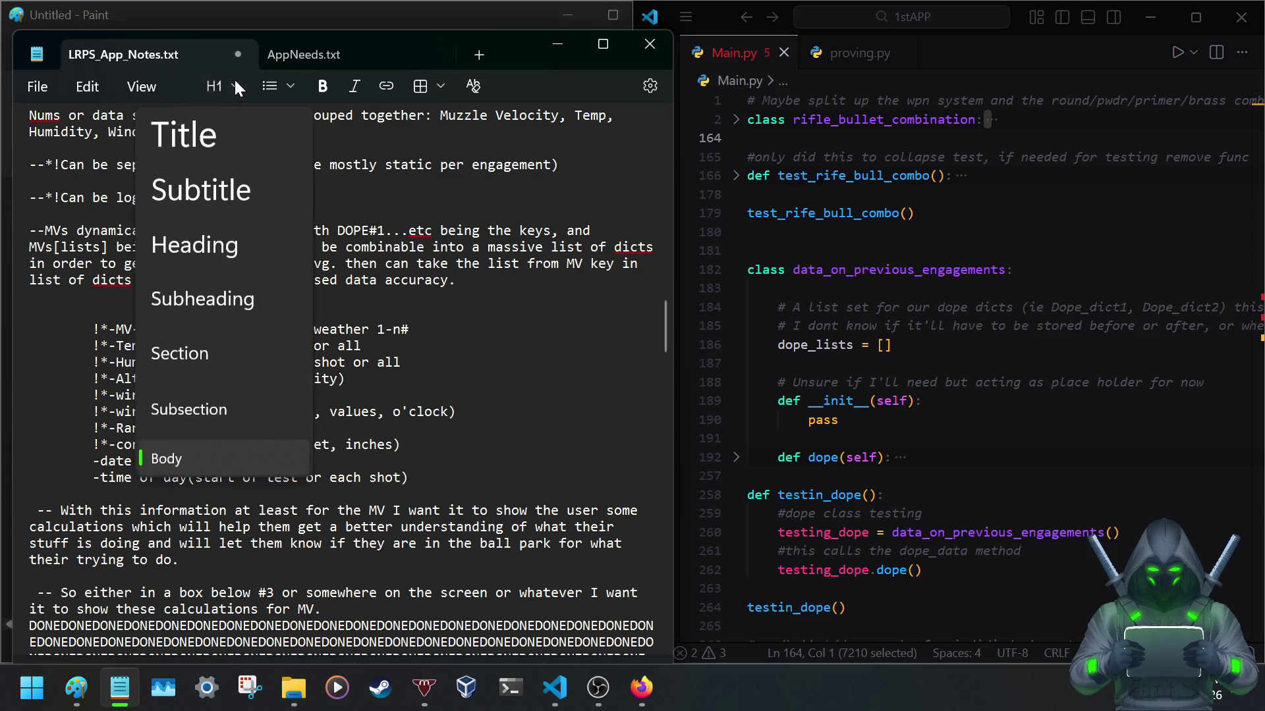
{"action": "left_click", "coordinate": [233, 79]}
{"action": "scroll", "coordinate": [233, 111], "scroll_direction": "down", "scroll_amount": 2}
{"action": "scroll", "coordinate": [197, 198], "scroll_direction": "down", "scroll_amount": 1}
{"action": "scroll", "coordinate": [149, 296], "scroll_direction": "up", "scroll_amount": 1}
{"action": "scroll", "coordinate": [117, 353], "scroll_direction": "up", "scroll_amount": 1}
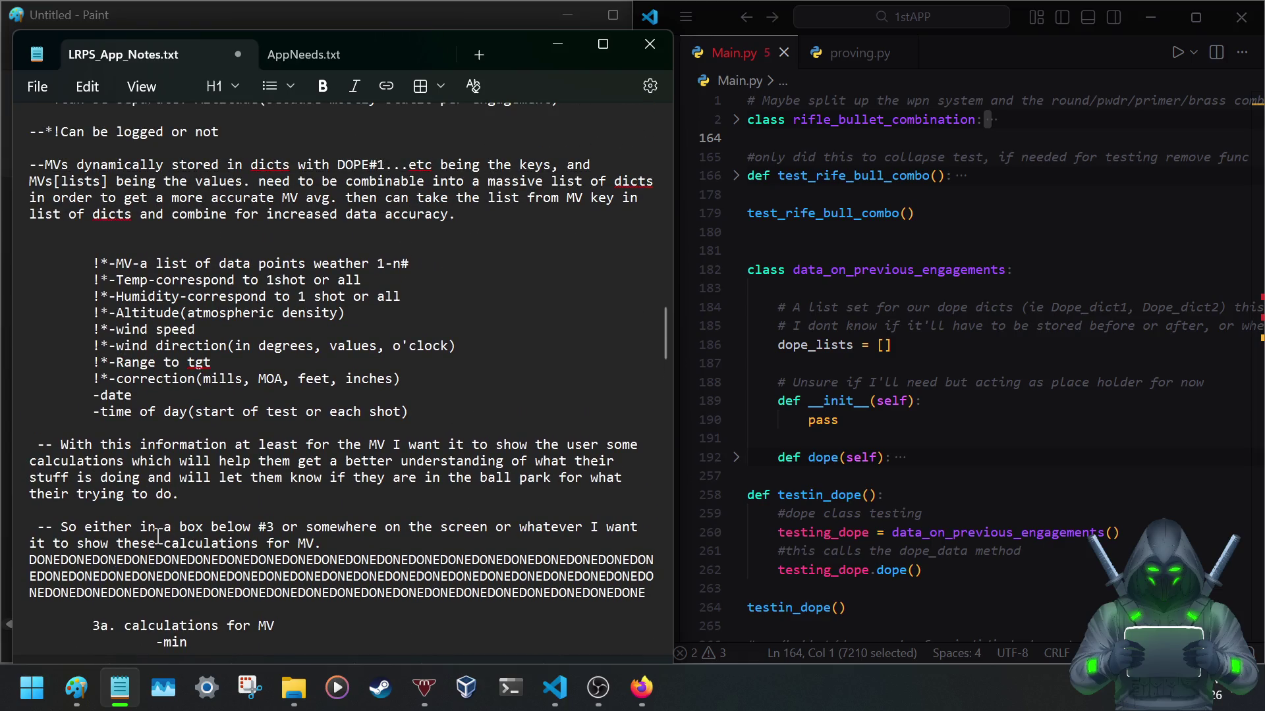
{"action": "scroll", "coordinate": [228, 539], "scroll_direction": "down", "scroll_amount": 2}
{"action": "scroll", "coordinate": [227, 378], "scroll_direction": "down", "scroll_amount": 2}
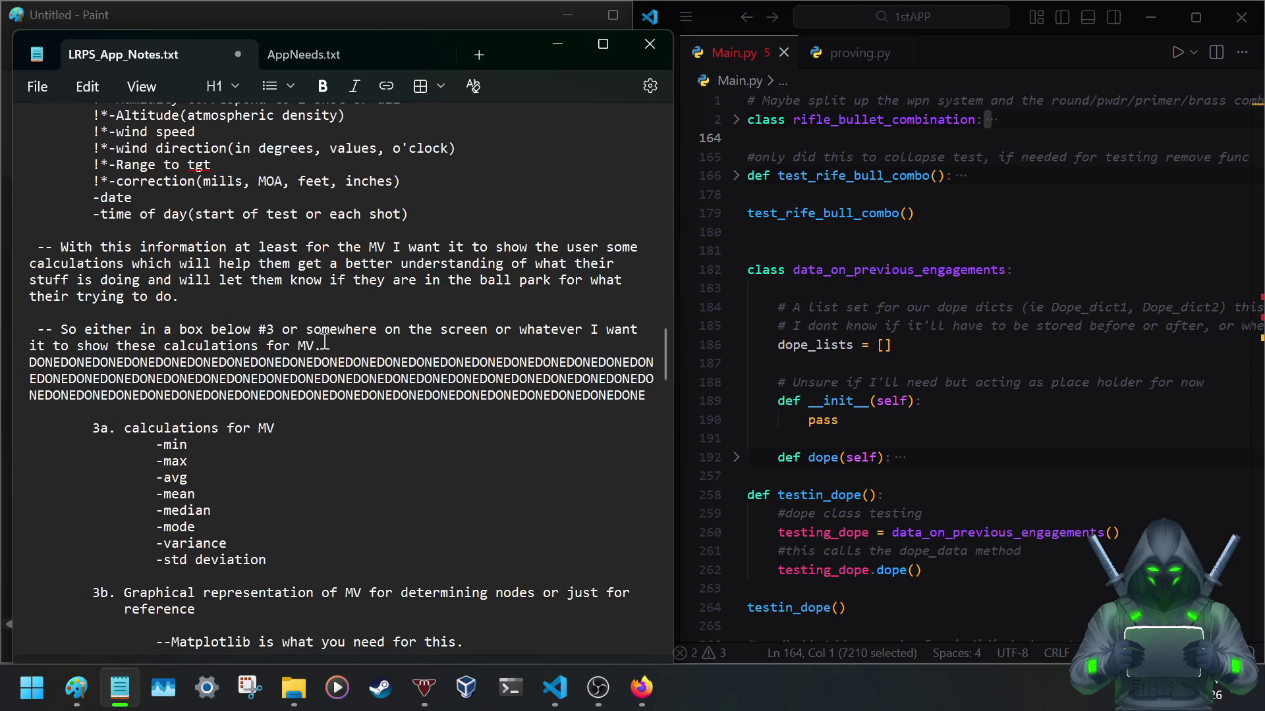
Delete the paragraph about showing MV calculations and close up the blank lines around it.
{"action": "mouse_move", "coordinate": [322, 347]}
{"action": "left_mouse_down"}
{"action": "mouse_move", "coordinate": [4, 314]}
{"action": "mouse_move", "coordinate": [8, 336]}
{"action": "left_mouse_up"}
{"action": "key", "text": "BackSpace"}
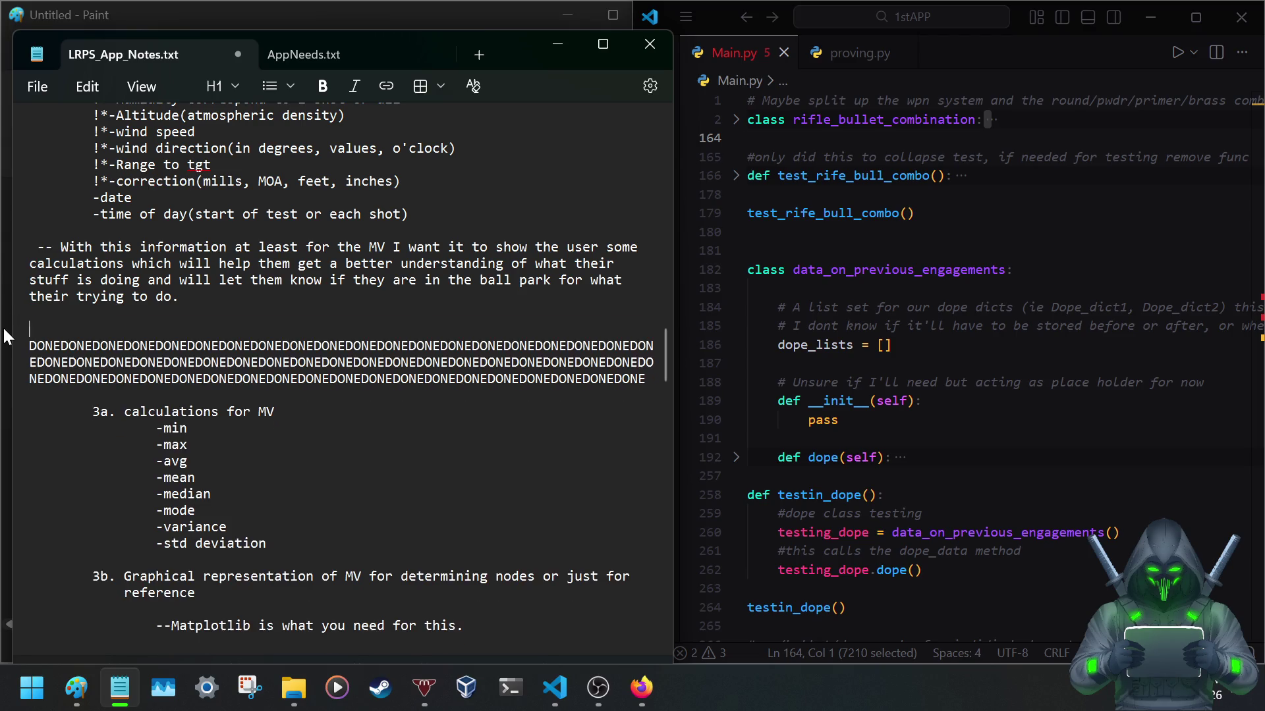
{"action": "key", "text": "BackSpace"}
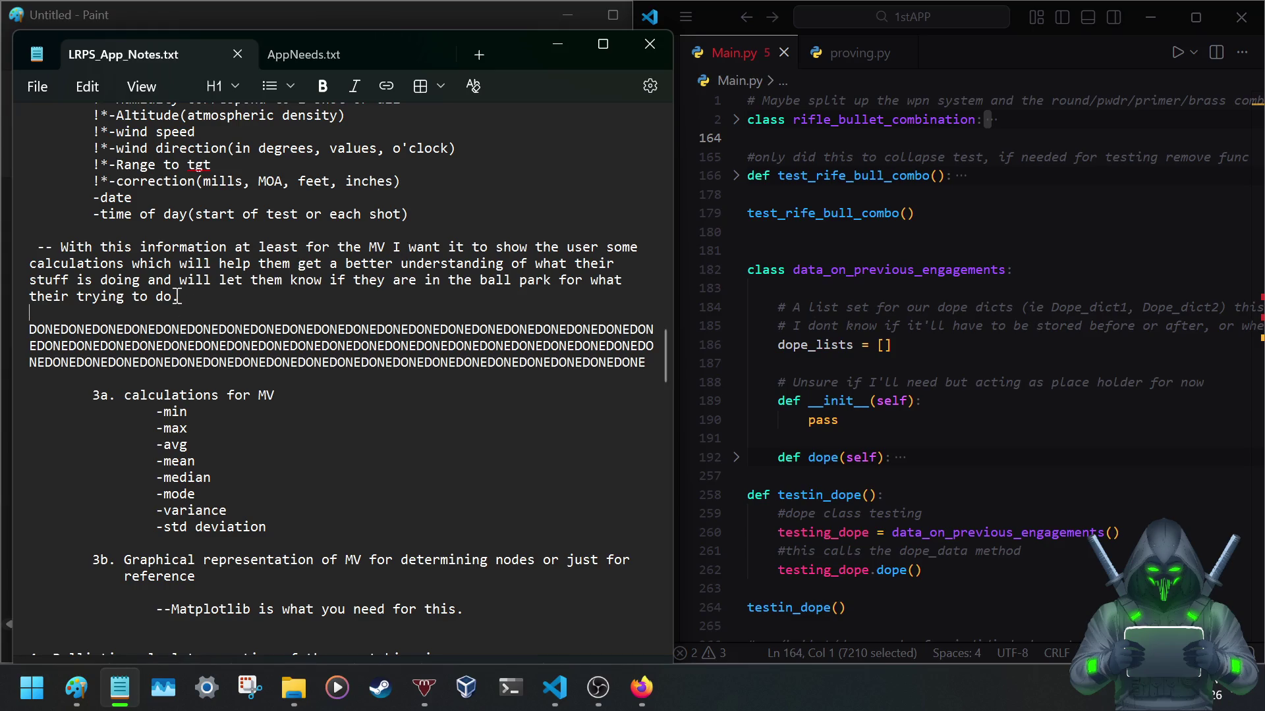
{"action": "scroll", "coordinate": [181, 297], "scroll_direction": "up", "scroll_amount": 3}
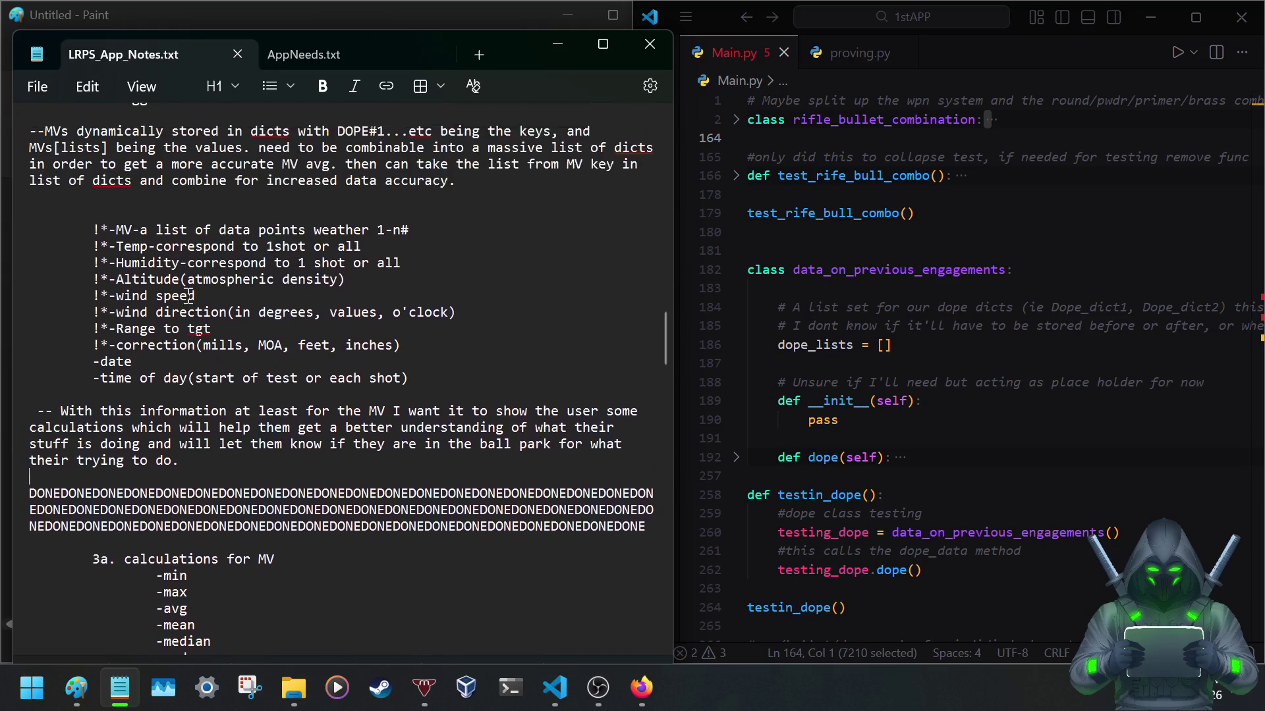
{"action": "scroll", "coordinate": [188, 297], "scroll_direction": "down", "scroll_amount": 2}
{"action": "scroll", "coordinate": [188, 297], "scroll_direction": "down", "scroll_amount": 1}
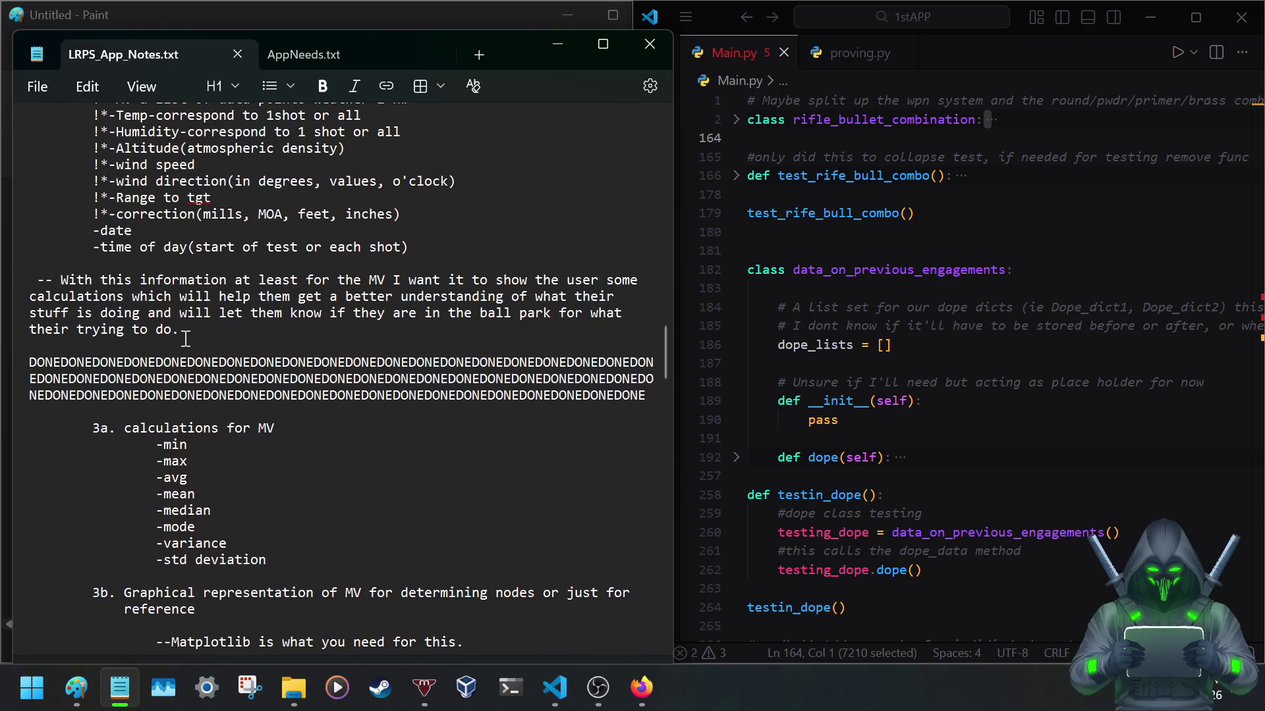
{"action": "left_click_drag", "start_coordinate": [181, 330], "coordinate": [10, 280]}
{"action": "key", "text": "BackSpace"}
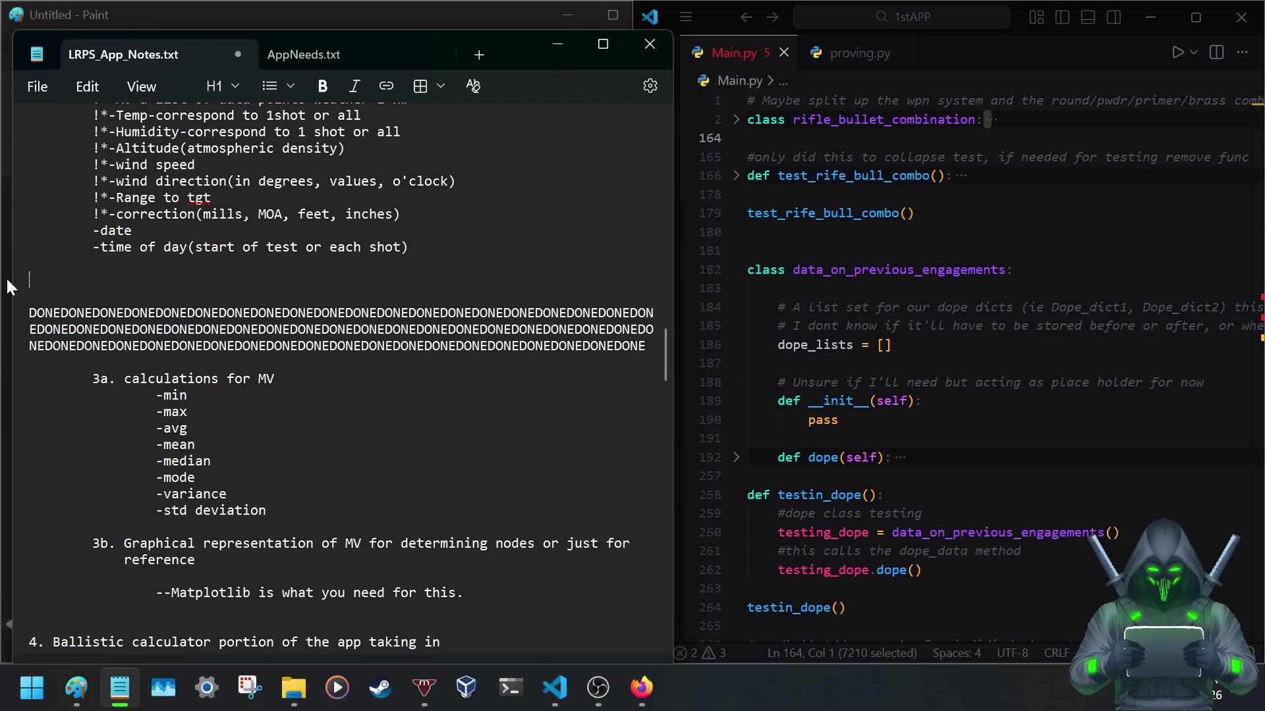
{"action": "key", "text": "BackSpace"}
{"action": "key", "text": "BackSpace"}
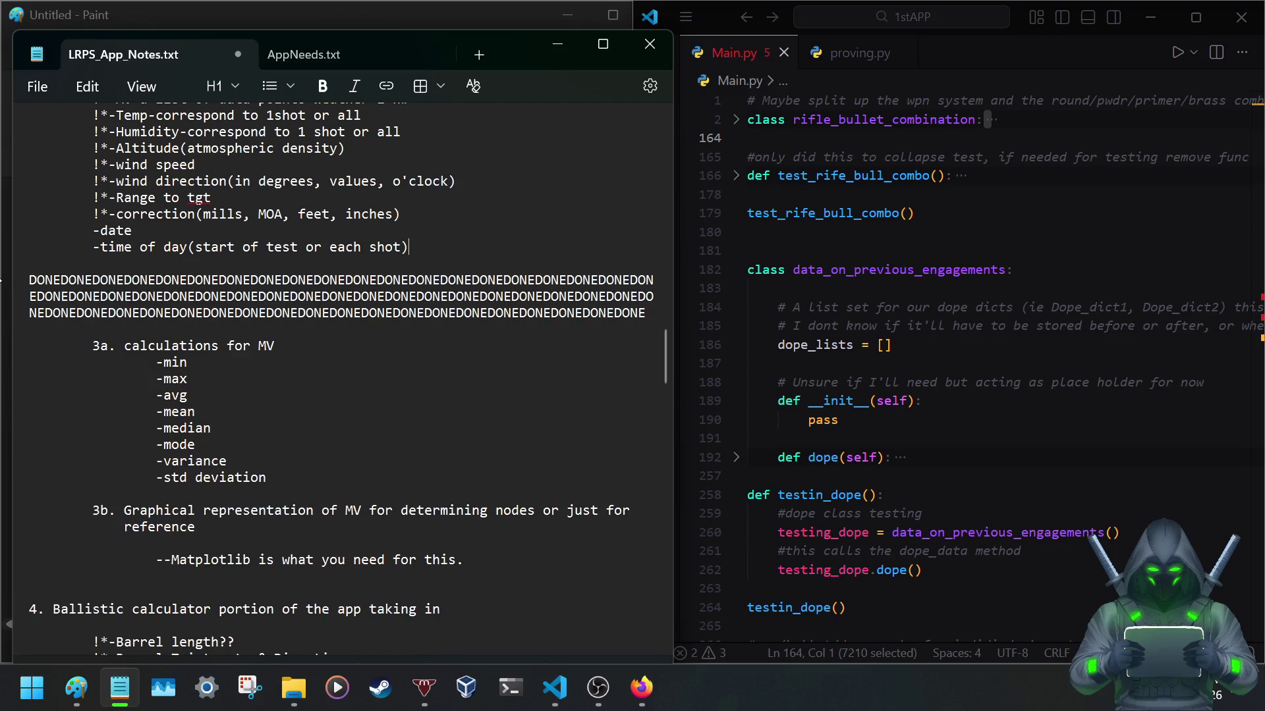
{"action": "scroll", "coordinate": [112, 259], "scroll_direction": "up", "scroll_amount": 1}
{"action": "scroll", "coordinate": [112, 259], "scroll_direction": "up", "scroll_amount": 2}
{"action": "scroll", "coordinate": [149, 272], "scroll_direction": "up", "scroll_amount": 2}
{"action": "scroll", "coordinate": [188, 284], "scroll_direction": "up", "scroll_amount": 1}
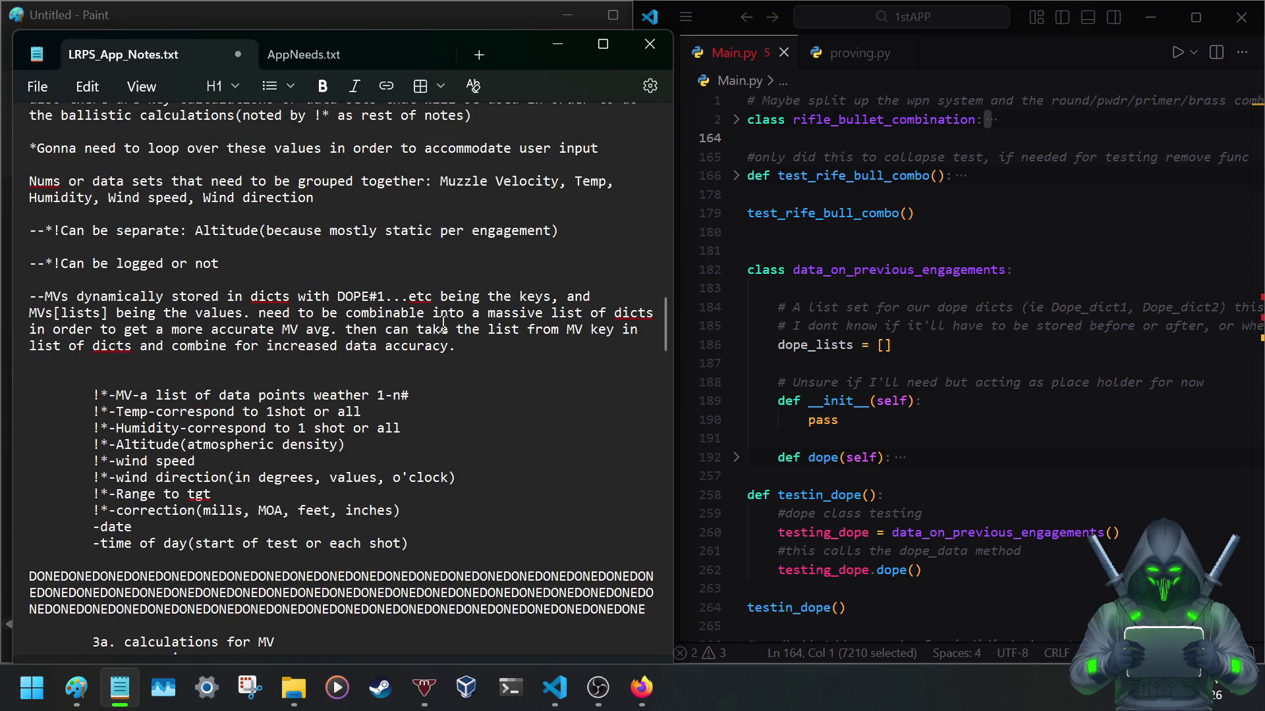
Delete the paragraph about storing MVs in dicts and the empty lines above the data list.
{"action": "left_click_drag", "start_coordinate": [456, 345], "coordinate": [9, 299]}
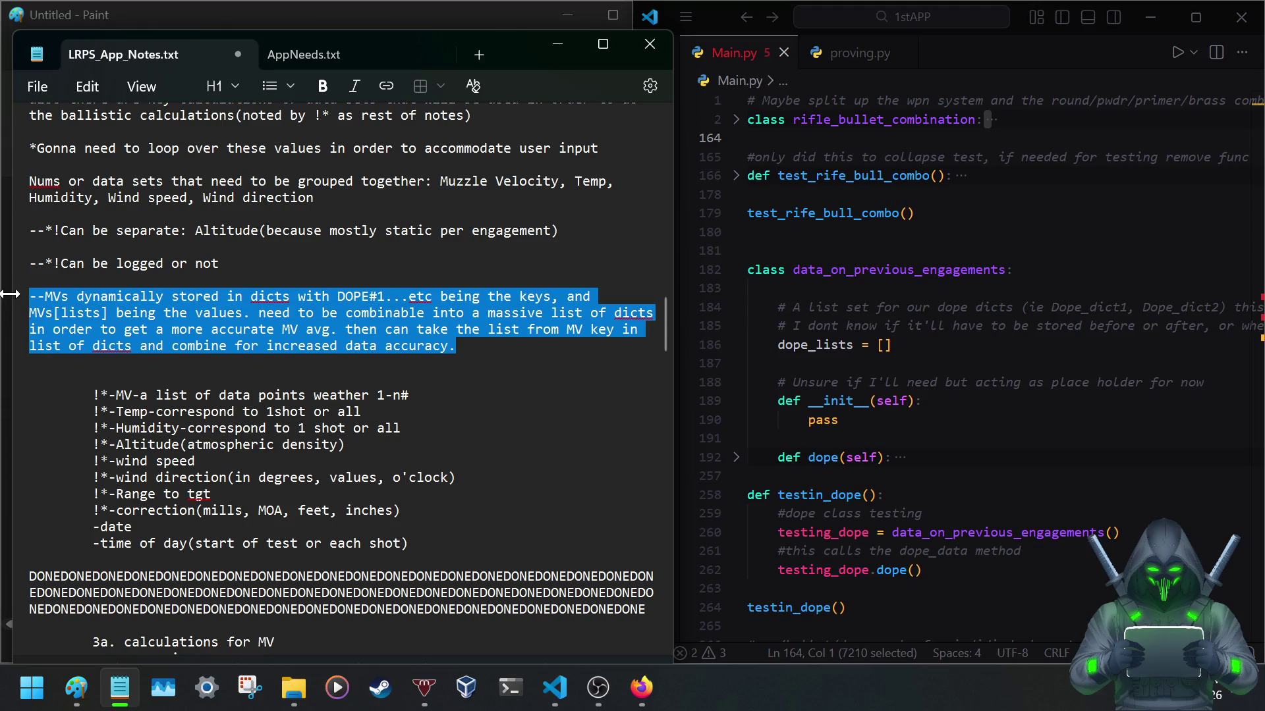
{"action": "key", "text": "BackSpace"}
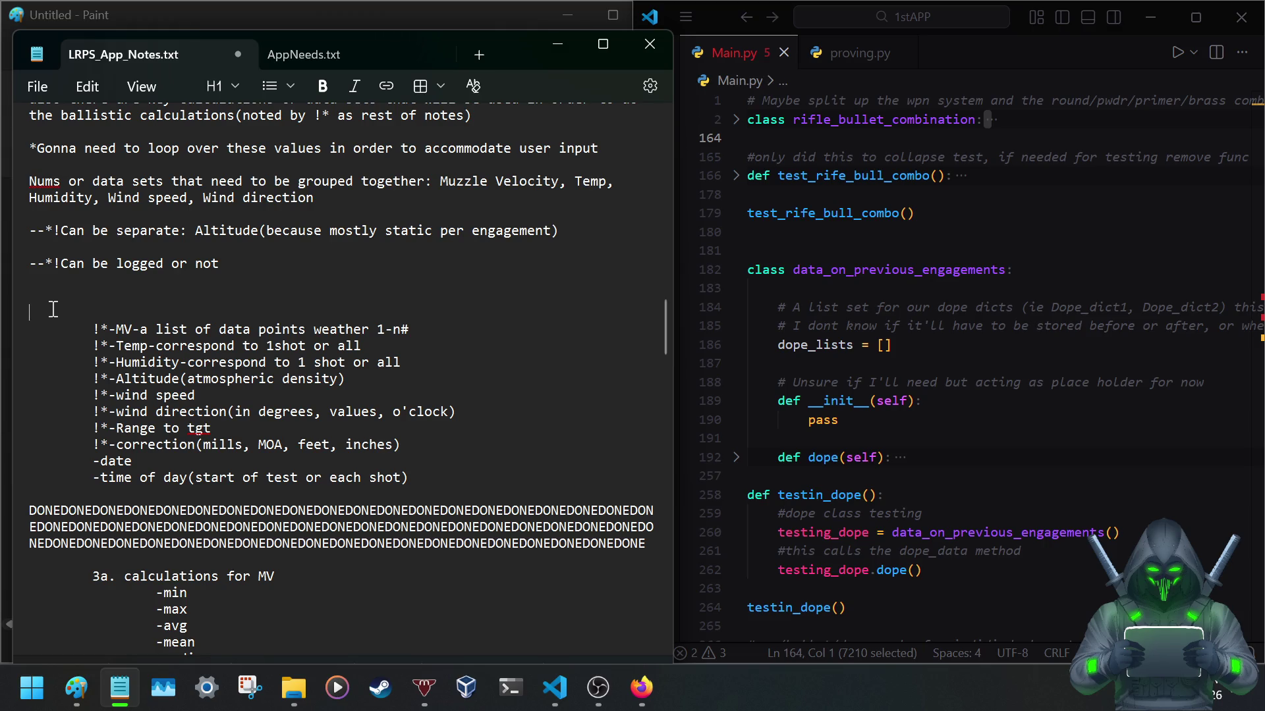
{"action": "key", "text": "BackSpace"}
{"action": "key", "text": "BackSpace"}
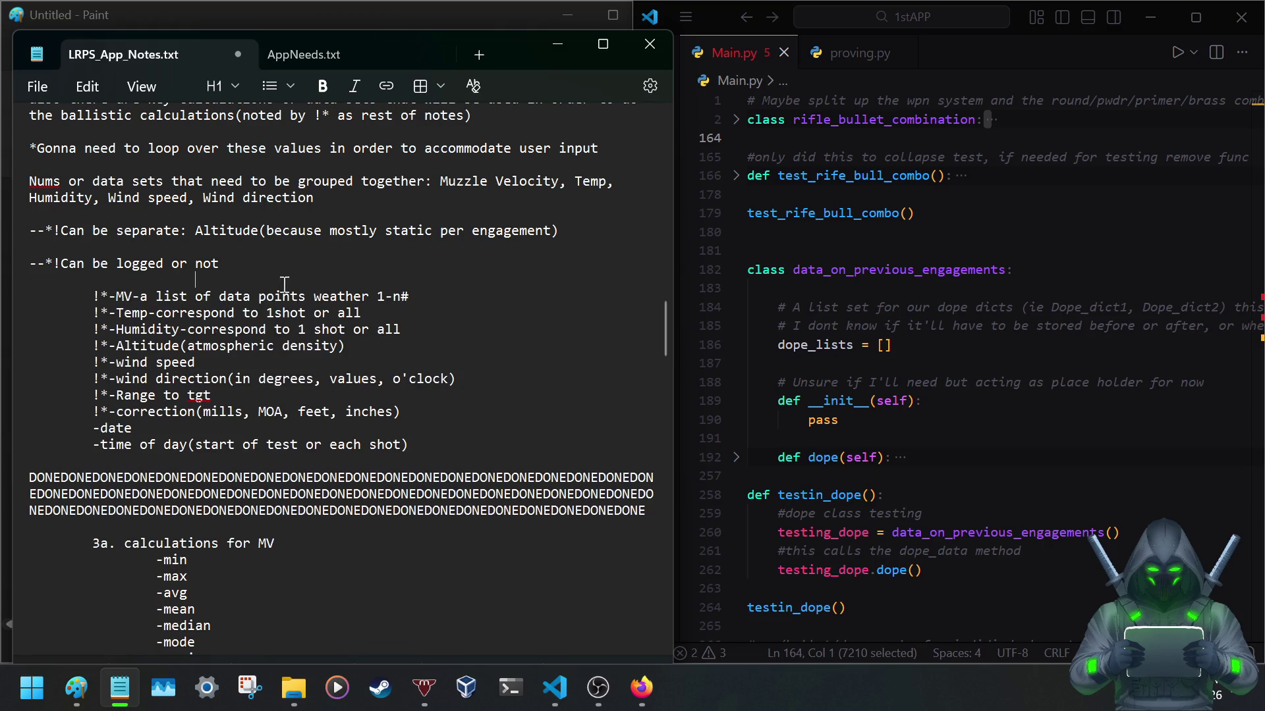
{"action": "scroll", "coordinate": [254, 280], "scroll_direction": "up", "scroll_amount": 2}
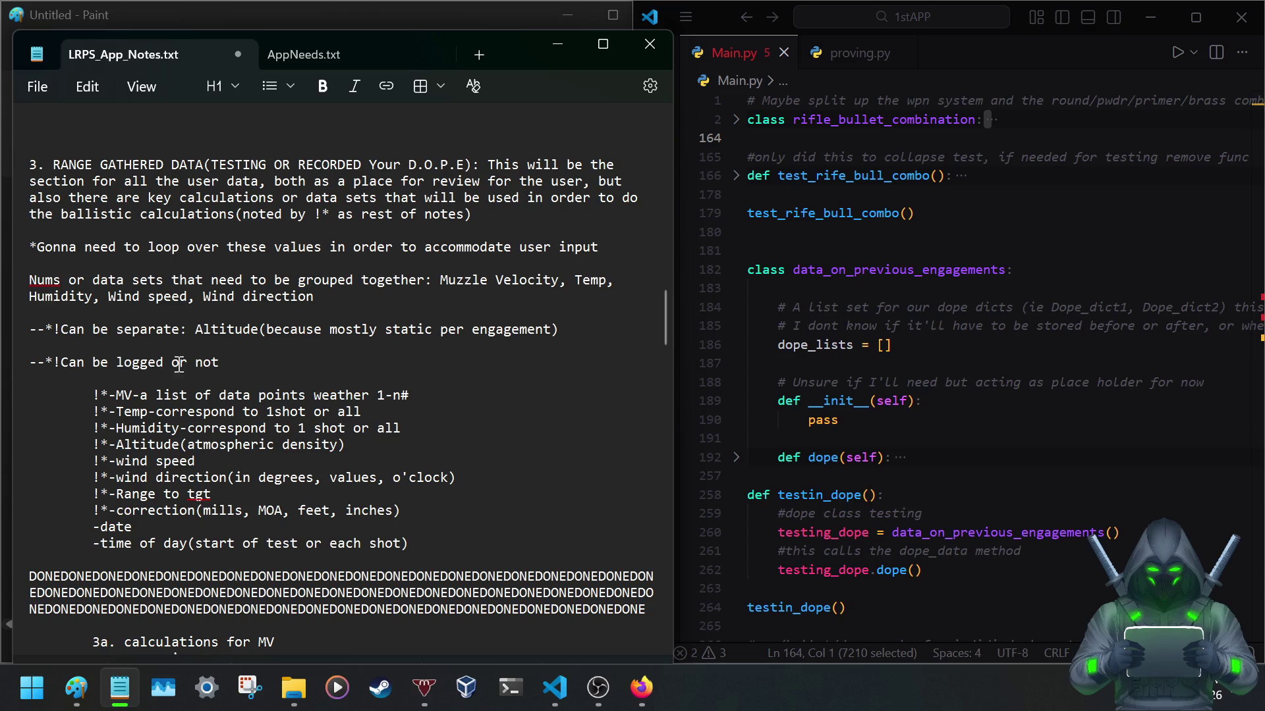
Delete the 'Can be separate' and 'Can be logged' notes with their blank line.
{"action": "left_click", "coordinate": [244, 371]}
{"action": "left_click_drag", "start_coordinate": [225, 363], "coordinate": [10, 361]}
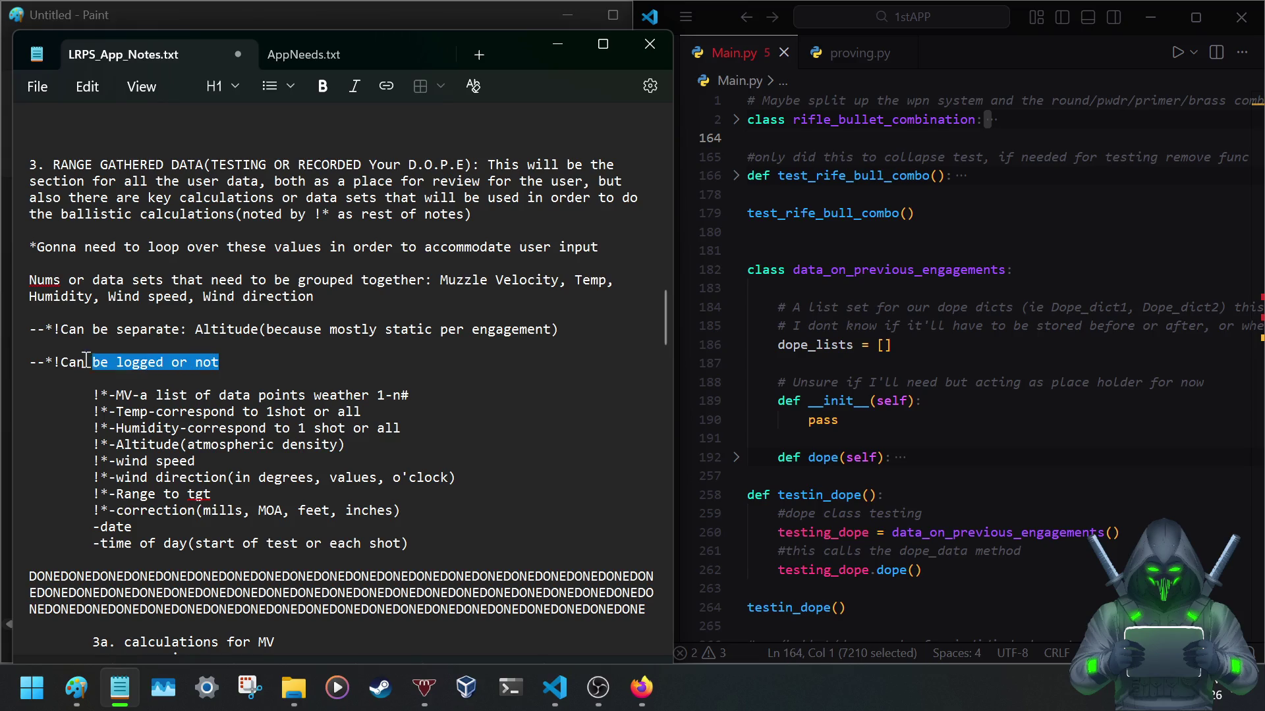
{"action": "left_click", "coordinate": [230, 361]}
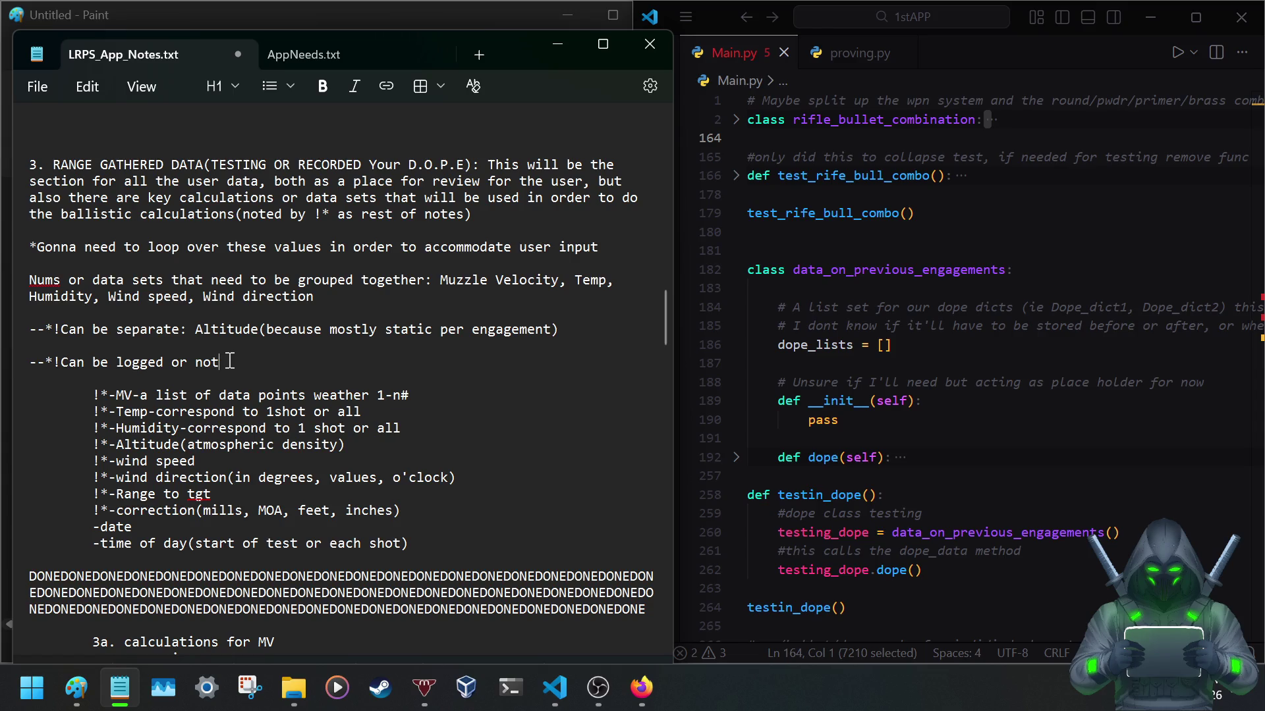
{"action": "mouse_move", "coordinate": [234, 362]}
{"action": "left_mouse_down"}
{"action": "mouse_move", "coordinate": [106, 357]}
{"action": "mouse_move", "coordinate": [30, 334]}
{"action": "left_mouse_up"}
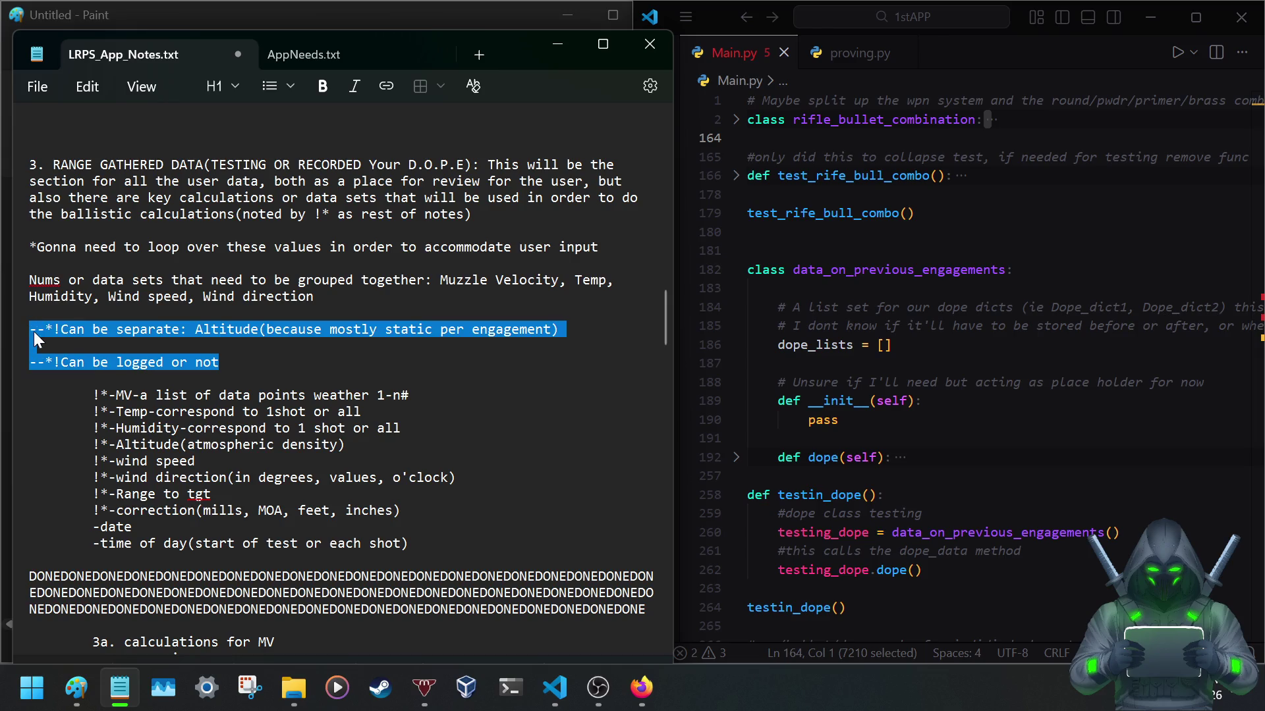
{"action": "key", "text": "BackSpace"}
{"action": "key", "text": "BackSpace"}
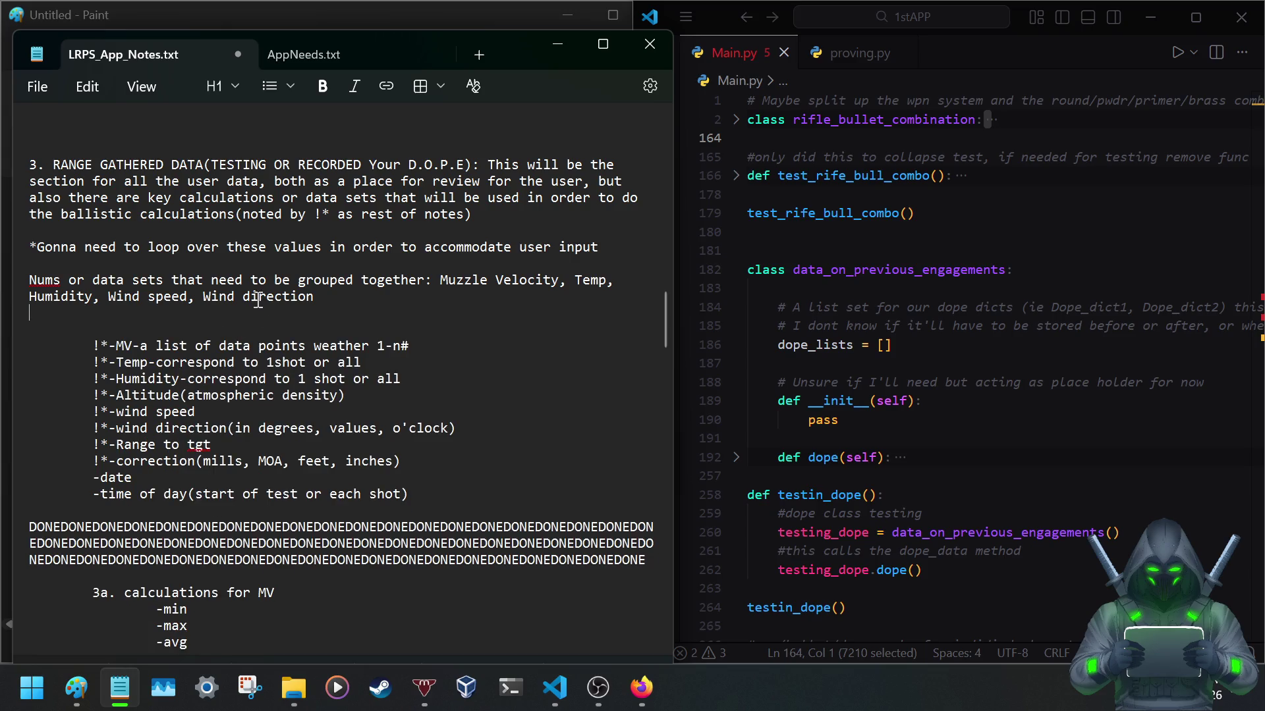
Delete the looping note and grouped data sets paragraph so the !*-MV list follows directly.
{"action": "left_click_drag", "start_coordinate": [334, 295], "coordinate": [4, 237]}
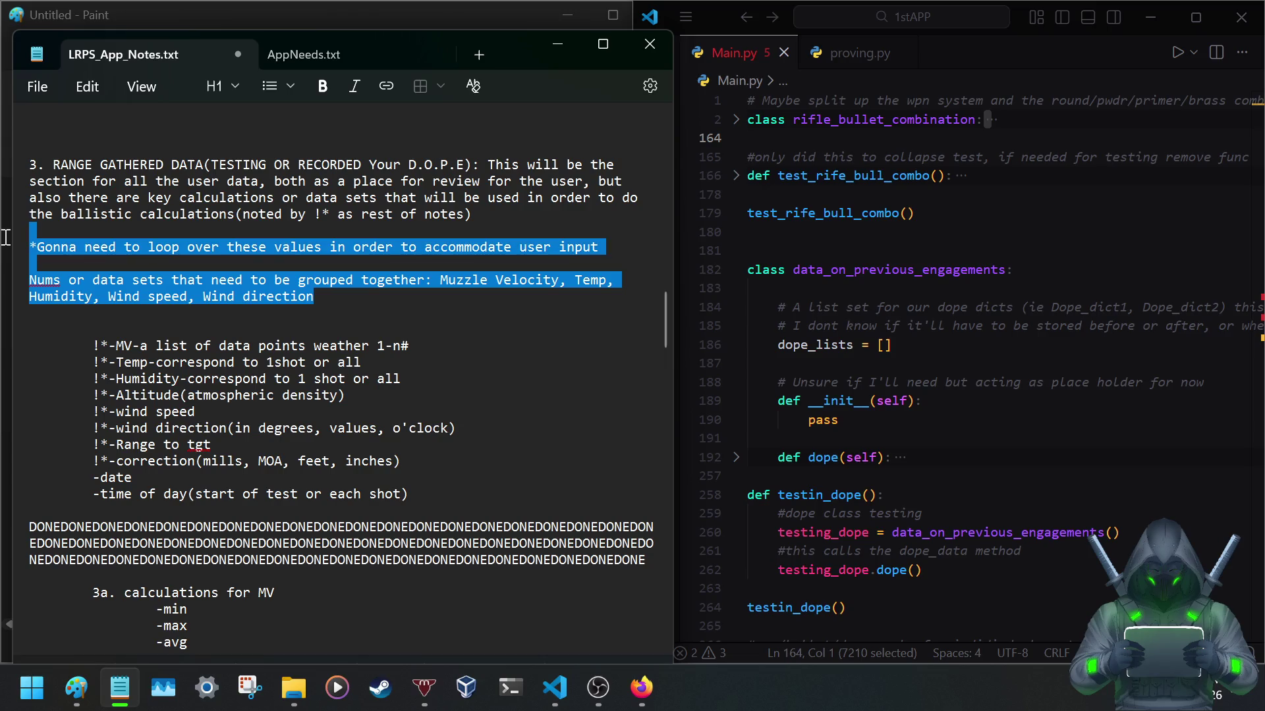
{"action": "key", "text": "BackSpace"}
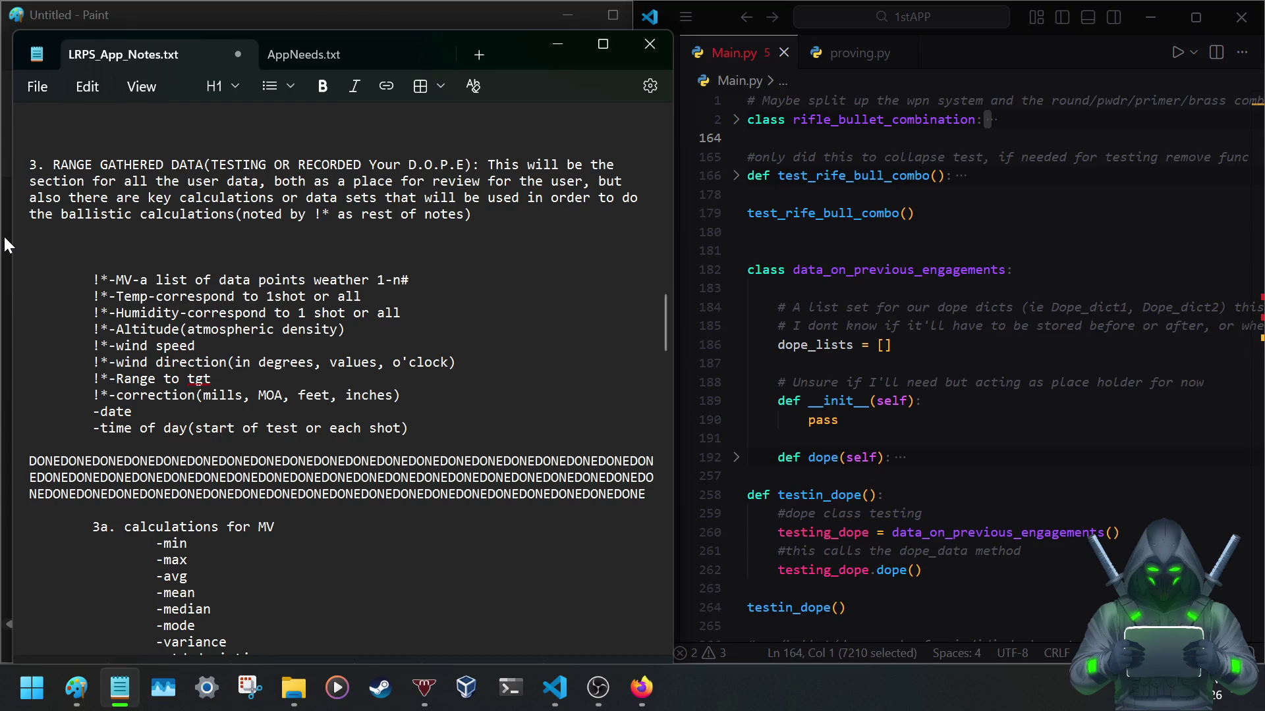
{"action": "key", "text": "BackSpace"}
{"action": "key", "text": "BackSpace"}
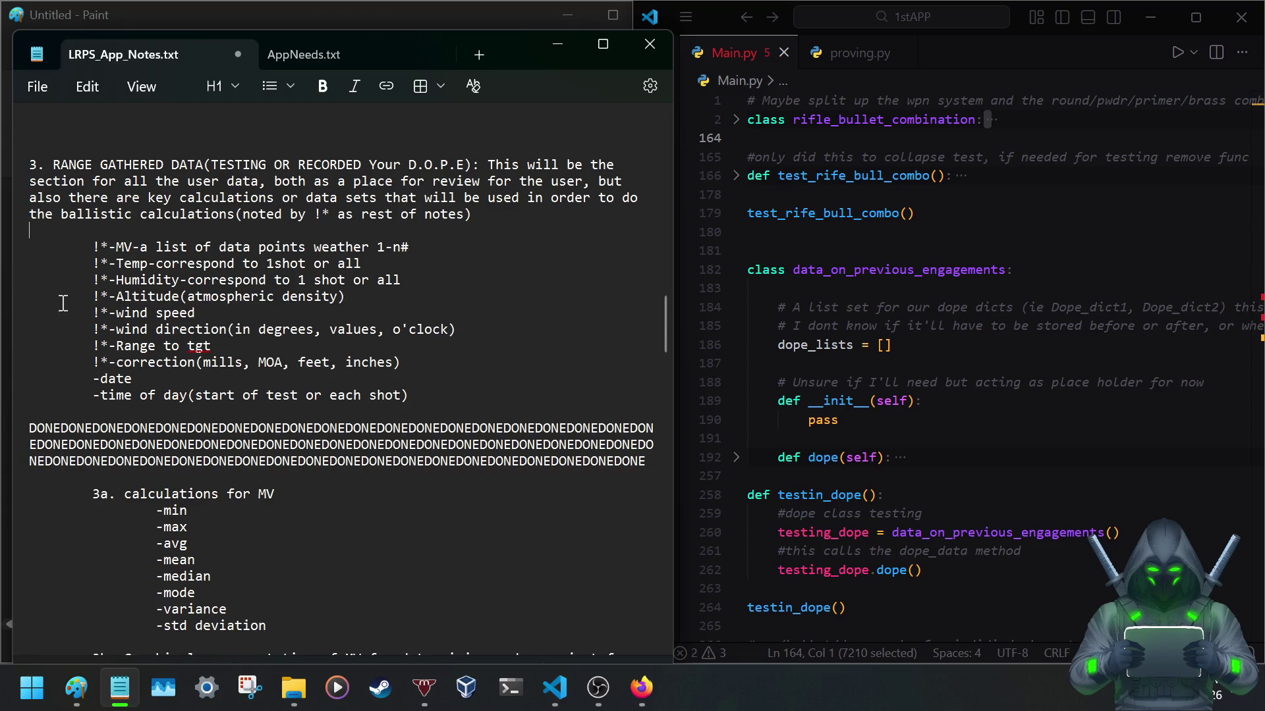
{"action": "scroll", "coordinate": [62, 302], "scroll_direction": "up", "scroll_amount": 3}
{"action": "scroll", "coordinate": [63, 302], "scroll_direction": "up", "scroll_amount": 4}
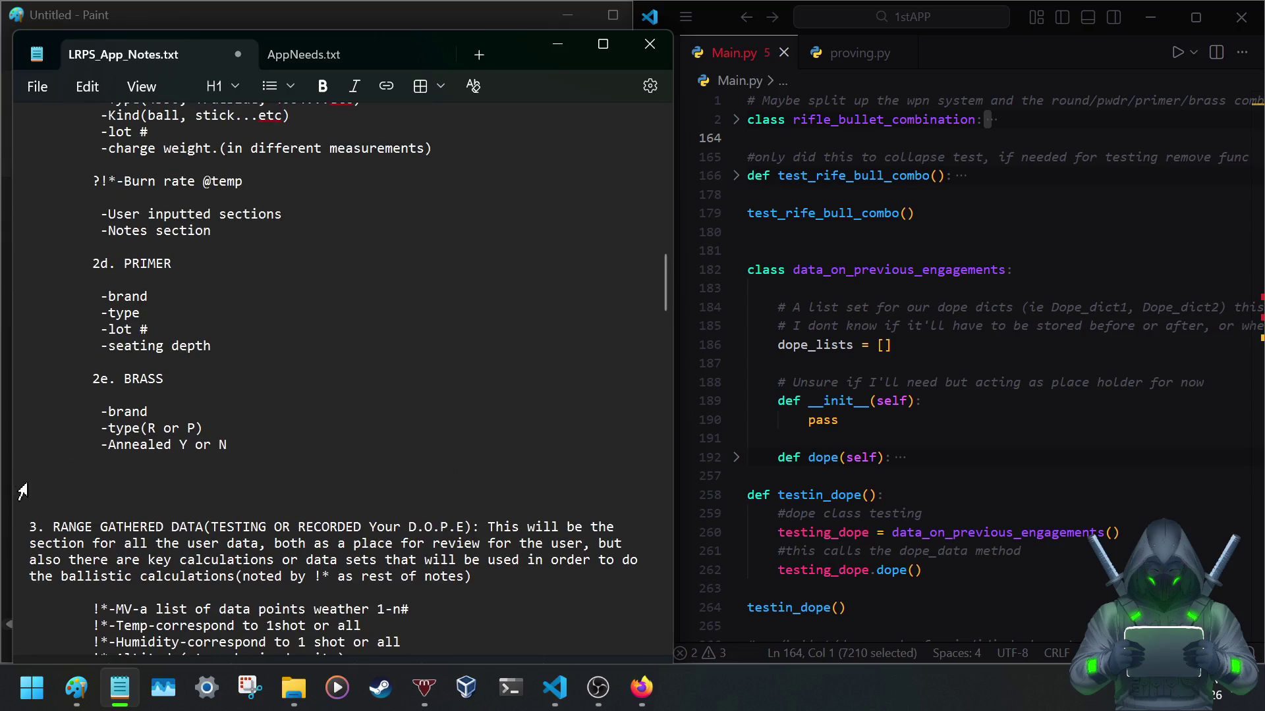
{"action": "scroll", "coordinate": [99, 505], "scroll_direction": "down", "scroll_amount": 7}
Copy the three DONE marker lines and paste them on the empty line before section 3.
{"action": "left_click_drag", "start_coordinate": [647, 429], "coordinate": [14, 392]}
{"action": "key", "text": "ctrl+c"}
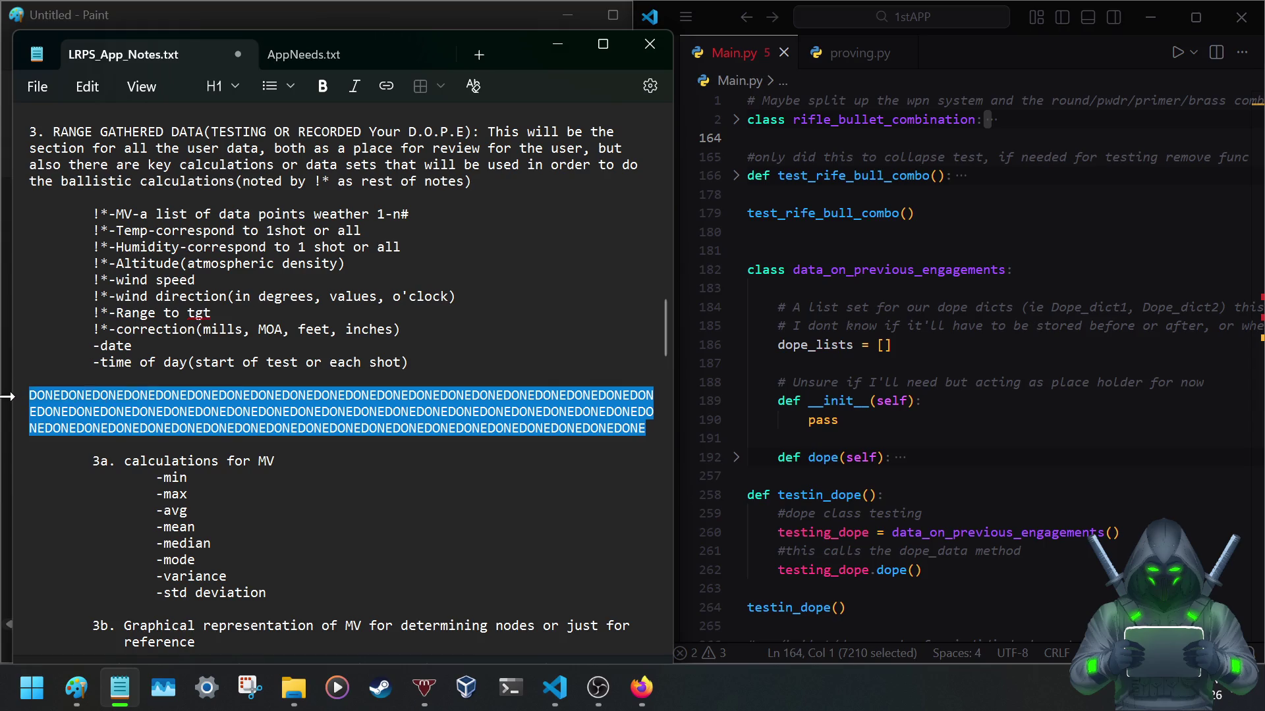
{"action": "scroll", "coordinate": [8, 396], "scroll_direction": "up", "scroll_amount": 2}
{"action": "scroll", "coordinate": [29, 376], "scroll_direction": "up", "scroll_amount": 3}
{"action": "left_click", "coordinate": [43, 346]}
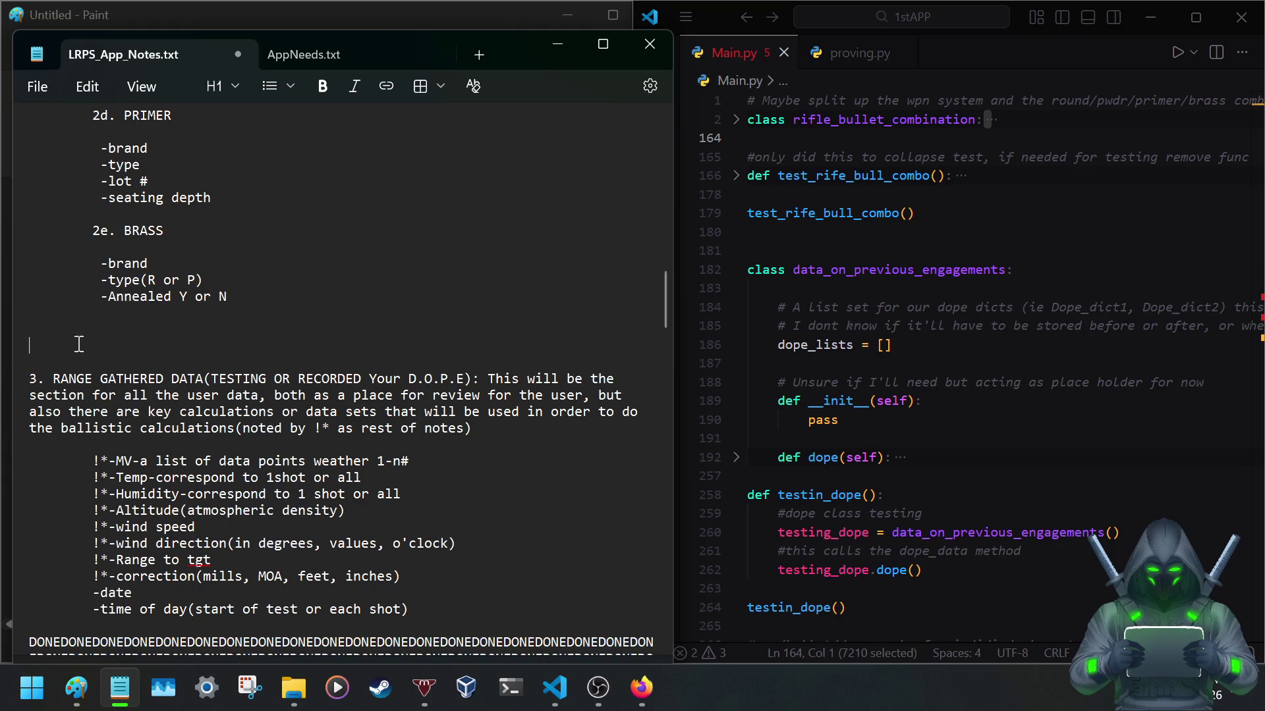
{"action": "key", "text": "ctrl+v"}
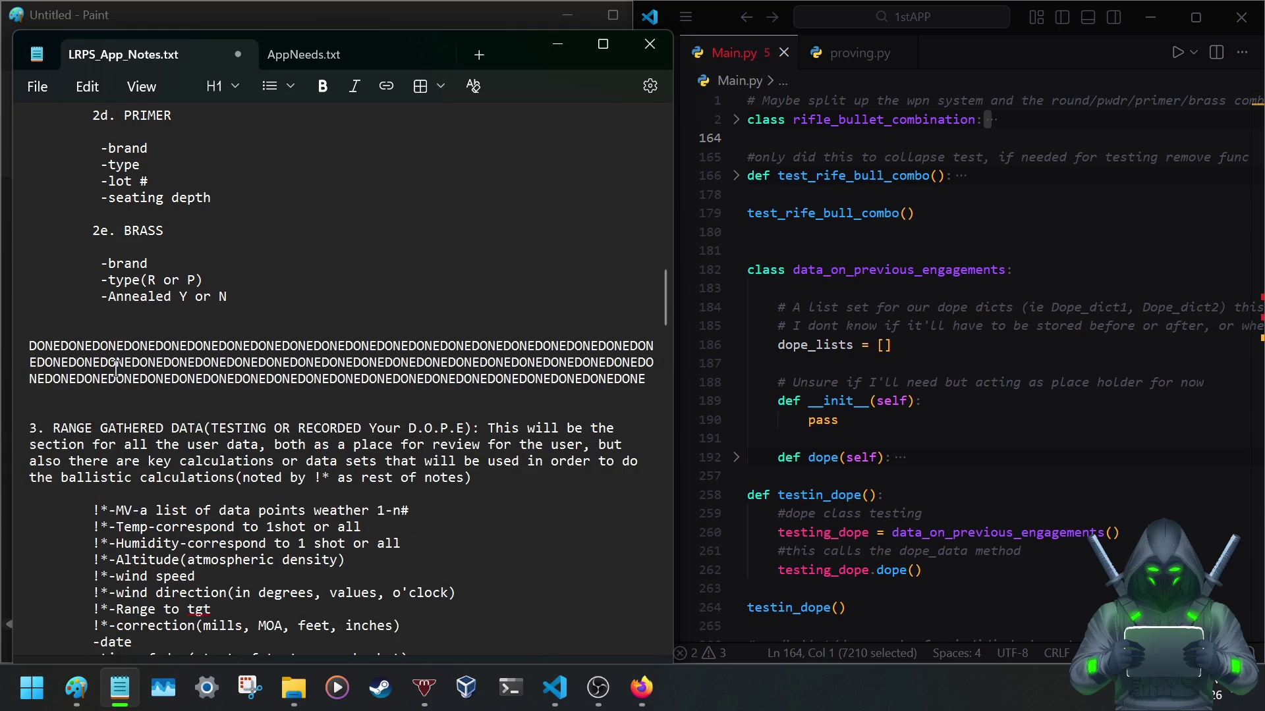
{"action": "scroll", "coordinate": [117, 368], "scroll_direction": "down", "scroll_amount": 5}
{"action": "scroll", "coordinate": [116, 370], "scroll_direction": "down", "scroll_amount": 2}
{"action": "scroll", "coordinate": [117, 374], "scroll_direction": "down", "scroll_amount": 5}
{"action": "scroll", "coordinate": [117, 374], "scroll_direction": "up", "scroll_amount": 2}
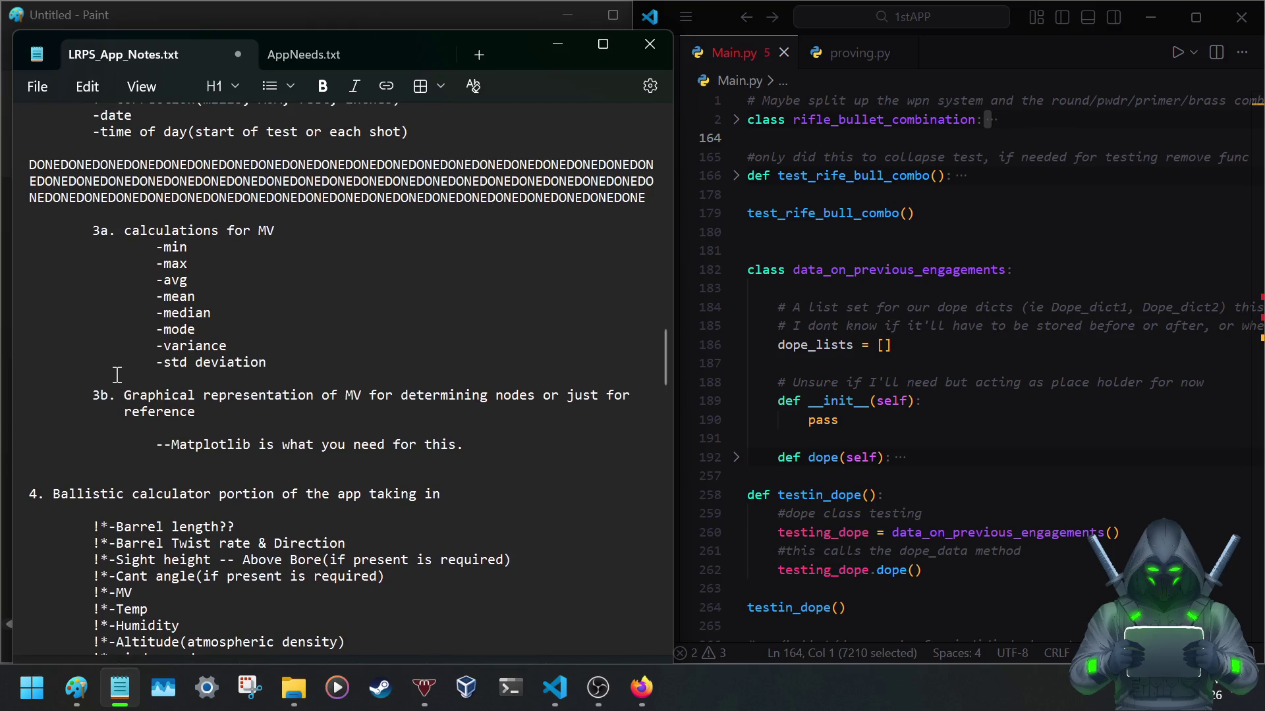
{"action": "scroll", "coordinate": [117, 375], "scroll_direction": "up", "scroll_amount": 1}
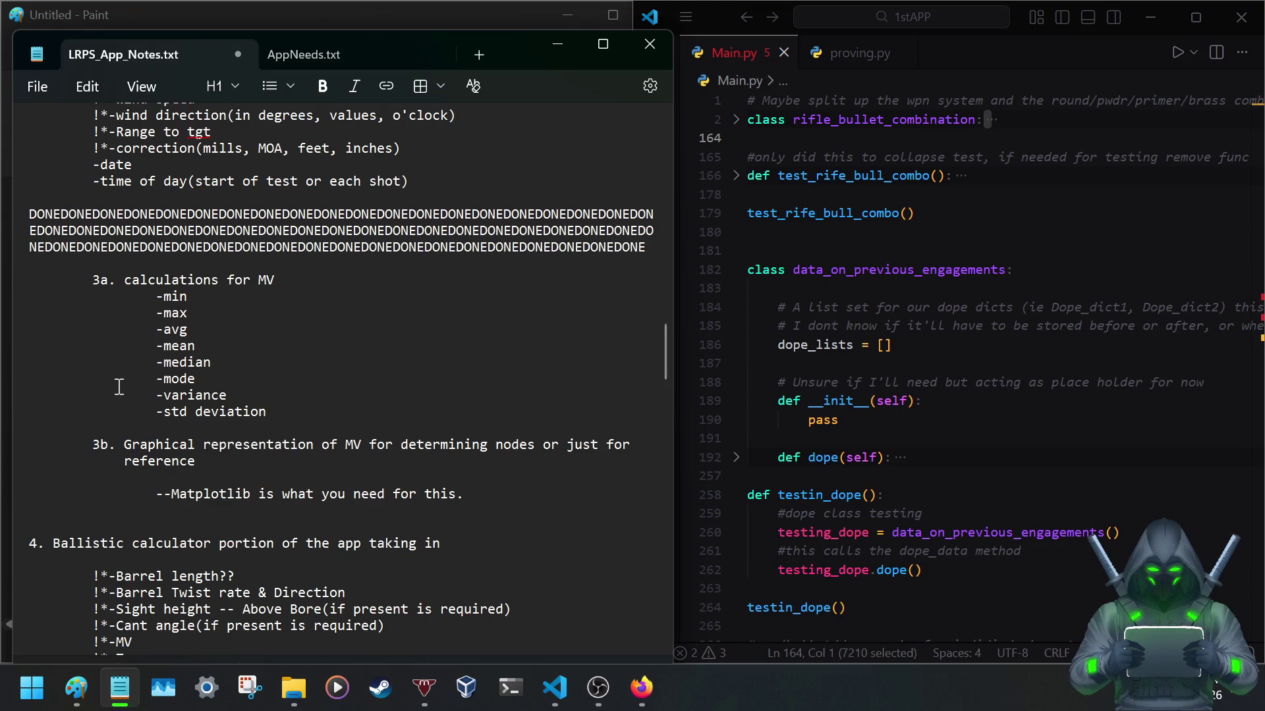
{"action": "scroll", "coordinate": [118, 391], "scroll_direction": "up", "scroll_amount": 2}
{"action": "scroll", "coordinate": [117, 391], "scroll_direction": "up", "scroll_amount": 6}
{"action": "scroll", "coordinate": [117, 392], "scroll_direction": "up", "scroll_amount": 8}
{"action": "scroll", "coordinate": [117, 391], "scroll_direction": "up", "scroll_amount": 5}
{"action": "scroll", "coordinate": [117, 391], "scroll_direction": "up", "scroll_amount": 1}
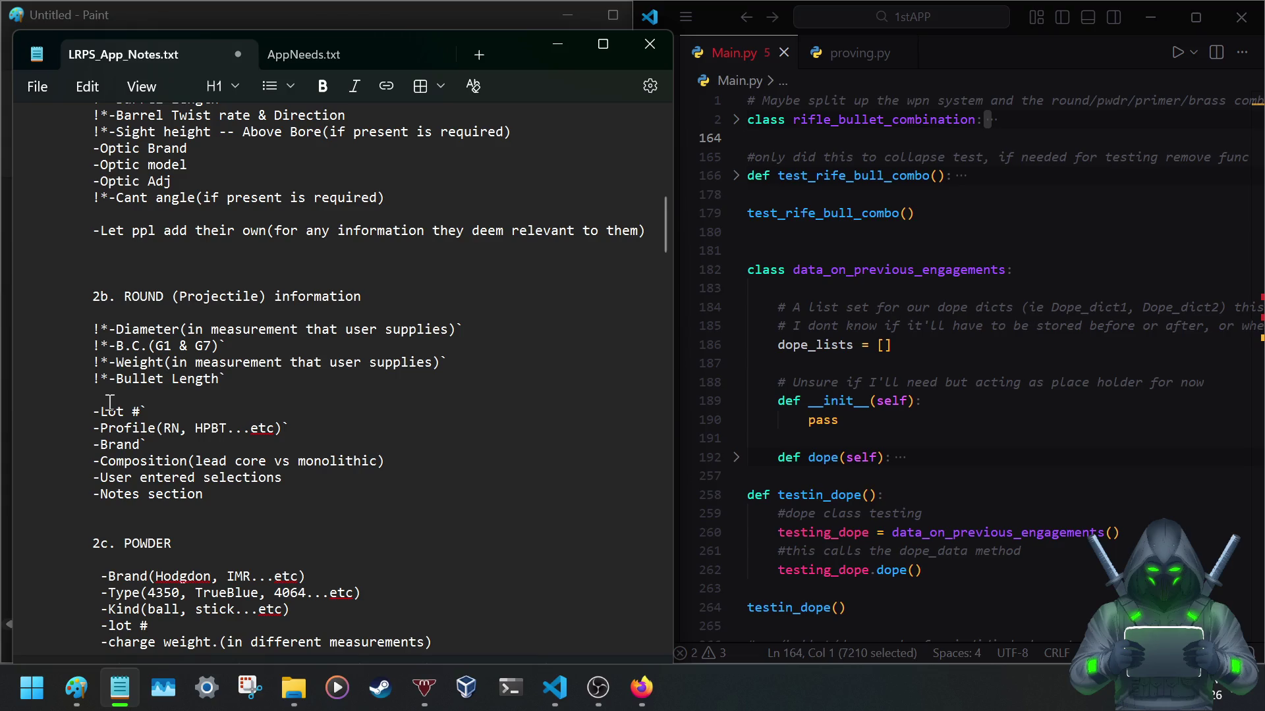
{"action": "key", "text": "ctrl+s"}
{"action": "key", "text": "BackSpace"}
{"action": "key", "text": "BackSpace"}
{"action": "key", "text": "Up"}
{"action": "key", "text": "Up"}
{"action": "key", "text": "BackSpace"}
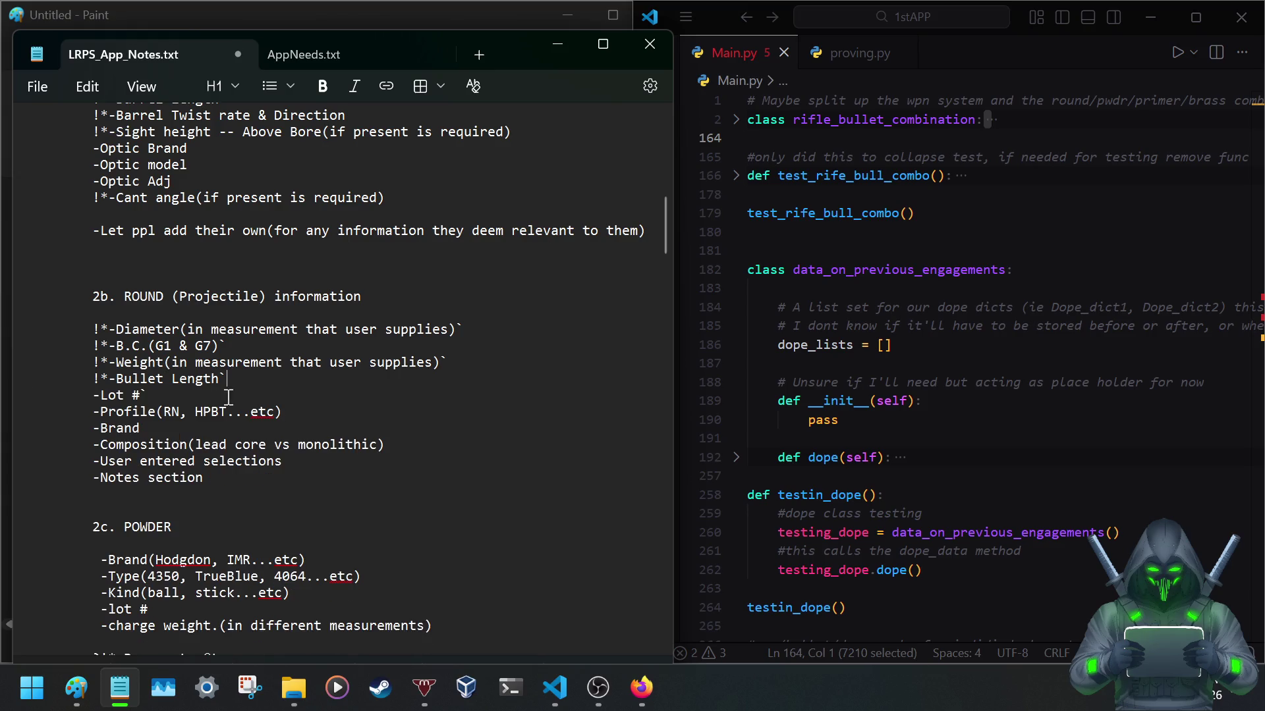
{"action": "key", "text": "BackSpace"}
{"action": "key", "text": "Up"}
{"action": "key", "text": "End"}
{"action": "key", "text": "BackSpace"}
{"action": "left_click", "coordinate": [478, 330]}
{"action": "key", "text": "BackSpace"}
{"action": "scroll", "coordinate": [343, 445], "scroll_direction": "down", "scroll_amount": 3}
{"action": "scroll", "coordinate": [336, 465], "scroll_direction": "down", "scroll_amount": 1}
{"action": "scroll", "coordinate": [335, 466], "scroll_direction": "down", "scroll_amount": 3}
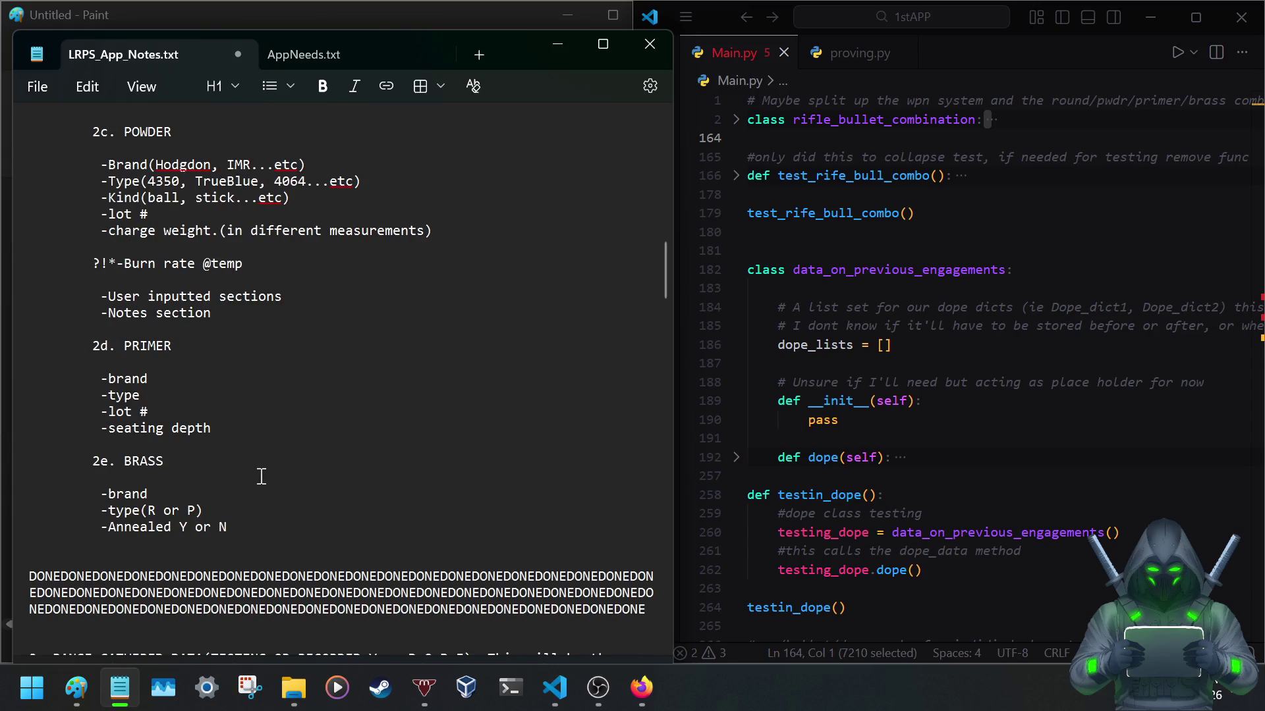
{"action": "scroll", "coordinate": [260, 475], "scroll_direction": "up", "scroll_amount": 3}
{"action": "scroll", "coordinate": [259, 478], "scroll_direction": "up", "scroll_amount": 3}
{"action": "scroll", "coordinate": [260, 478], "scroll_direction": "up", "scroll_amount": 1}
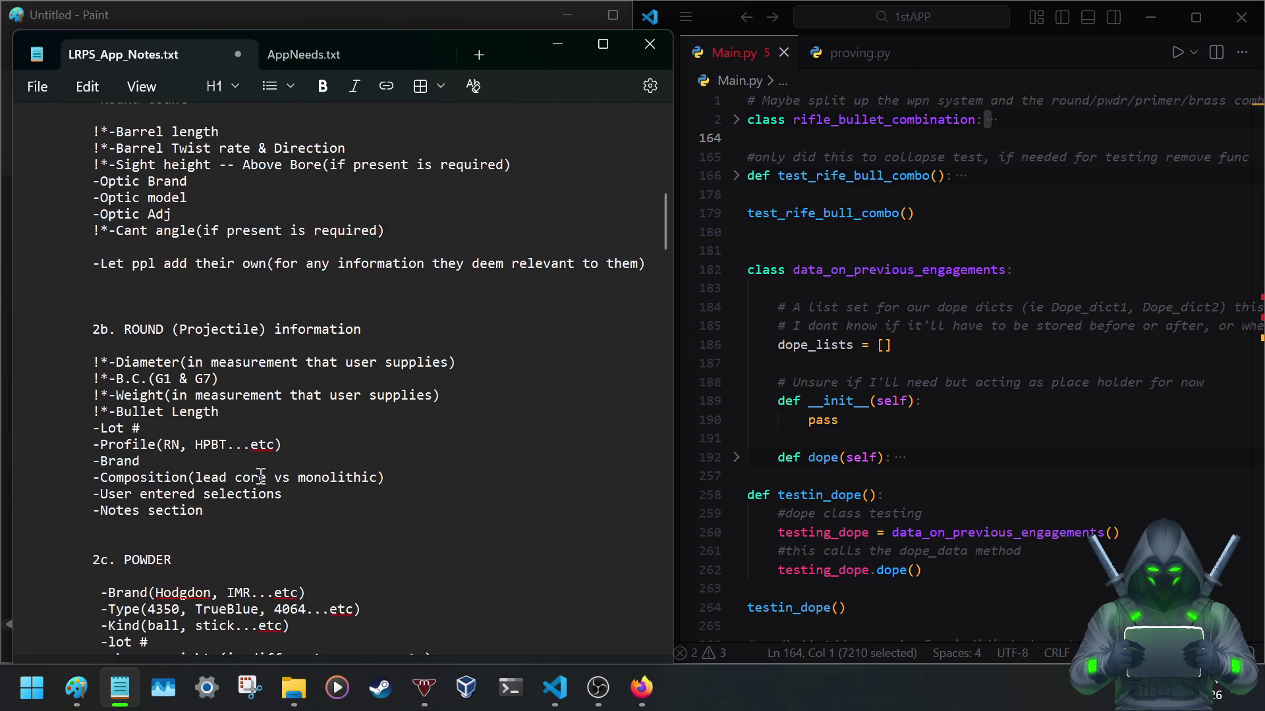
{"action": "scroll", "coordinate": [259, 477], "scroll_direction": "up", "scroll_amount": 1}
{"action": "scroll", "coordinate": [260, 477], "scroll_direction": "up", "scroll_amount": 1}
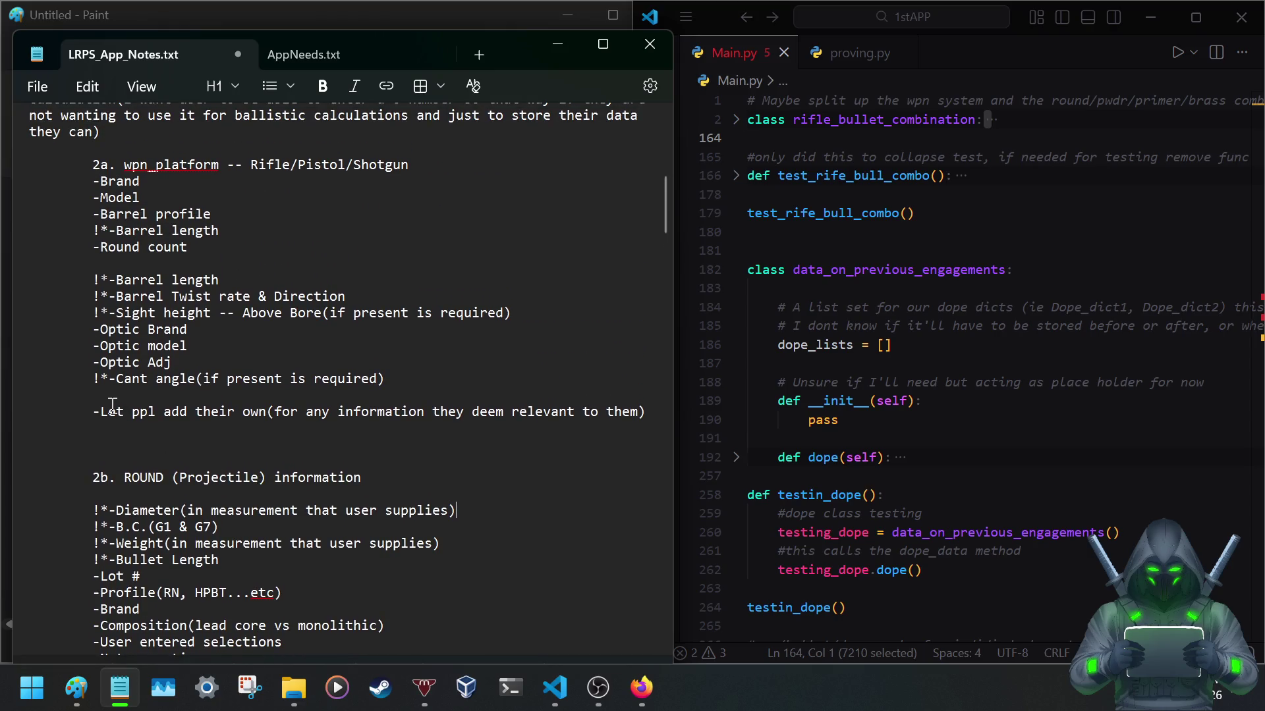
{"action": "scroll", "coordinate": [135, 411], "scroll_direction": "down", "scroll_amount": 1}
{"action": "scroll", "coordinate": [138, 412], "scroll_direction": "down", "scroll_amount": 2}
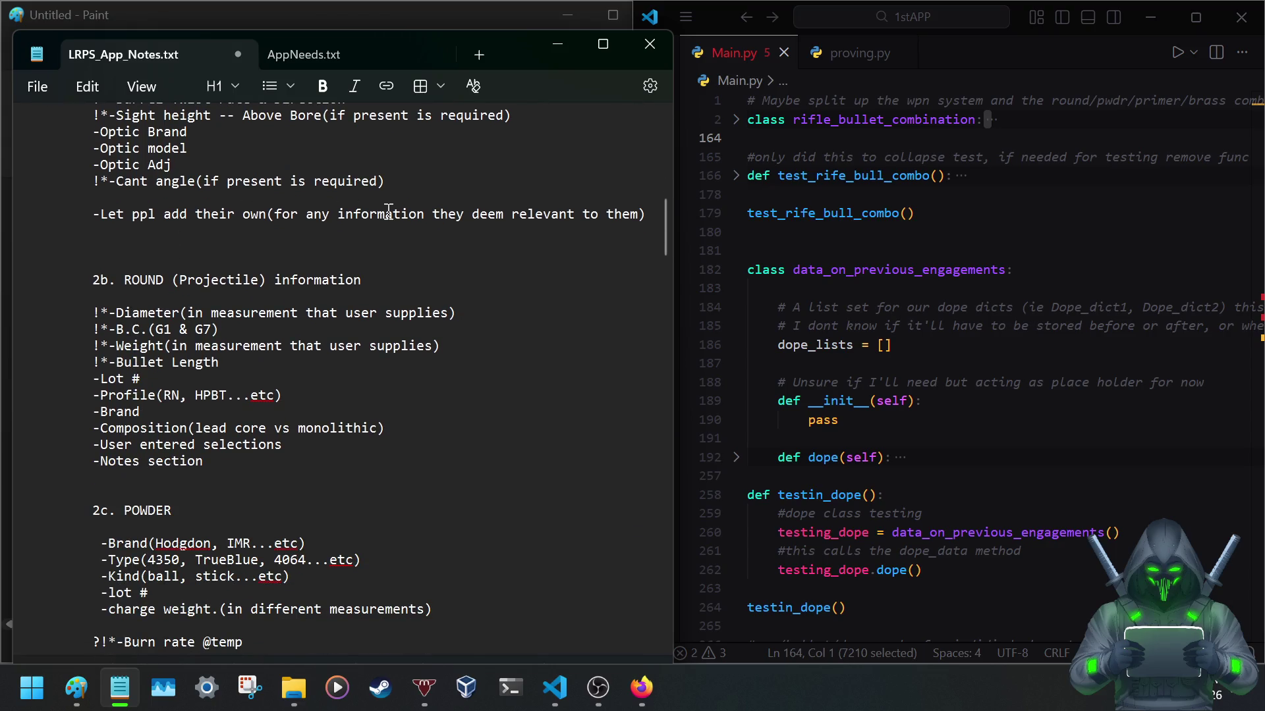
Add AppNeeds item 7, a notes section for individual functions inside Wpn_sys, with its wrapped line aligned.
{"action": "left_click", "coordinate": [341, 47]}
{"action": "left_click", "coordinate": [433, 538]}
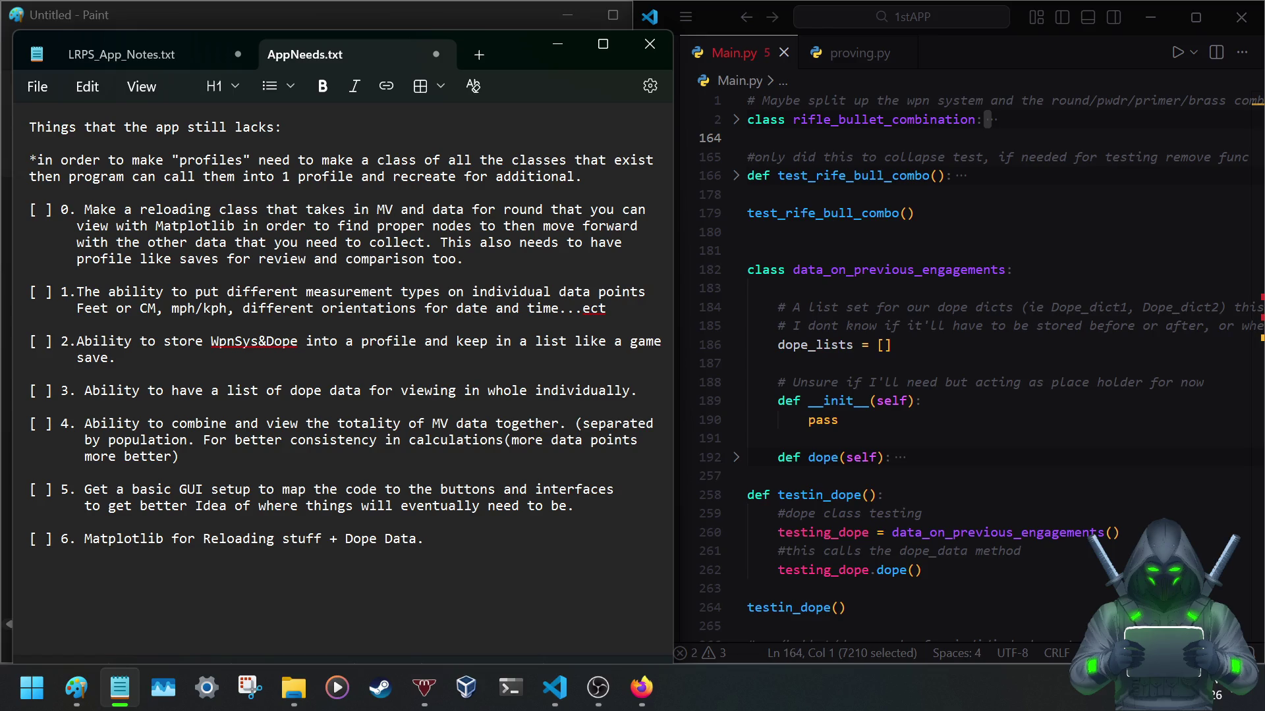
{"action": "type", "text": "[ 7.sa"}
{"action": "type", "text": "d"}
{"action": "key", "text": "BackSpace"}
{"action": "key", "text": "BackSpace"}
{"action": "type", "text": "M"}
{"action": "key", "text": "BackSpace"}
{"action": "key", "text": "BackSpace"}
{"action": "key", "text": "BackSpace"}
{"action": "type", "text": "user f"}
{"action": "type", "text": "ctionality l"}
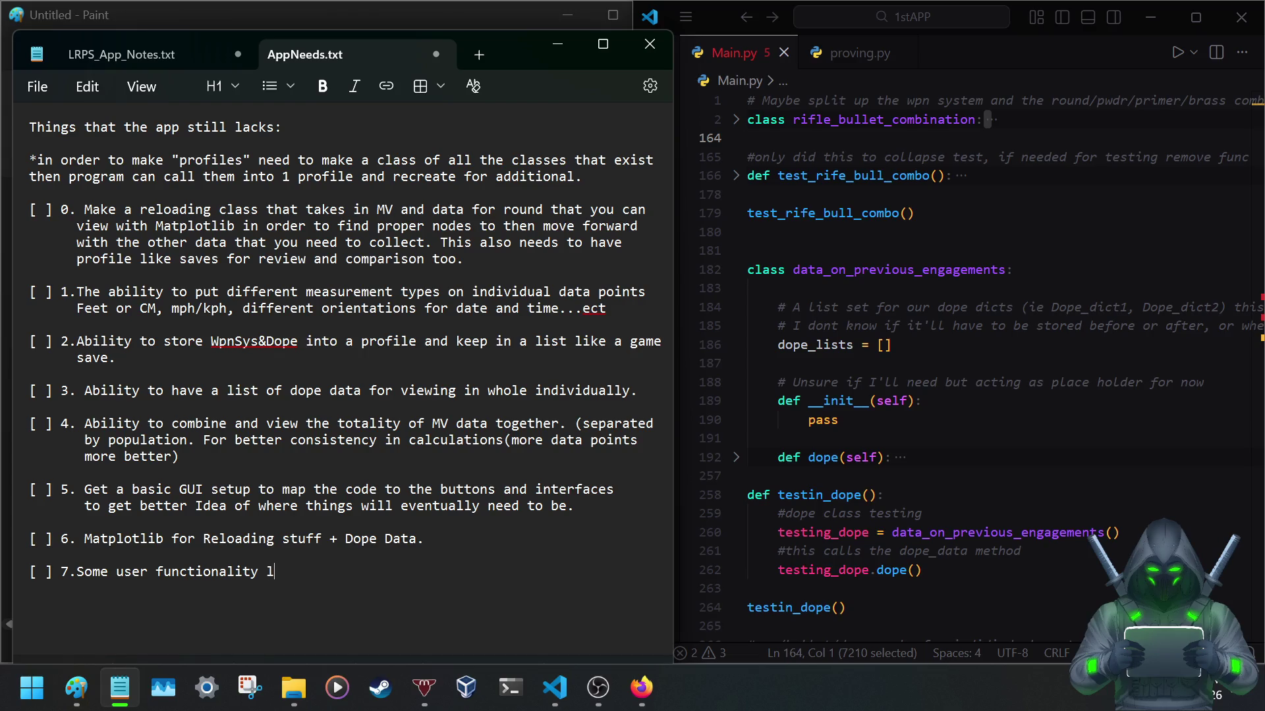
{"action": "type", "text": "not"}
{"action": "type", "text": "es section fo"}
{"action": "type", "text": "r the individual fun"}
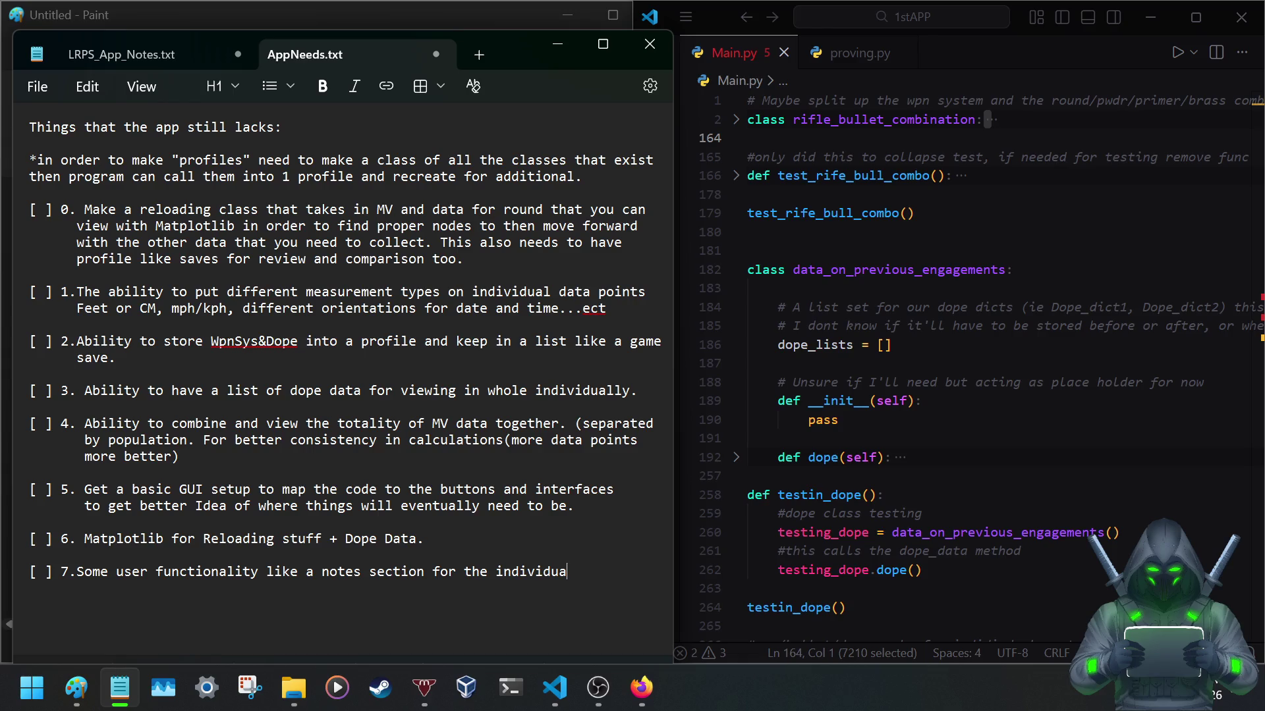
{"action": "type", "text": "ctions "}
{"action": "type", "text": "inside the "}
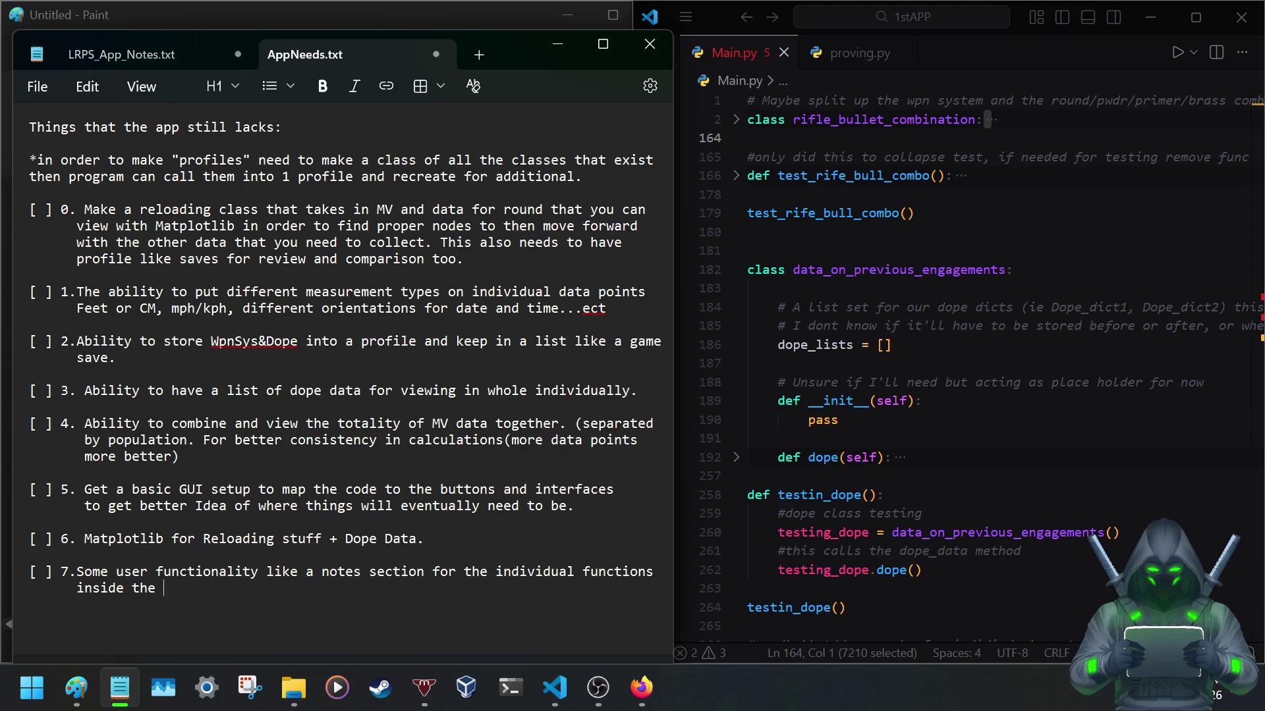
{"action": "key", "text": "BackSpace"}
{"action": "key", "text": "BackSpace"}
{"action": "key", "text": "BackSpace"}
{"action": "key", "text": "BackSpace"}
{"action": "type", "text": "Wpn_sys function for e"}
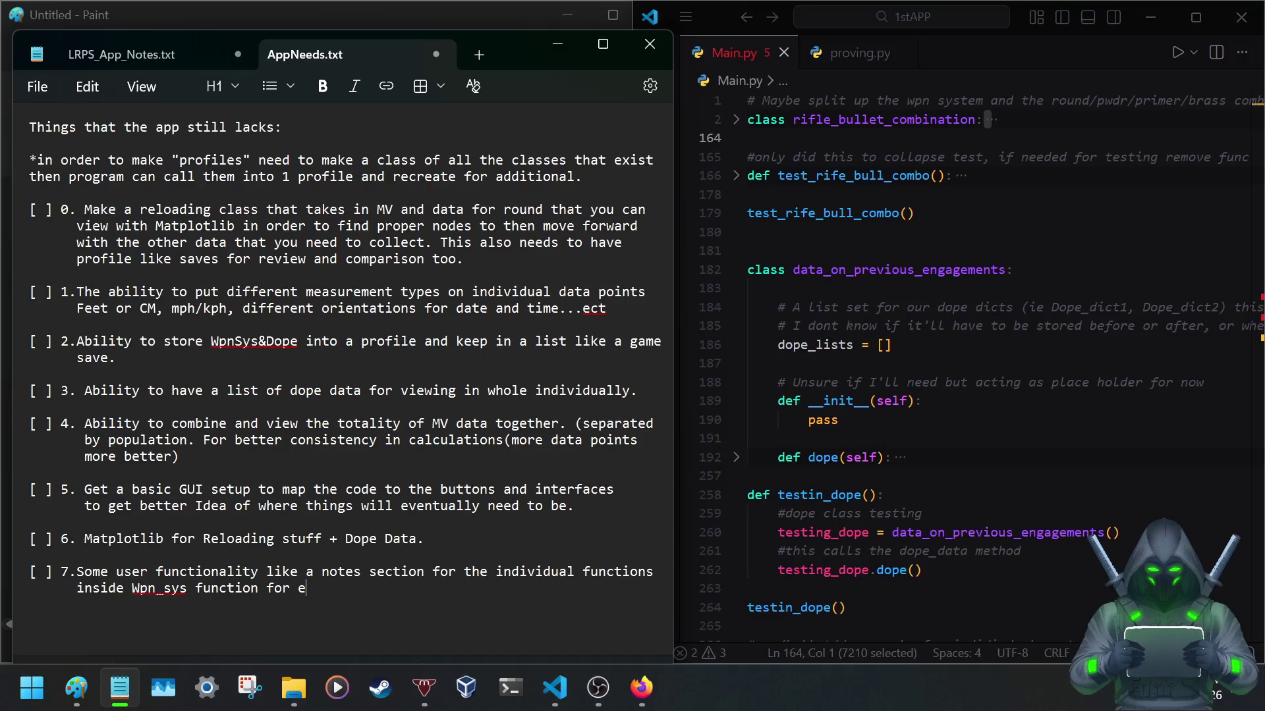
{"action": "type", "text": "xample"}
{"action": "left_click", "coordinate": [79, 580]}
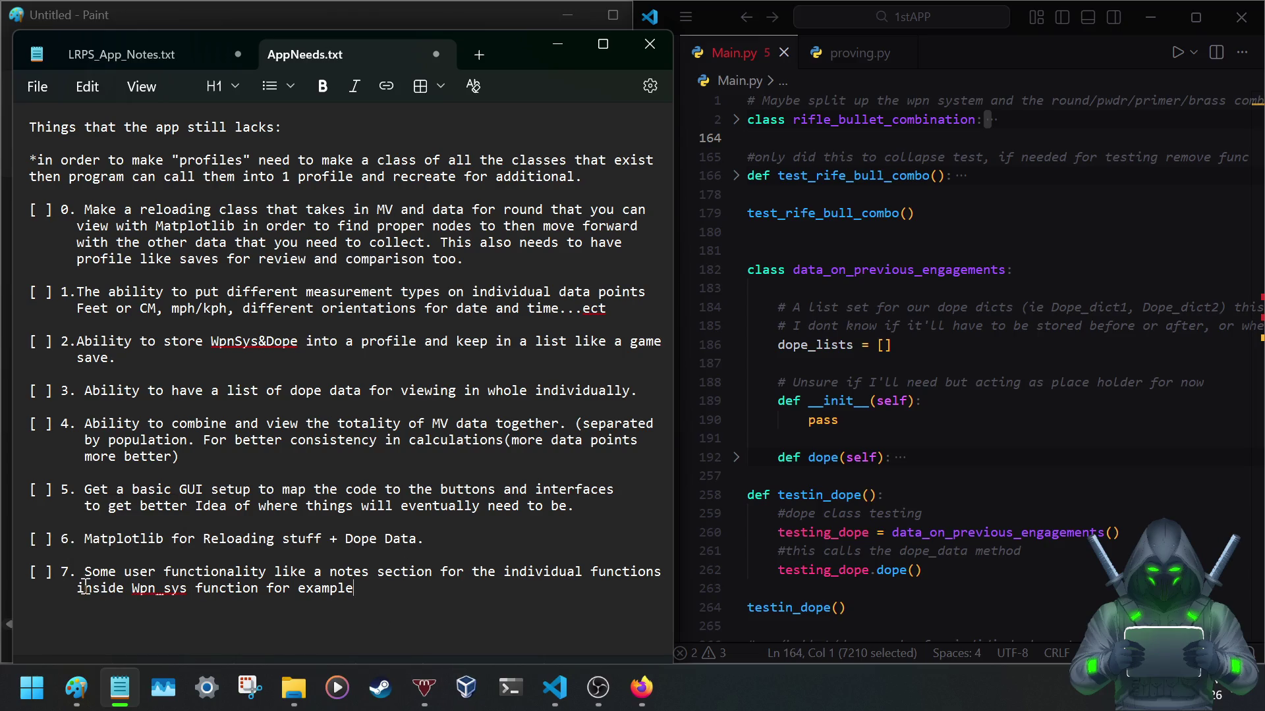
{"action": "left_click", "coordinate": [77, 588]}
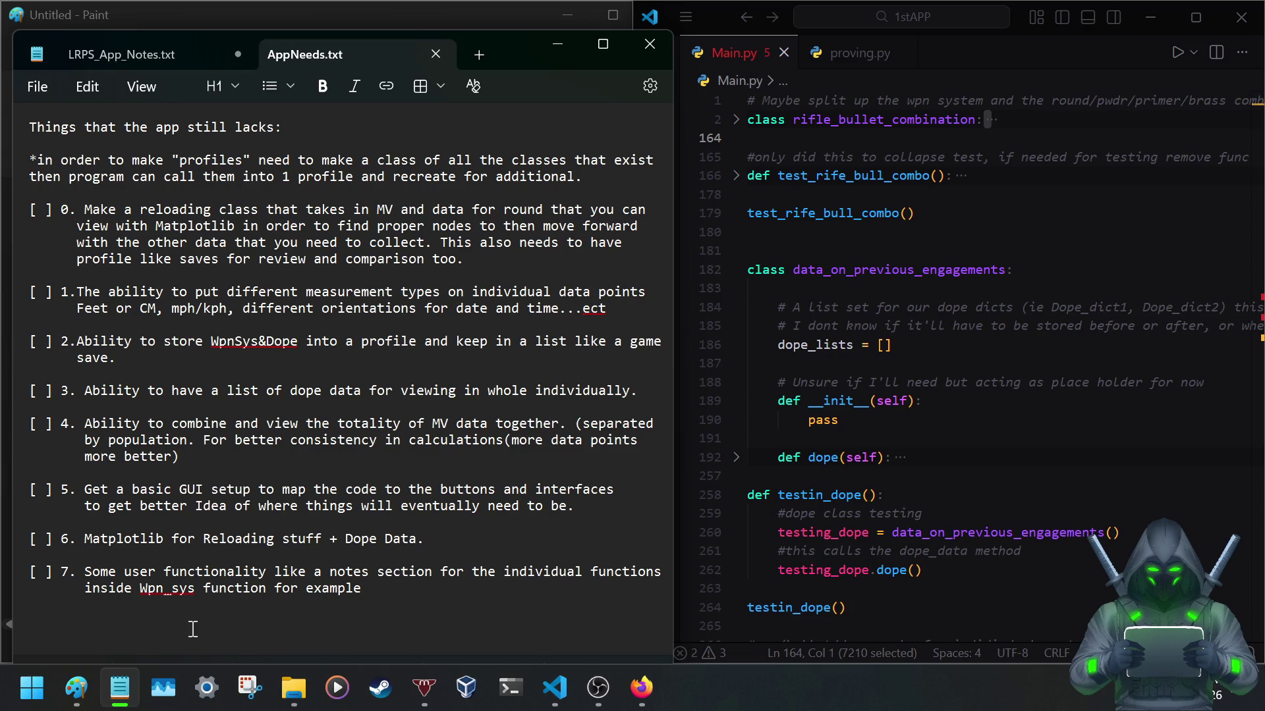
Remove the stray blank lines under 2c. POWDER, 2d. PRIMER, 2b. ROUND and -Round count, then save.
{"action": "left_click", "coordinate": [118, 51]}
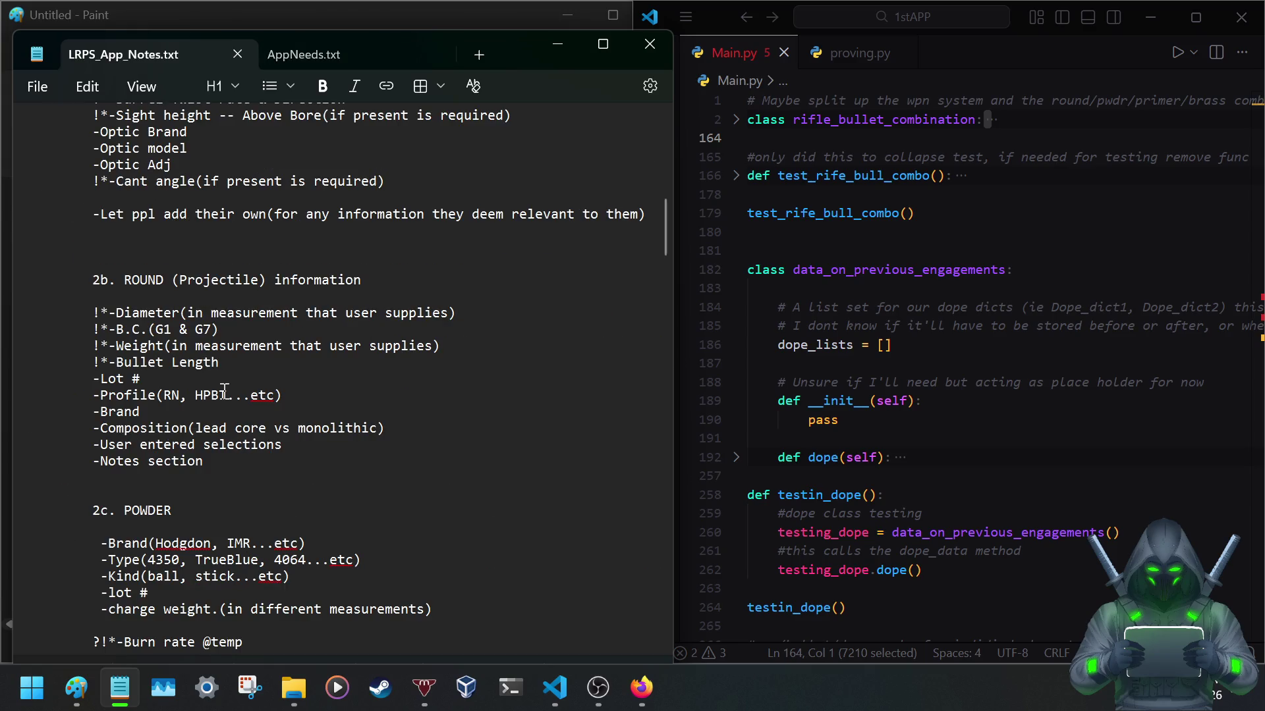
{"action": "scroll", "coordinate": [229, 408], "scroll_direction": "down", "scroll_amount": 3}
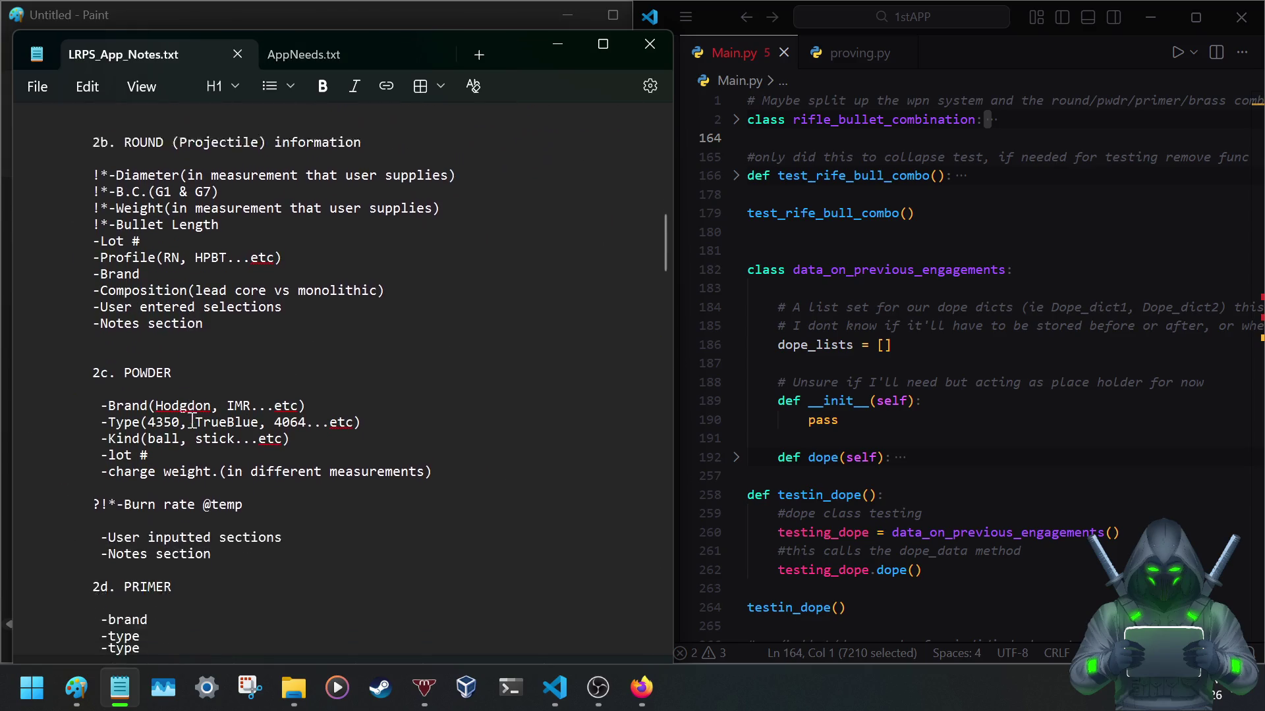
{"action": "scroll", "coordinate": [198, 411], "scroll_direction": "down", "scroll_amount": 1}
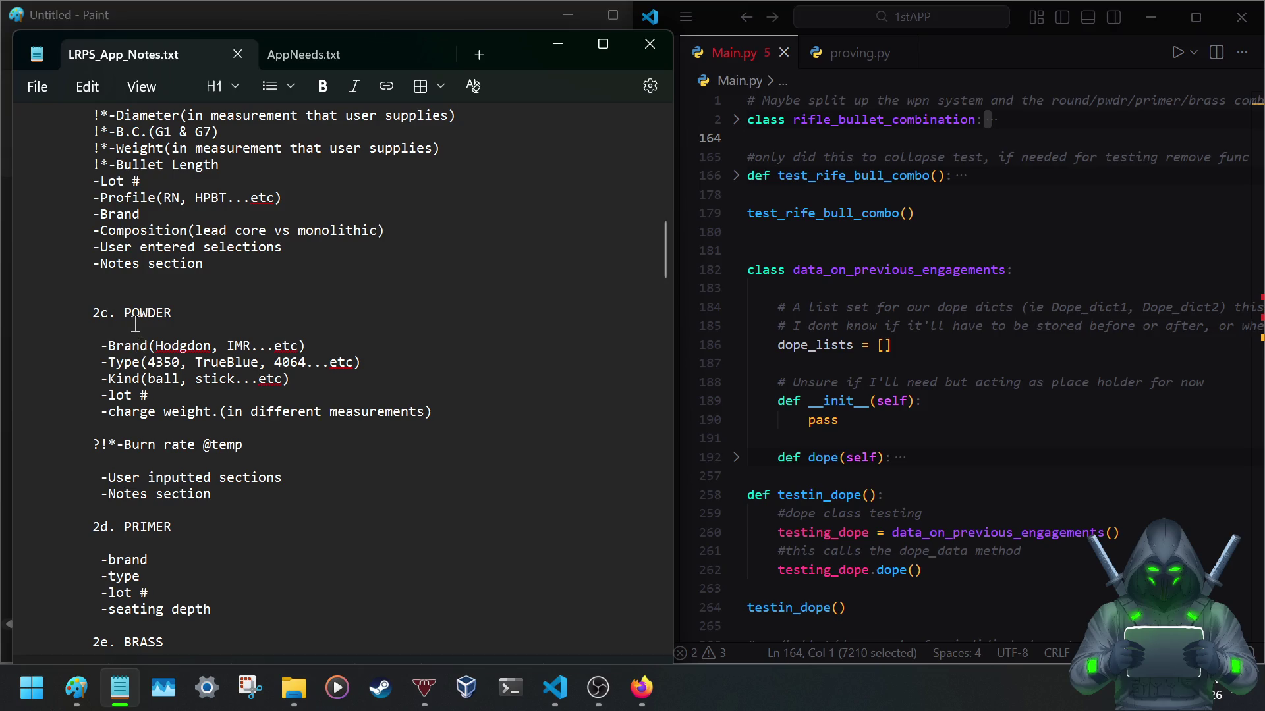
{"action": "left_click", "coordinate": [135, 327]}
{"action": "key", "text": "BackSpace"}
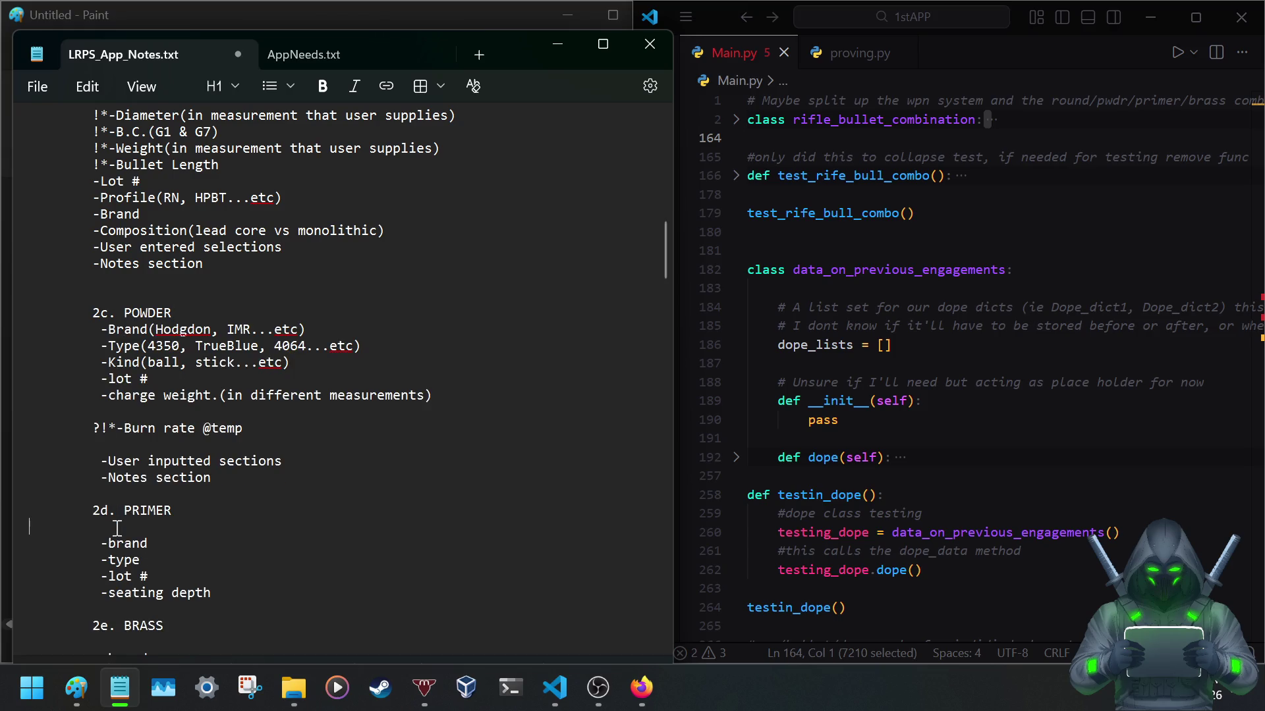
{"action": "left_click", "coordinate": [113, 528]}
{"action": "key", "text": "BackSpace"}
{"action": "scroll", "coordinate": [58, 438], "scroll_direction": "up", "scroll_amount": 4}
{"action": "scroll", "coordinate": [58, 438], "scroll_direction": "up", "scroll_amount": 2}
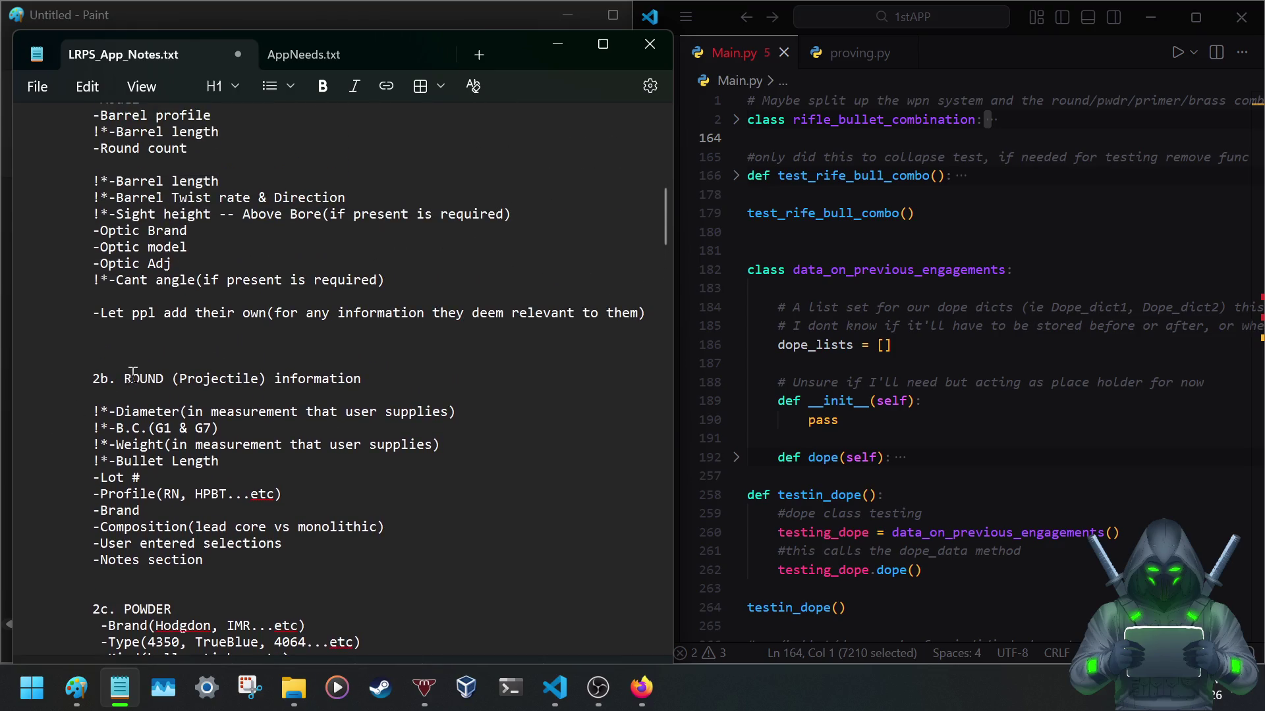
{"action": "left_click", "coordinate": [136, 395]}
{"action": "key", "text": "BackSpace"}
{"action": "scroll", "coordinate": [133, 357], "scroll_direction": "up", "scroll_amount": 1}
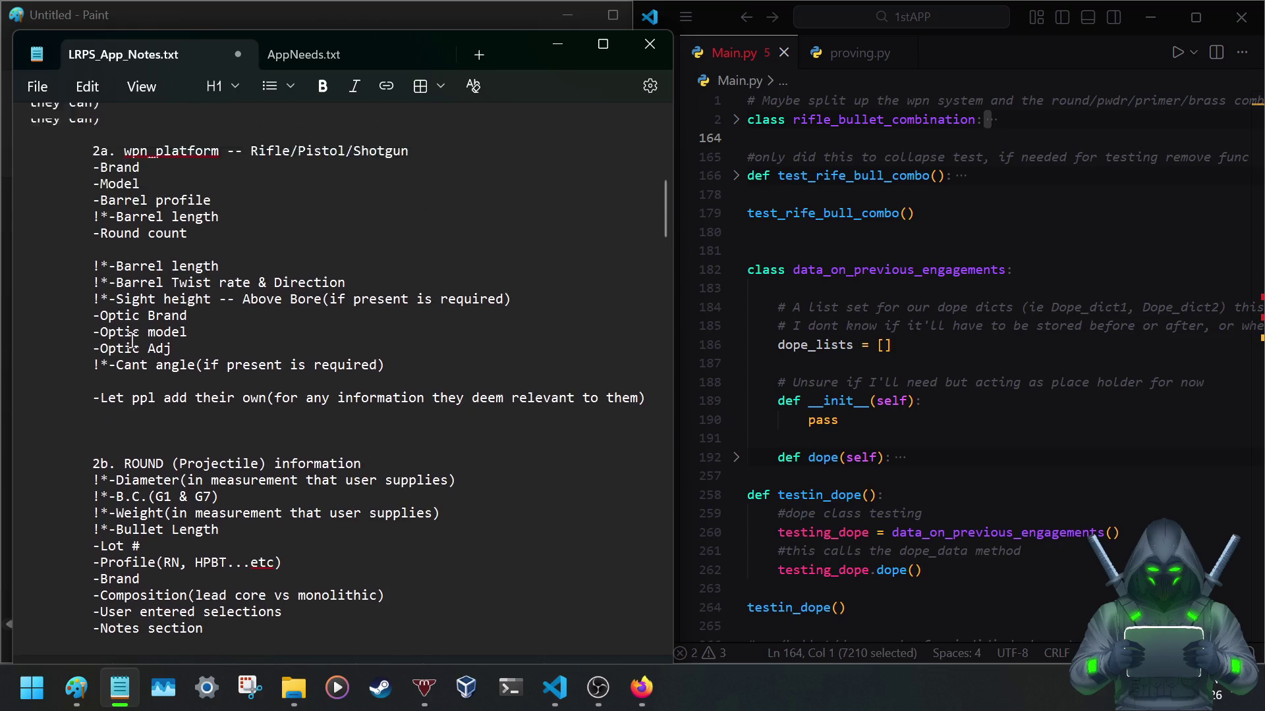
{"action": "scroll", "coordinate": [133, 357], "scroll_direction": "up", "scroll_amount": 3}
{"action": "left_click", "coordinate": [133, 357]}
{"action": "key", "text": "BackSpace"}
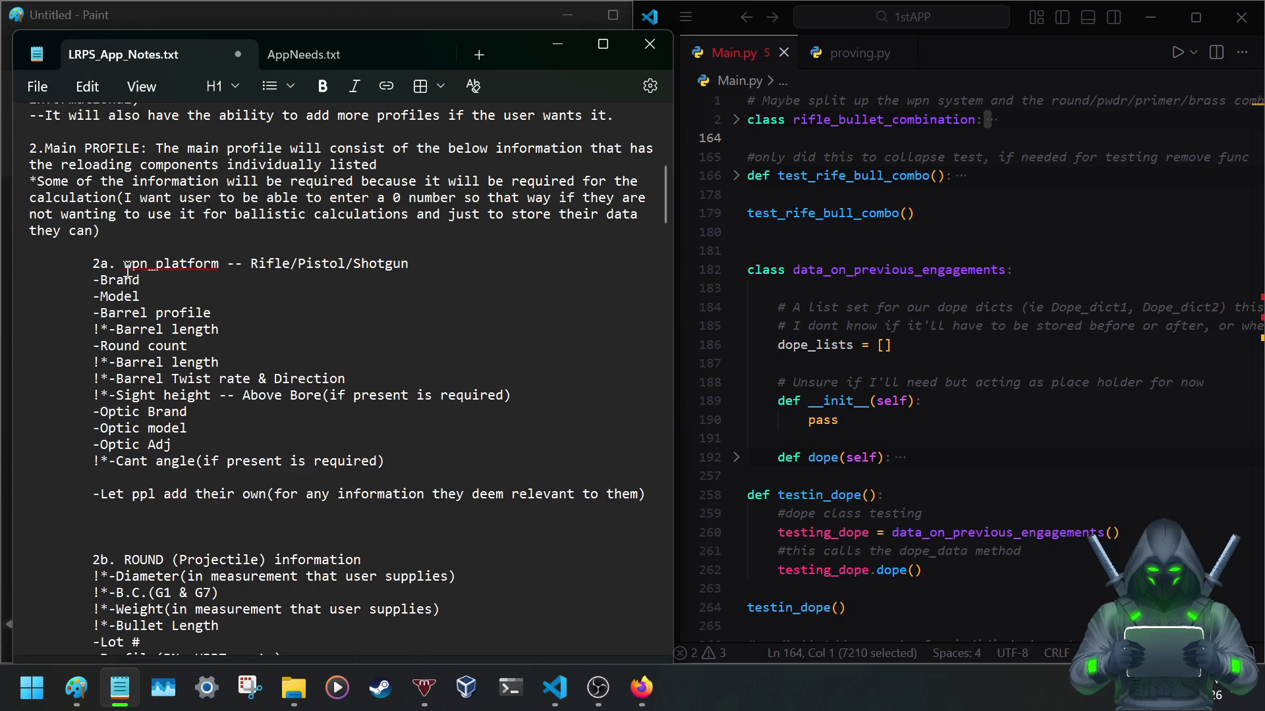
{"action": "key", "text": "ctrl+s"}
{"action": "scroll", "coordinate": [247, 412], "scroll_direction": "down", "scroll_amount": 1}
{"action": "scroll", "coordinate": [245, 412], "scroll_direction": "down", "scroll_amount": 3}
{"action": "scroll", "coordinate": [237, 411], "scroll_direction": "down", "scroll_amount": 4}
{"action": "scroll", "coordinate": [230, 411], "scroll_direction": "down", "scroll_amount": 8}
{"action": "scroll", "coordinate": [230, 411], "scroll_direction": "up", "scroll_amount": 2}
{"action": "scroll", "coordinate": [230, 411], "scroll_direction": "up", "scroll_amount": 7}
{"action": "scroll", "coordinate": [228, 409], "scroll_direction": "down", "scroll_amount": 1}
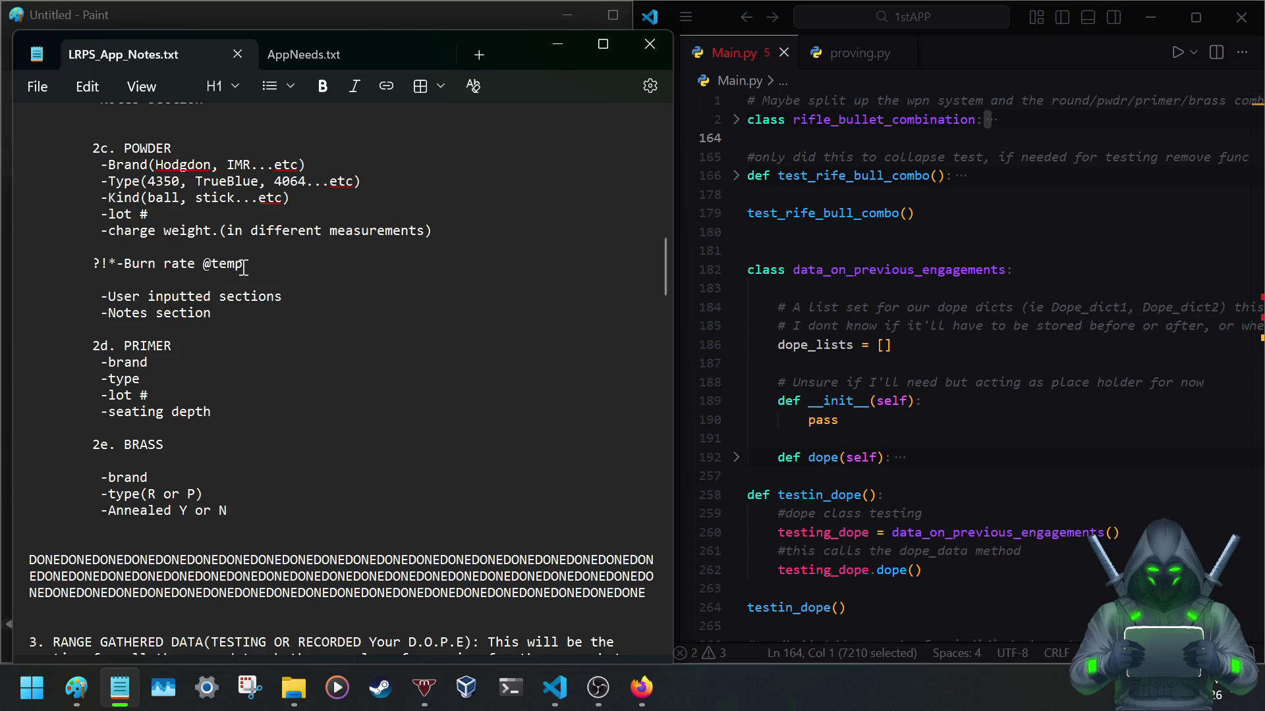
{"action": "left_click_drag", "start_coordinate": [245, 264], "coordinate": [65, 269]}
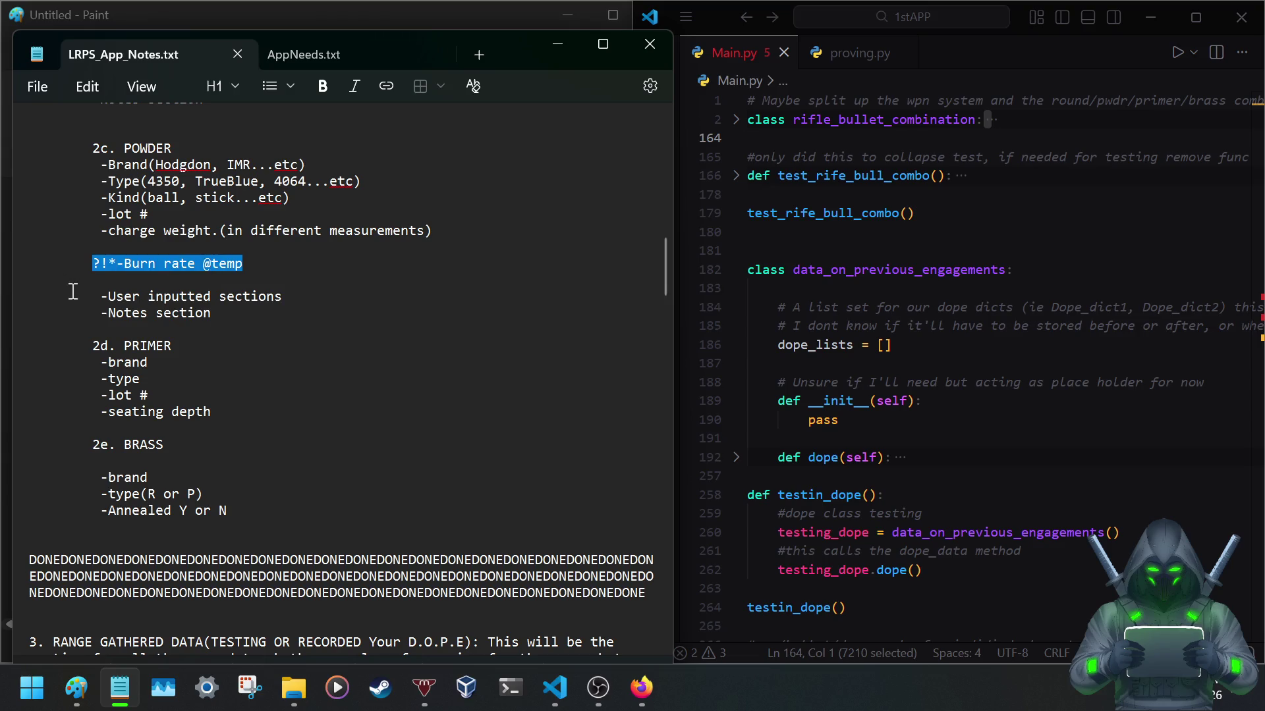
{"action": "key", "text": "BackSpace"}
{"action": "key", "text": "BackSpace"}
{"action": "key", "text": "BackSpace"}
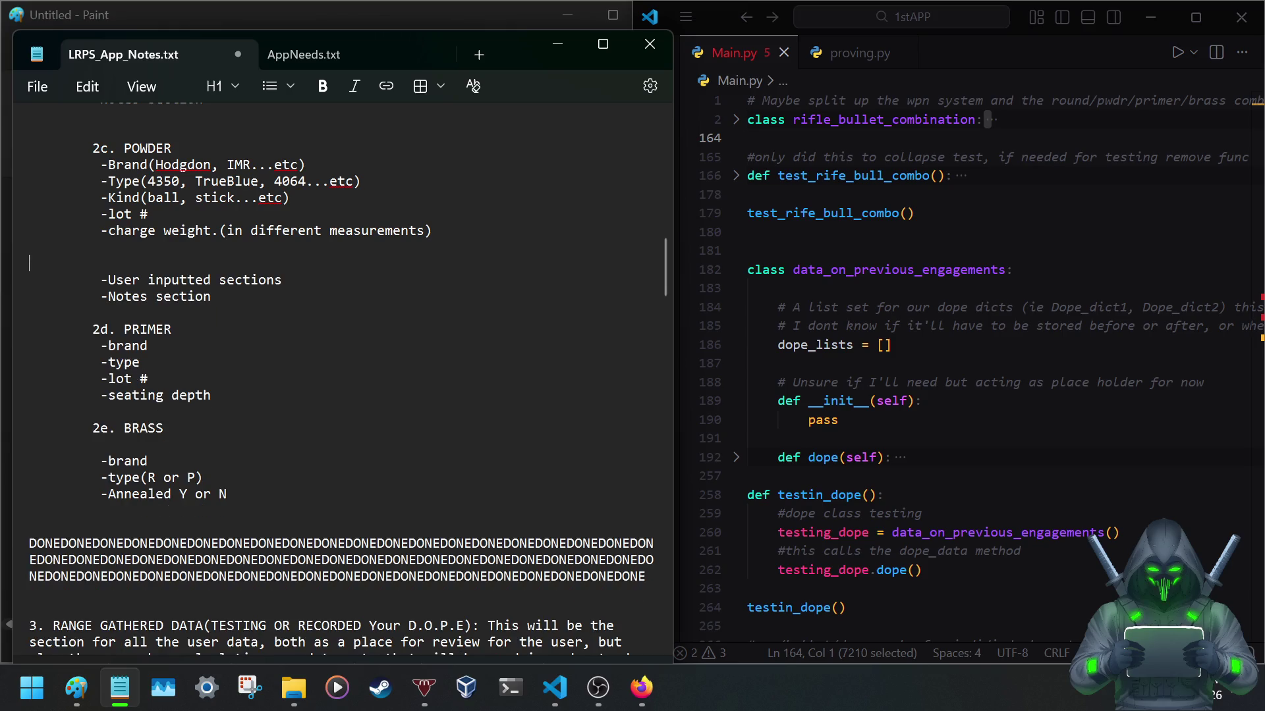
{"action": "key", "text": "BackSpace"}
{"action": "key", "text": "BackSpace"}
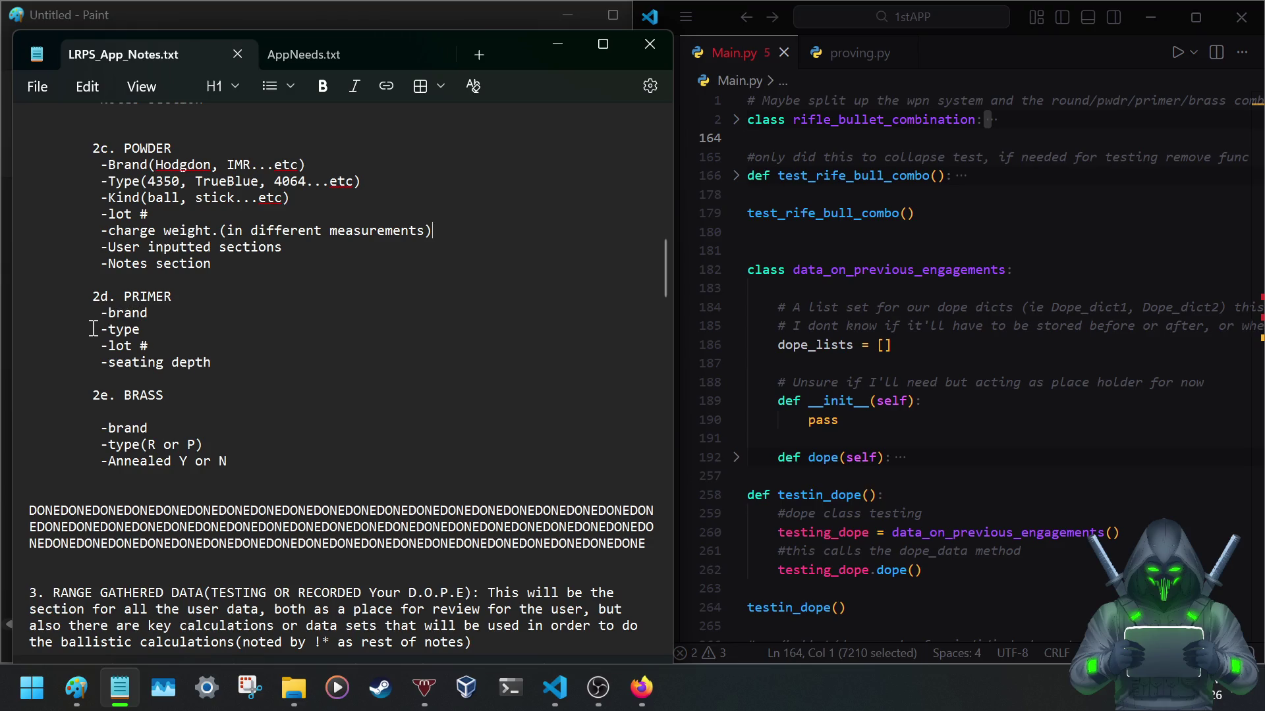
{"action": "scroll", "coordinate": [183, 312], "scroll_direction": "down", "scroll_amount": 1}
{"action": "scroll", "coordinate": [183, 313], "scroll_direction": "down", "scroll_amount": 5}
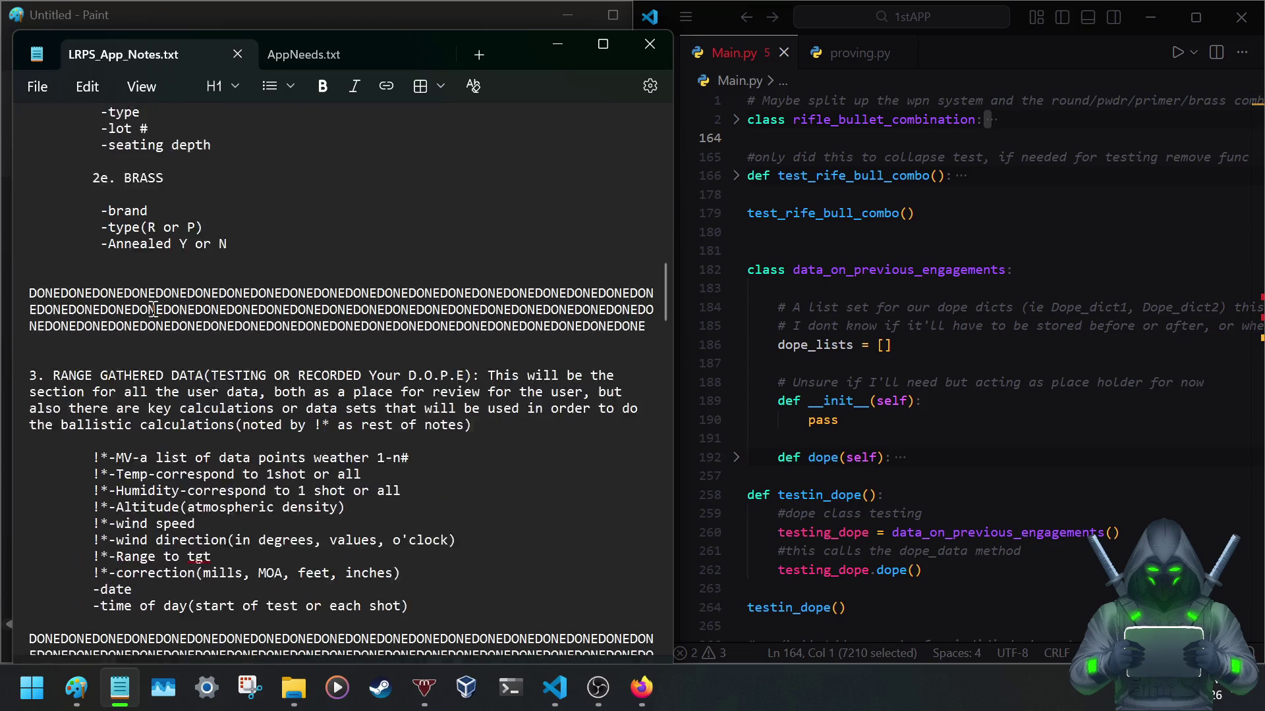
{"action": "scroll", "coordinate": [158, 314], "scroll_direction": "down", "scroll_amount": 4}
{"action": "scroll", "coordinate": [148, 313], "scroll_direction": "down", "scroll_amount": 5}
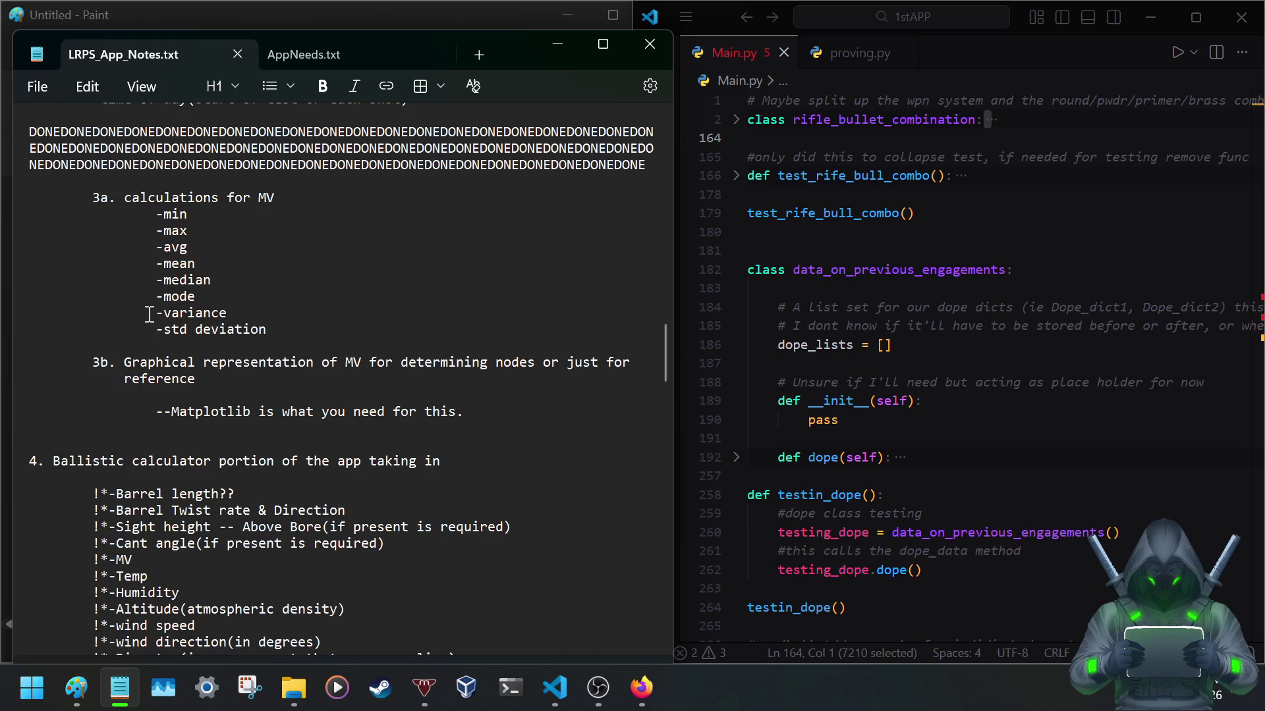
{"action": "scroll", "coordinate": [149, 315], "scroll_direction": "down", "scroll_amount": 1}
{"action": "scroll", "coordinate": [143, 321], "scroll_direction": "down", "scroll_amount": 3}
{"action": "scroll", "coordinate": [135, 332], "scroll_direction": "down", "scroll_amount": 2}
{"action": "scroll", "coordinate": [137, 332], "scroll_direction": "down", "scroll_amount": 4}
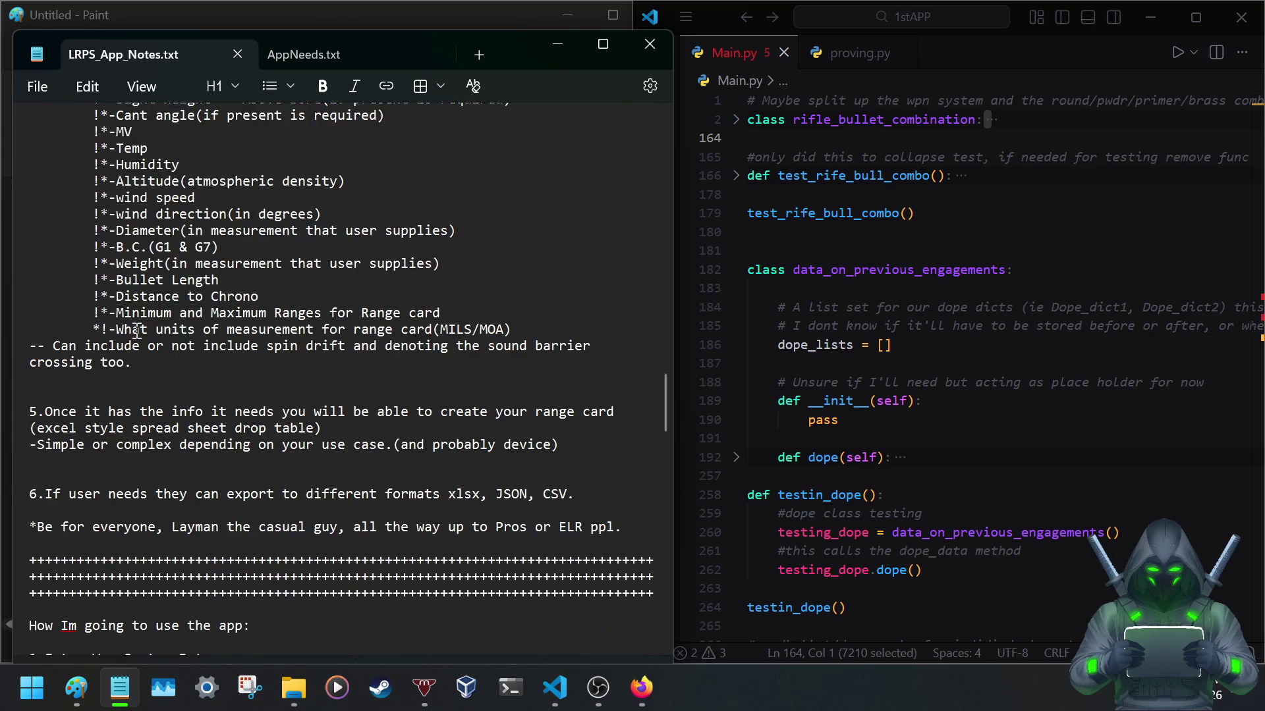
{"action": "scroll", "coordinate": [137, 332], "scroll_direction": "down", "scroll_amount": 1}
{"action": "scroll", "coordinate": [137, 332], "scroll_direction": "down", "scroll_amount": 1}
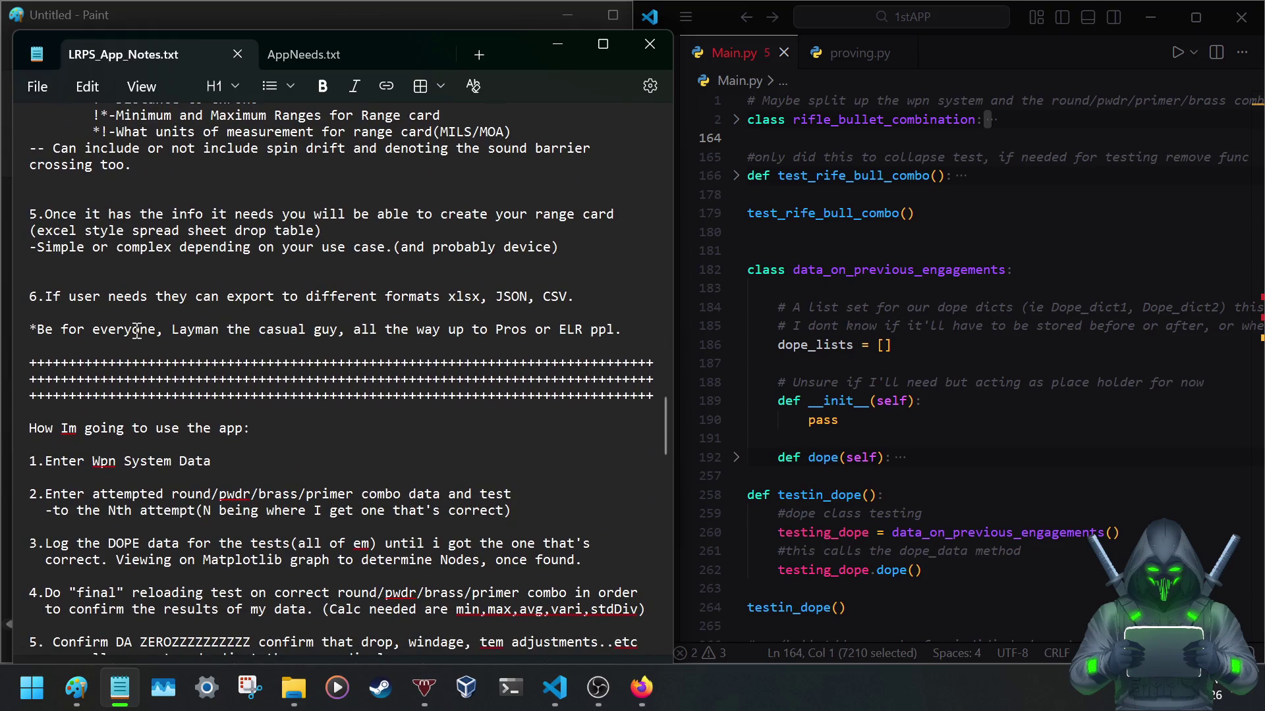
{"action": "scroll", "coordinate": [136, 330], "scroll_direction": "up", "scroll_amount": 3}
{"action": "scroll", "coordinate": [137, 328], "scroll_direction": "up", "scroll_amount": 3}
{"action": "scroll", "coordinate": [137, 329], "scroll_direction": "down", "scroll_amount": 7}
{"action": "scroll", "coordinate": [137, 329], "scroll_direction": "down", "scroll_amount": 3}
{"action": "scroll", "coordinate": [137, 330], "scroll_direction": "down", "scroll_amount": 4}
{"action": "scroll", "coordinate": [137, 330], "scroll_direction": "down", "scroll_amount": 3}
{"action": "scroll", "coordinate": [136, 330], "scroll_direction": "down", "scroll_amount": 2}
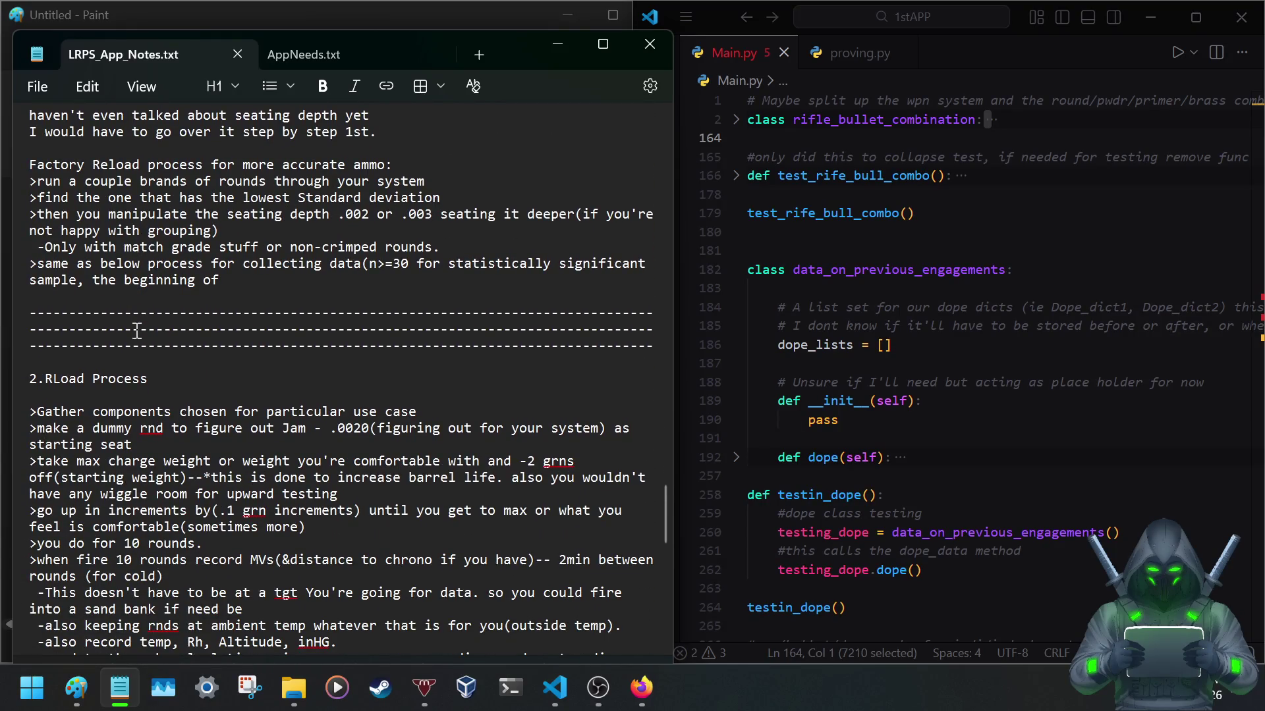
{"action": "scroll", "coordinate": [104, 329], "scroll_direction": "down", "scroll_amount": 2}
{"action": "scroll", "coordinate": [104, 329], "scroll_direction": "down", "scroll_amount": 2}
{"action": "scroll", "coordinate": [103, 329], "scroll_direction": "down", "scroll_amount": 2}
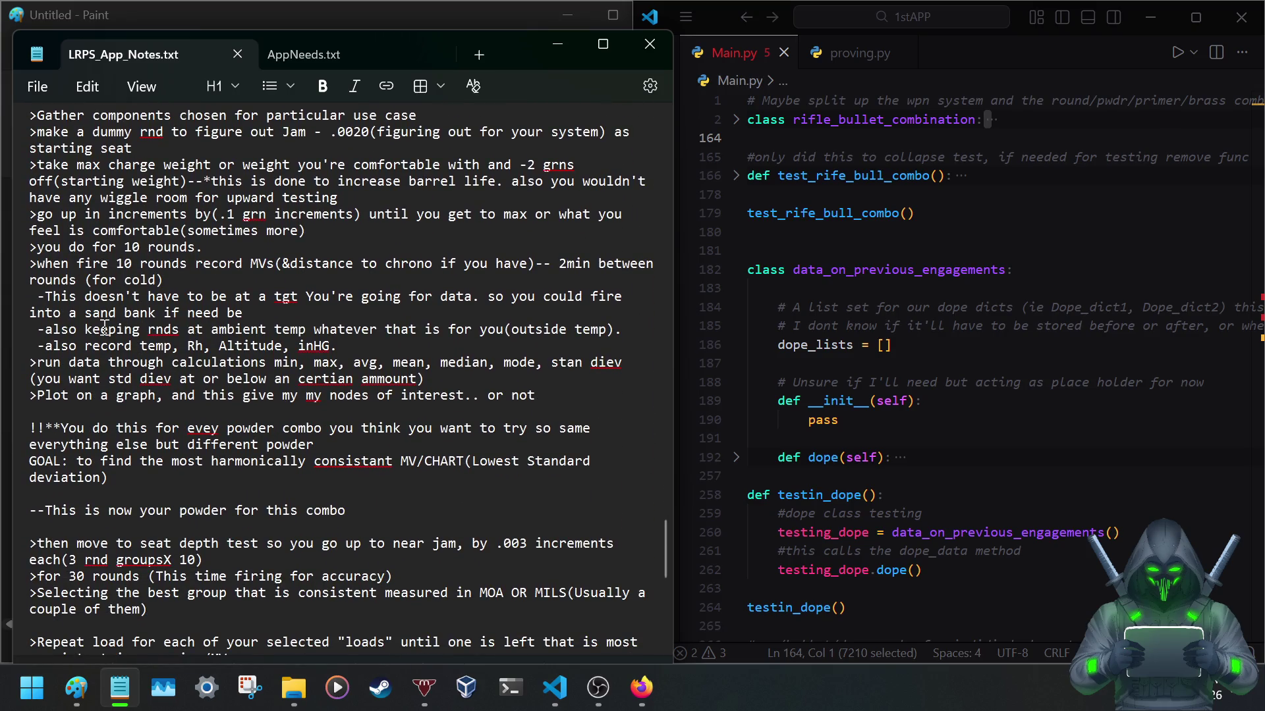
{"action": "scroll", "coordinate": [104, 329], "scroll_direction": "down", "scroll_amount": 5}
{"action": "scroll", "coordinate": [104, 330], "scroll_direction": "down", "scroll_amount": 1}
{"action": "scroll", "coordinate": [98, 331], "scroll_direction": "down", "scroll_amount": 4}
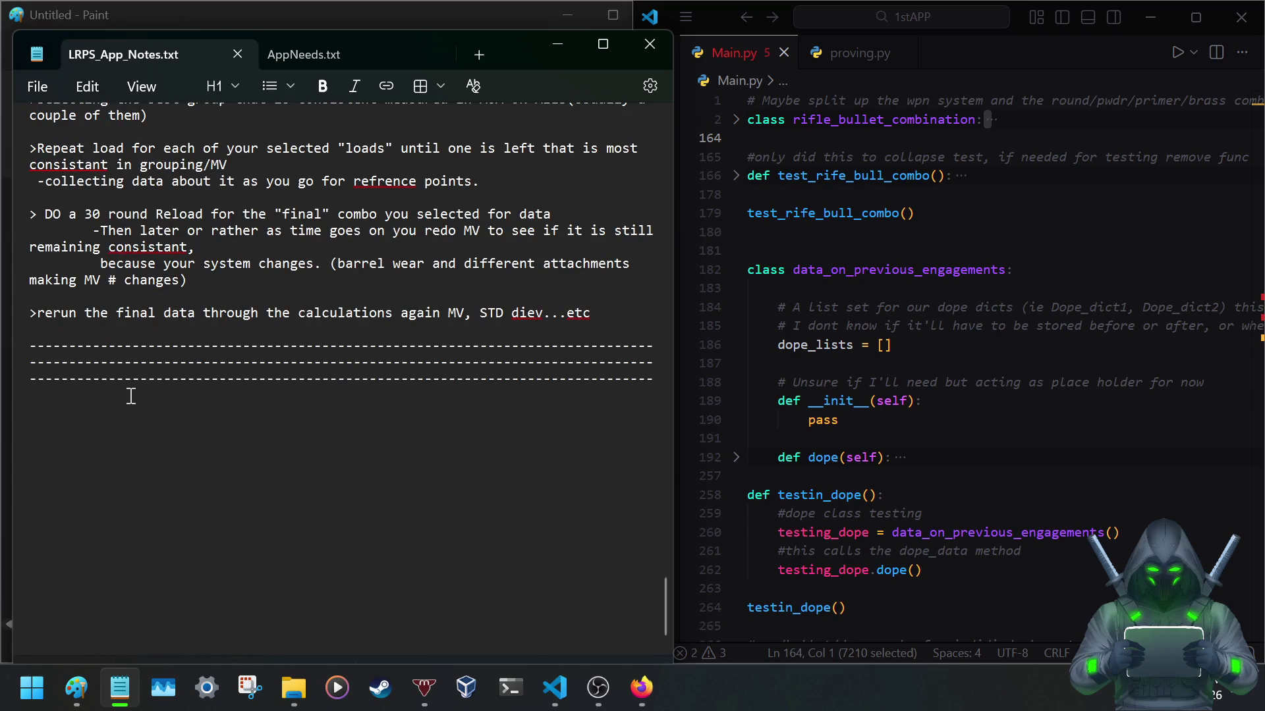
{"action": "scroll", "coordinate": [130, 397], "scroll_direction": "up", "scroll_amount": 2}
{"action": "scroll", "coordinate": [129, 396], "scroll_direction": "up", "scroll_amount": 1}
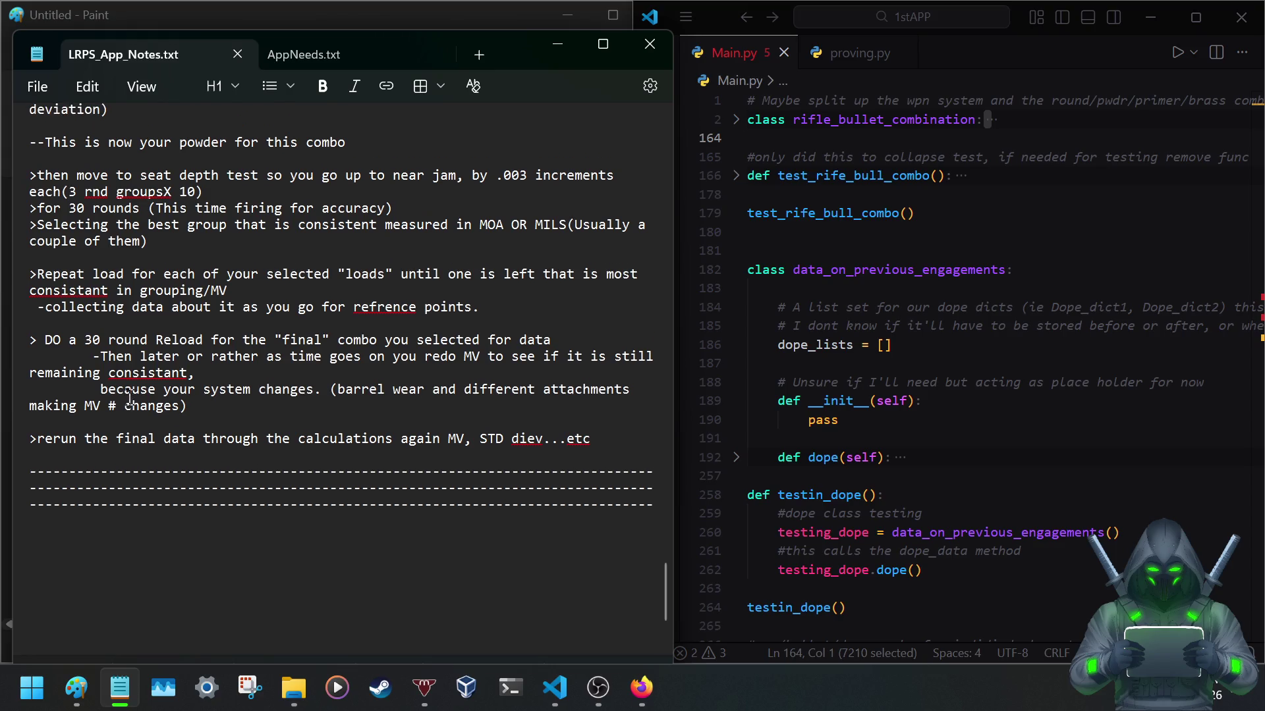
Correct 'refrence' to reference and both 'consistant' to consistent via spelling suggestions.
{"action": "right_click", "coordinate": [385, 332]}
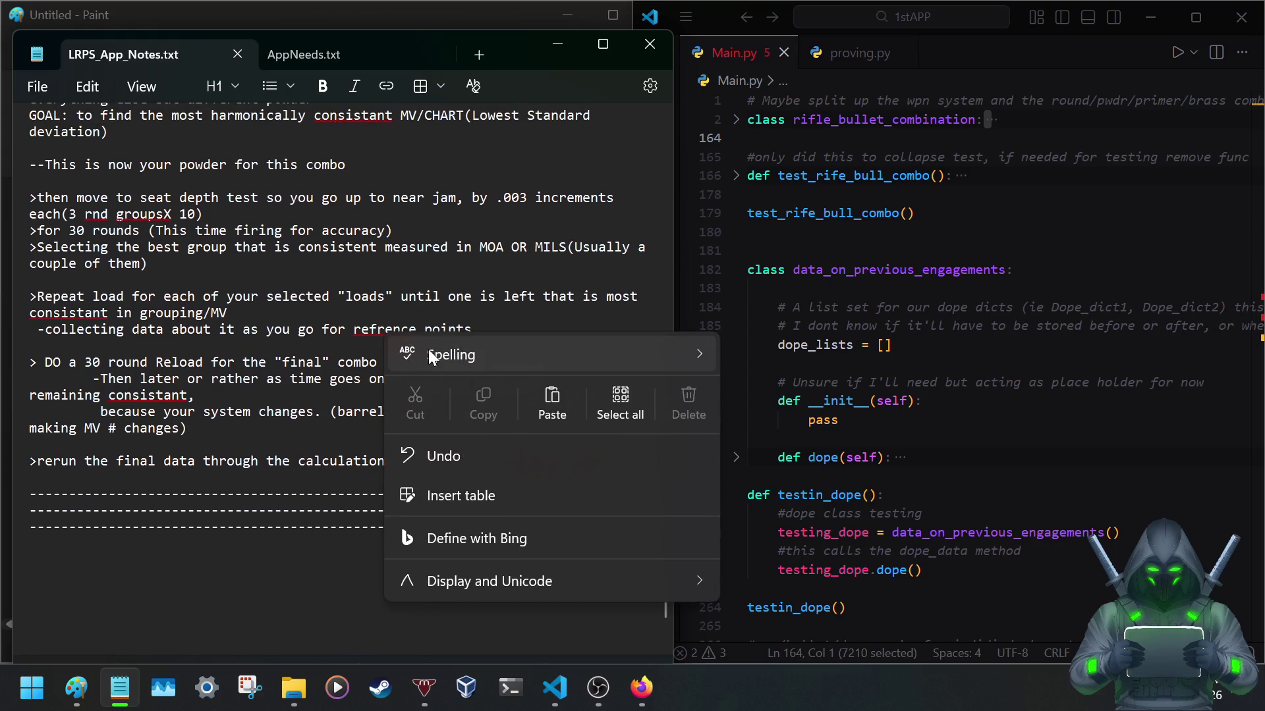
{"action": "mouse_move", "coordinate": [549, 355]}
{"action": "left_click", "coordinate": [802, 36]}
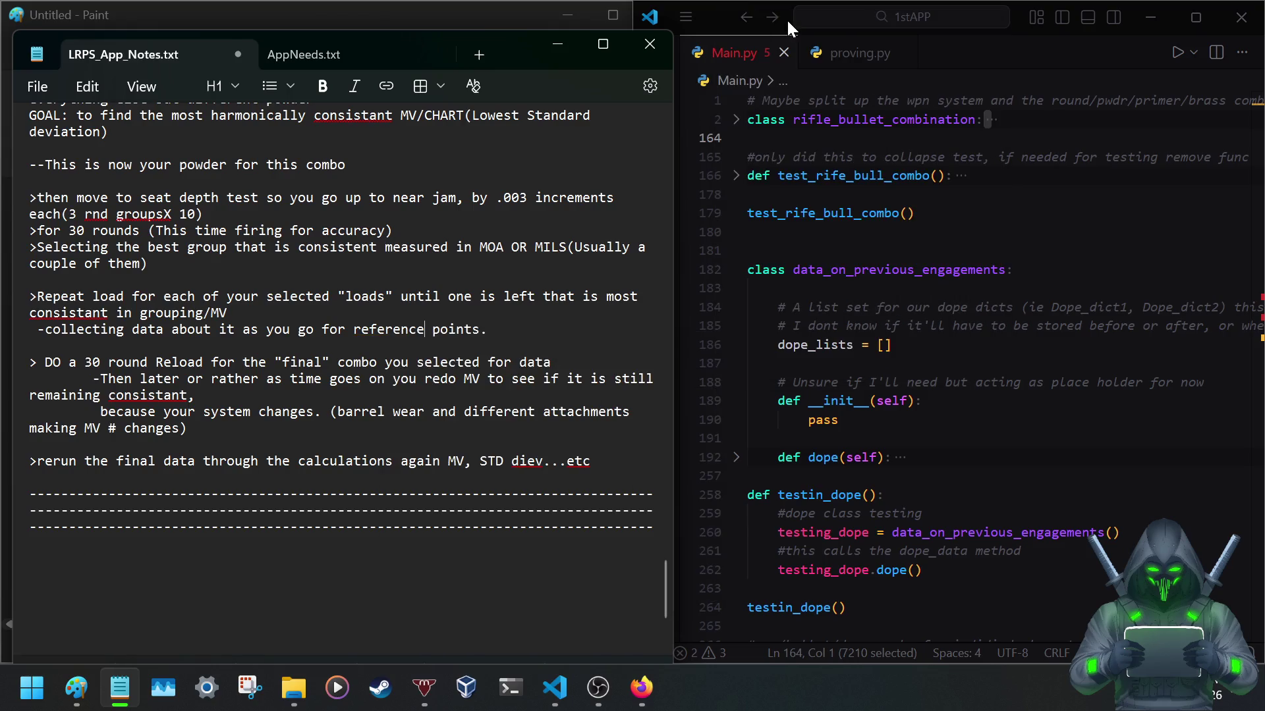
{"action": "right_click", "coordinate": [292, 309]}
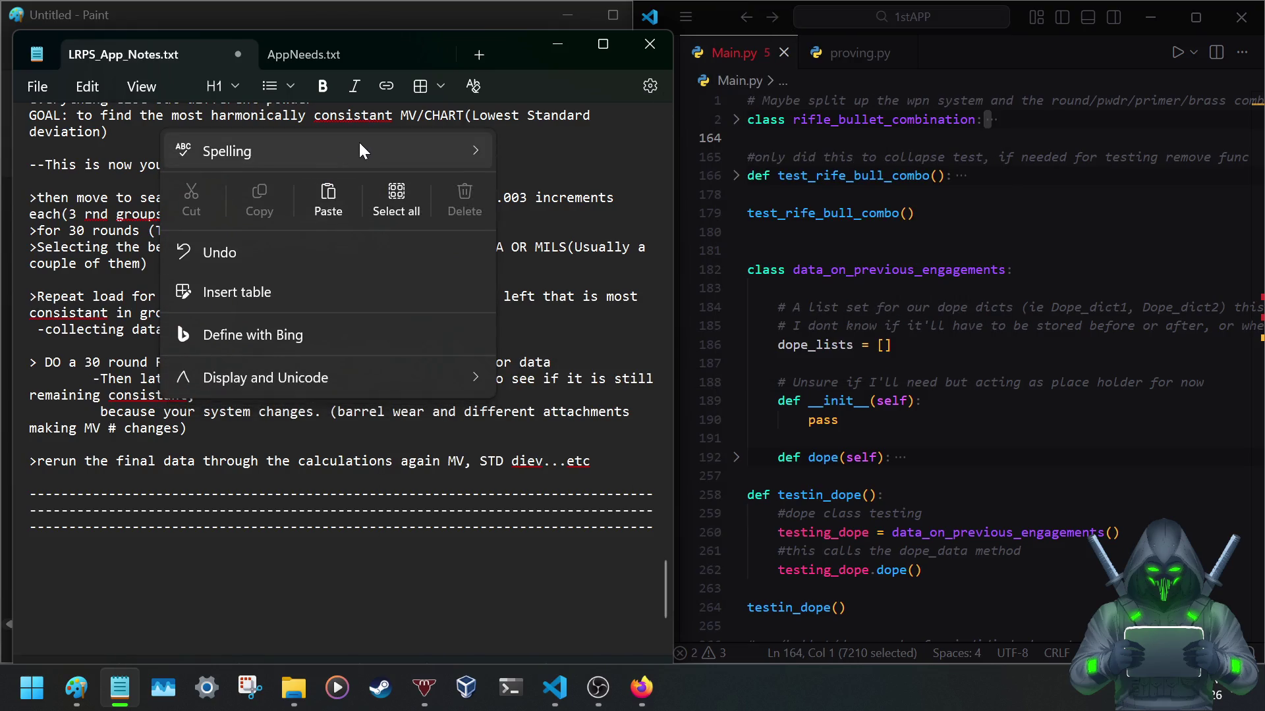
{"action": "key", "text": "Escape"}
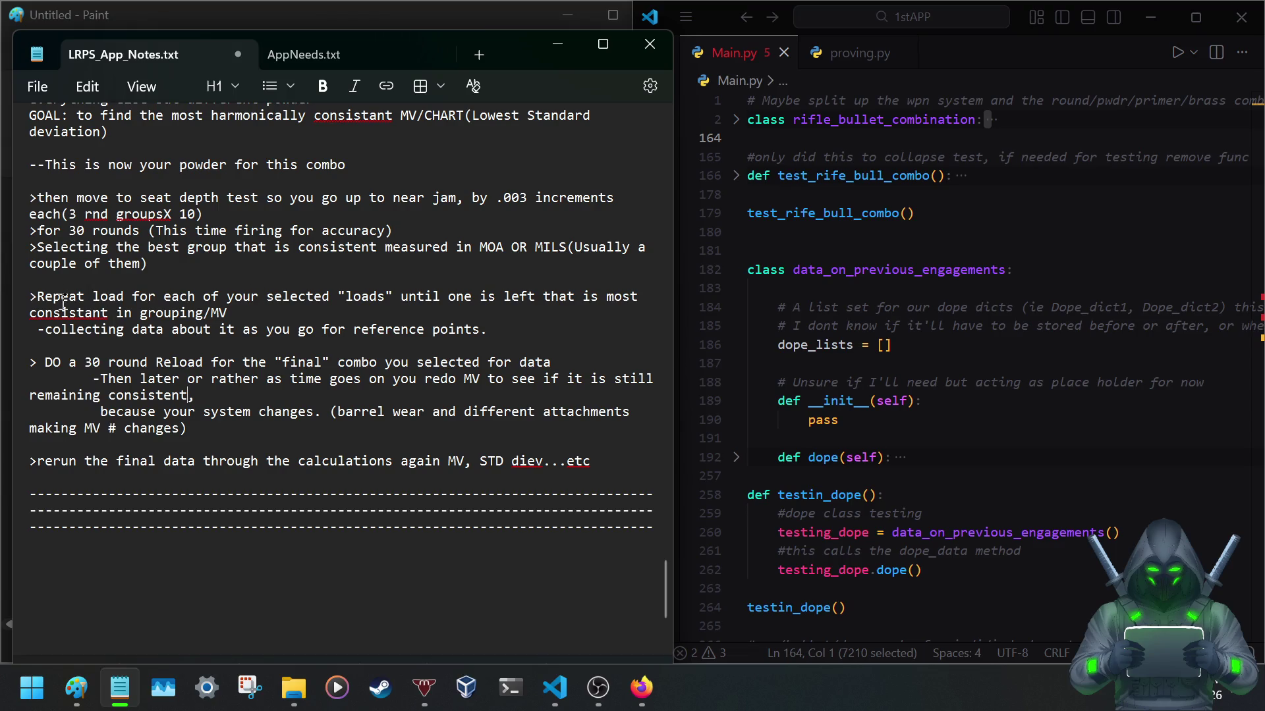
{"action": "right_click", "coordinate": [65, 309]}
{"action": "mouse_move", "coordinate": [130, 329]}
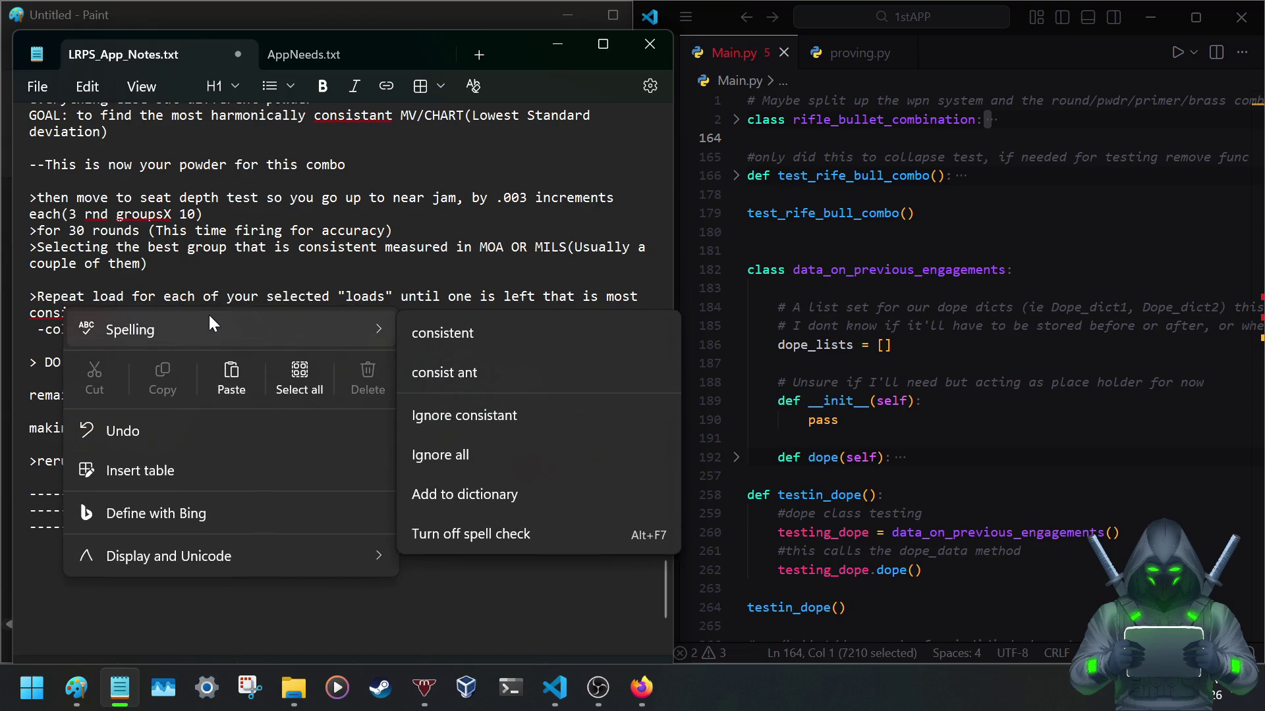
{"action": "left_click", "coordinate": [439, 334]}
{"action": "scroll", "coordinate": [358, 209], "scroll_direction": "up", "scroll_amount": 1}
{"action": "scroll", "coordinate": [357, 210], "scroll_direction": "up", "scroll_amount": 1}
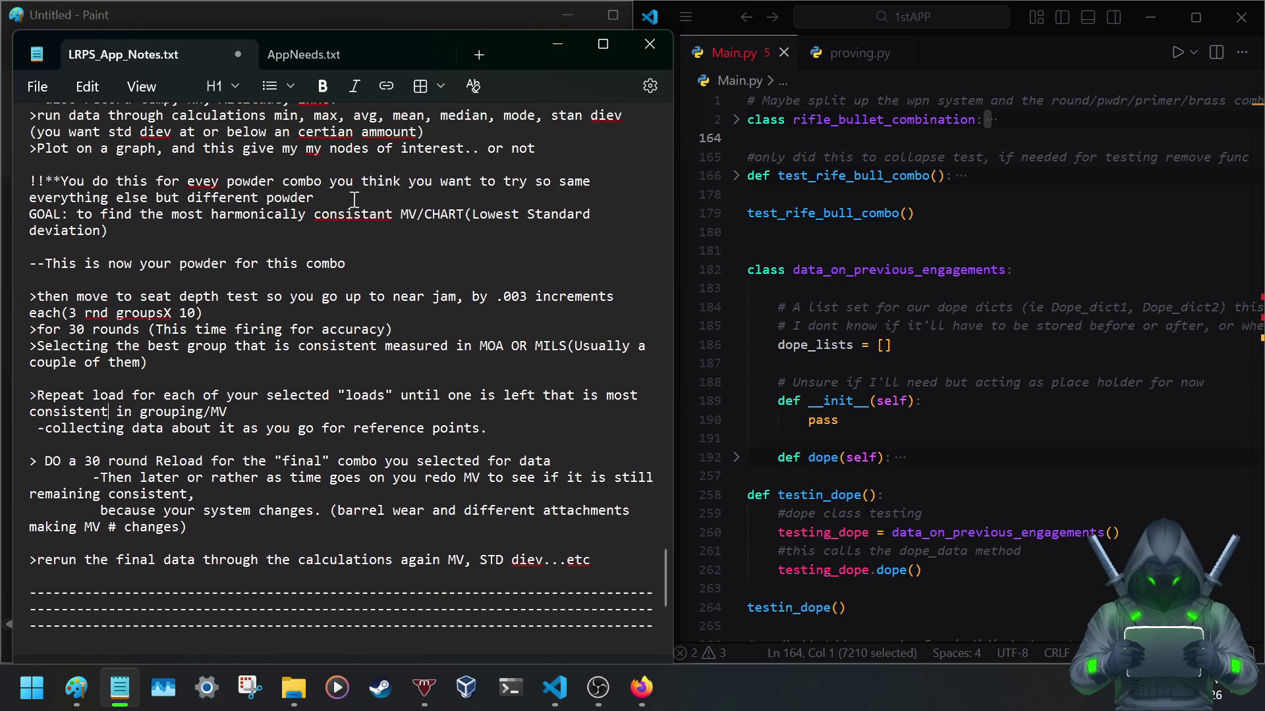
{"action": "right_click", "coordinate": [360, 218]}
{"action": "mouse_move", "coordinate": [427, 240]}
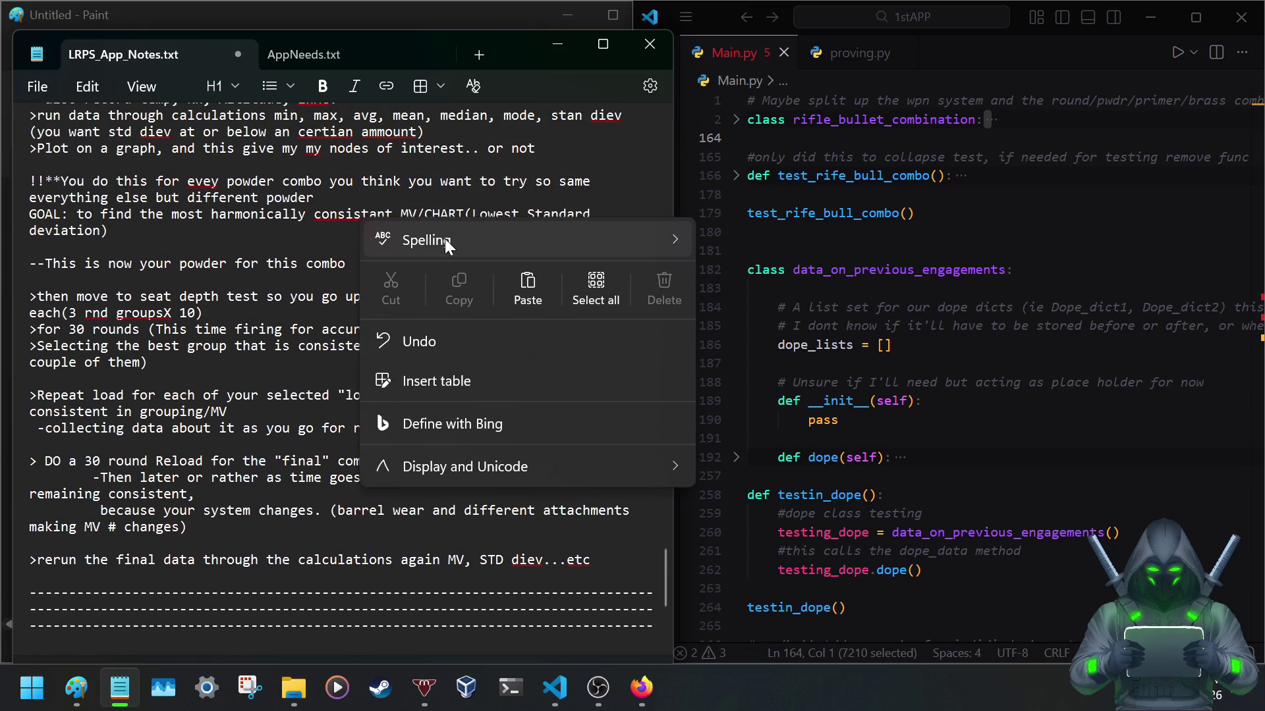
{"action": "left_click", "coordinate": [725, 255]}
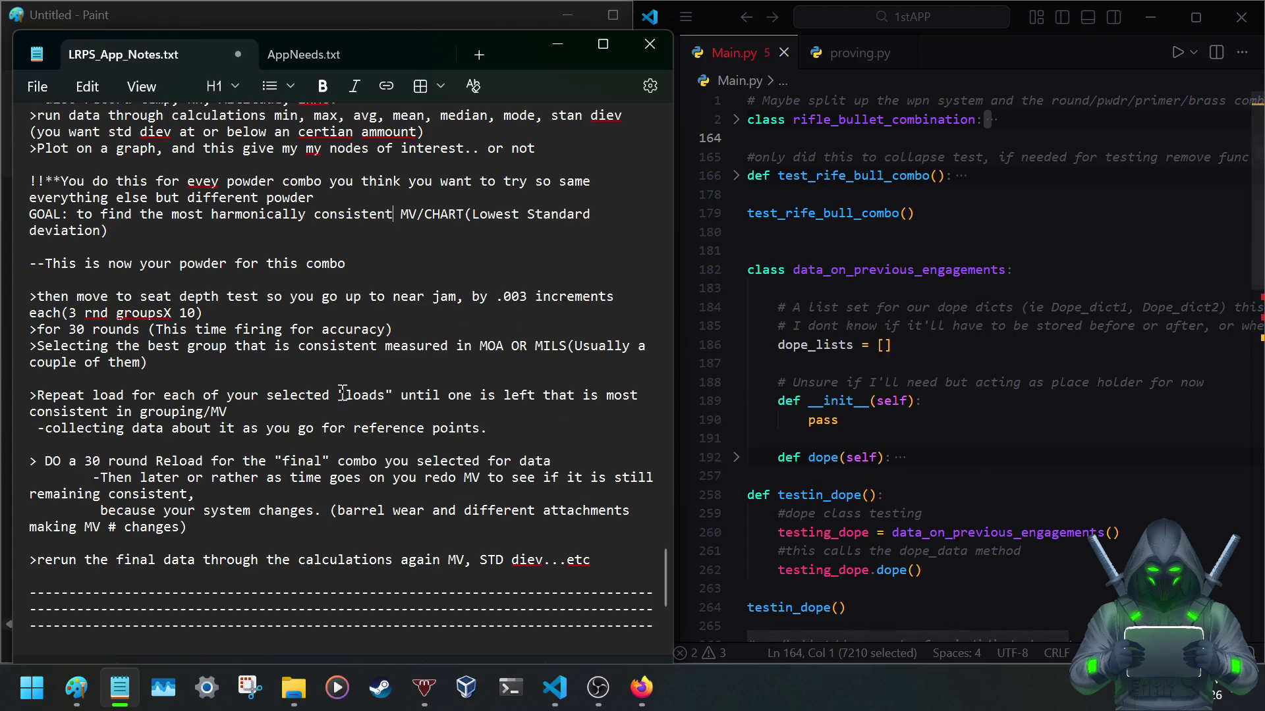
{"action": "scroll", "coordinate": [204, 282], "scroll_direction": "up", "scroll_amount": 2}
Correct 'evey' to every, 'ammount' to amount and 'certian' to certain.
{"action": "right_click", "coordinate": [203, 281]}
{"action": "mouse_move", "coordinate": [270, 302]}
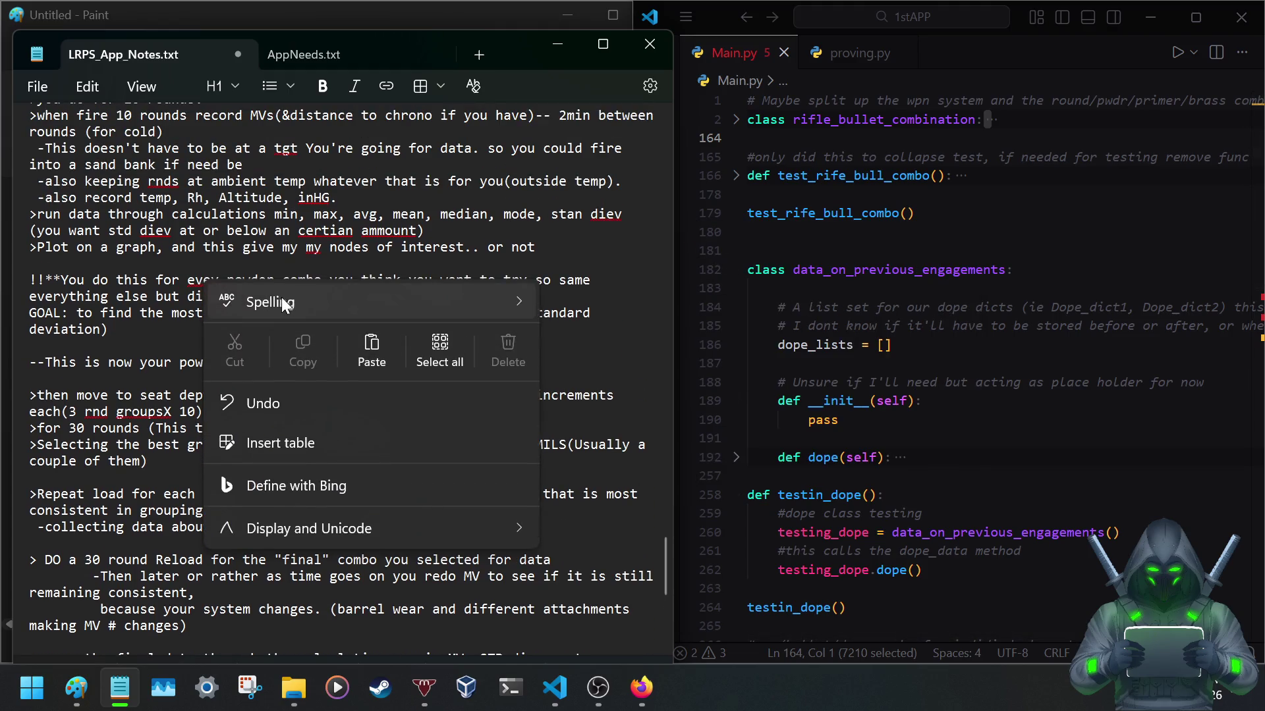
{"action": "left_click", "coordinate": [613, 309]}
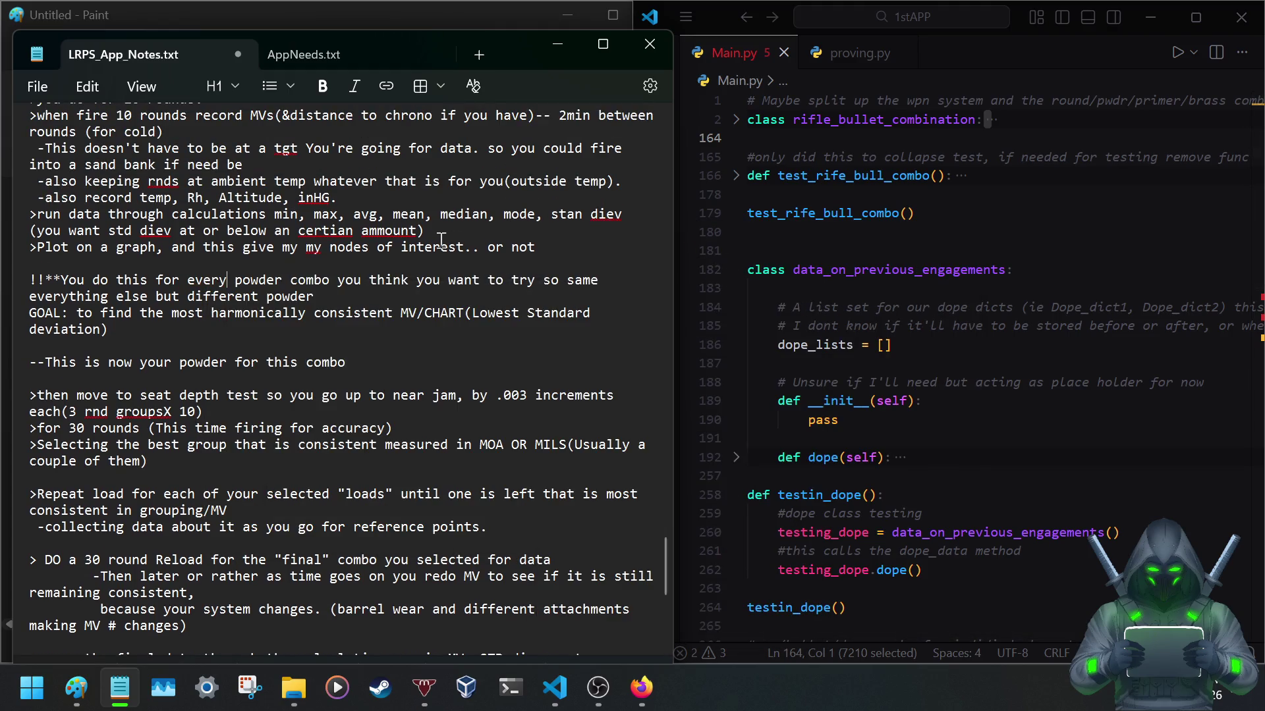
{"action": "right_click", "coordinate": [383, 240]}
{"action": "left_click", "coordinate": [718, 257]}
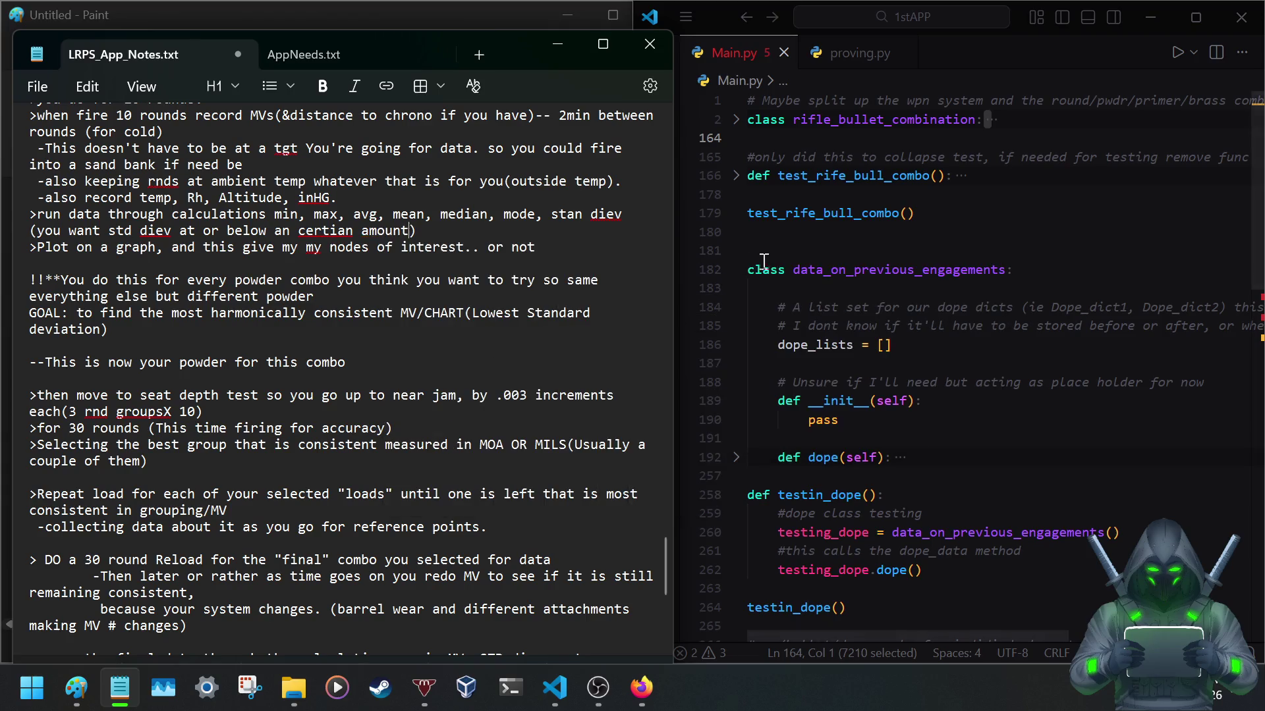
{"action": "right_click", "coordinate": [328, 238]}
{"action": "mouse_move", "coordinate": [392, 260]}
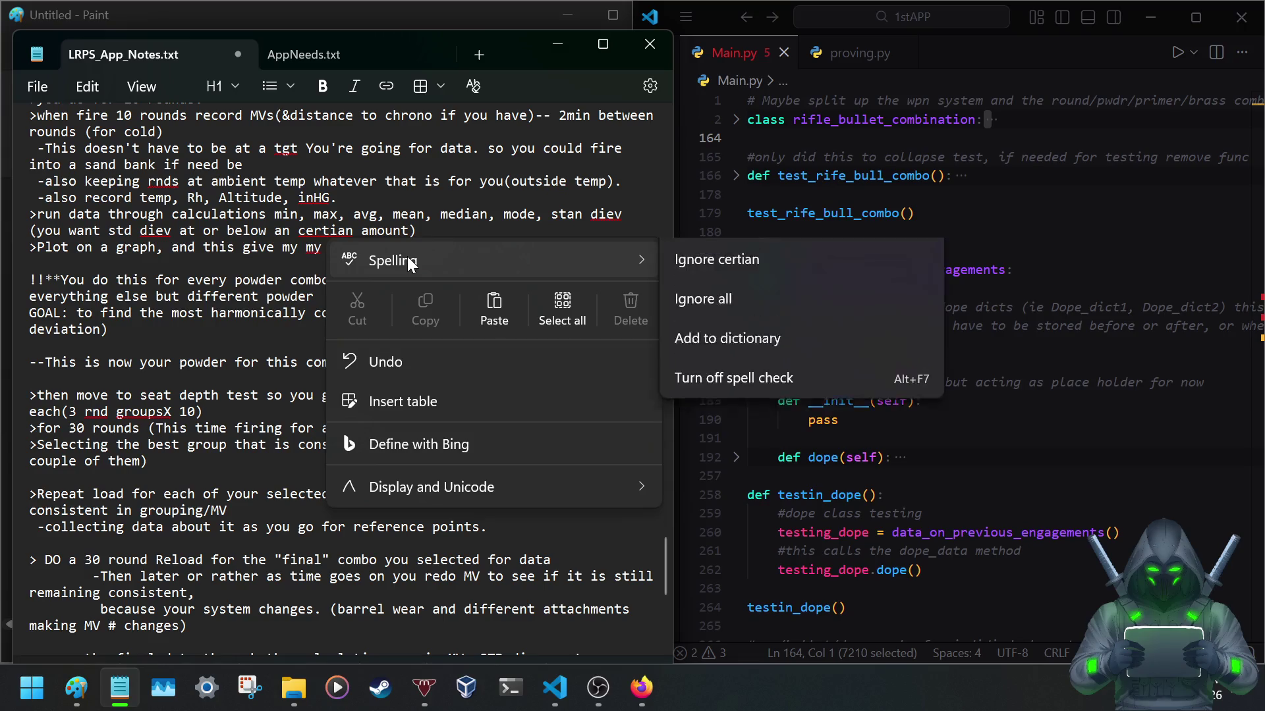
{"action": "left_click", "coordinate": [692, 264]}
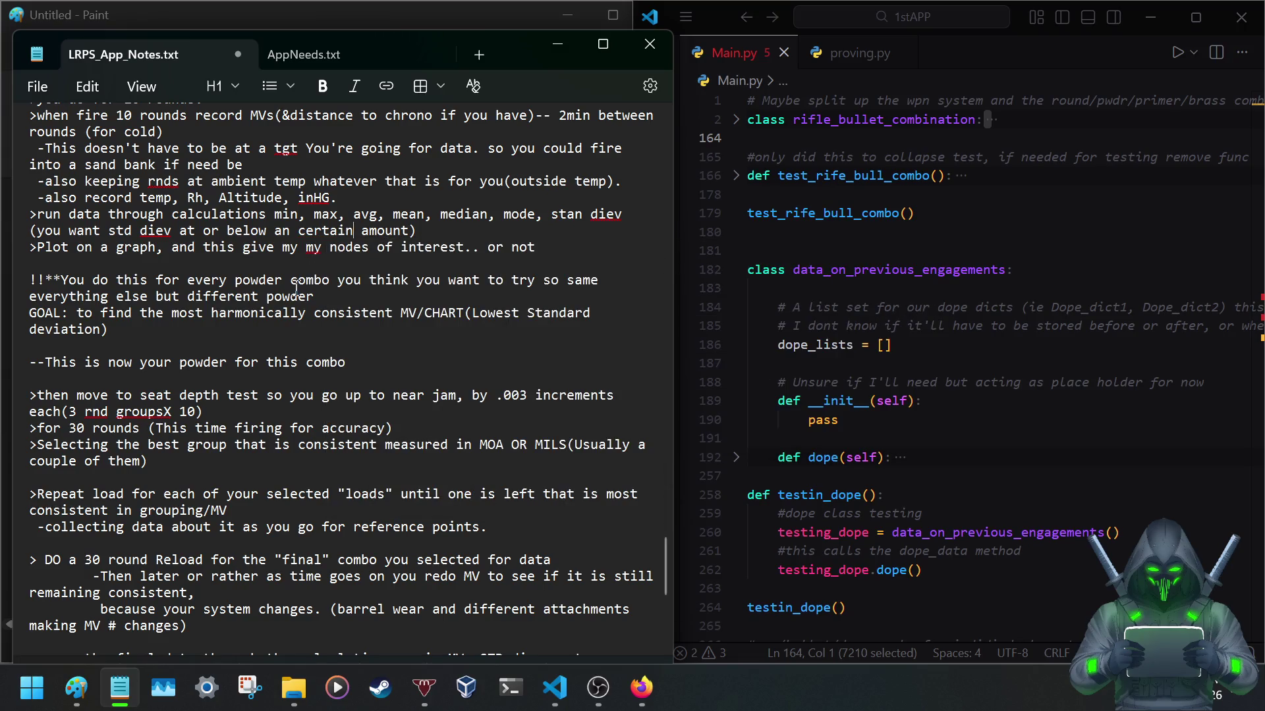
{"action": "scroll", "coordinate": [282, 349], "scroll_direction": "up", "scroll_amount": 4}
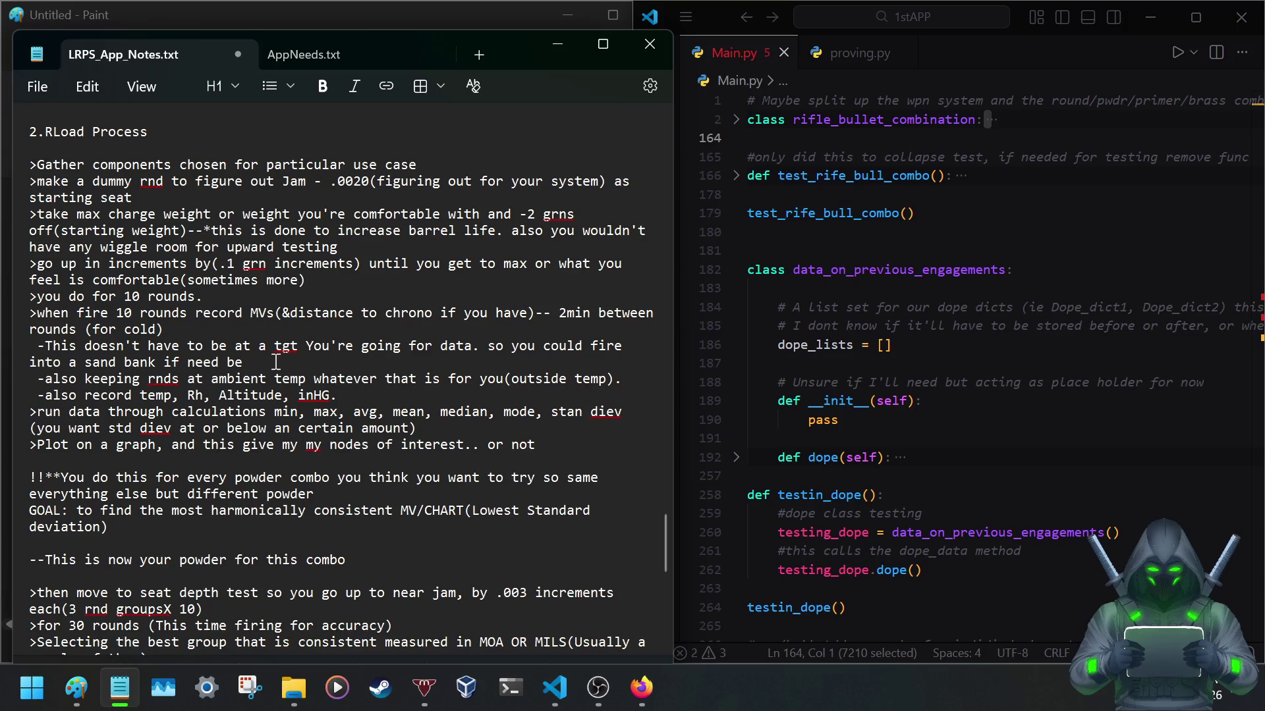
{"action": "scroll", "coordinate": [278, 361], "scroll_direction": "up", "scroll_amount": 3}
{"action": "scroll", "coordinate": [276, 362], "scroll_direction": "up", "scroll_amount": 1}
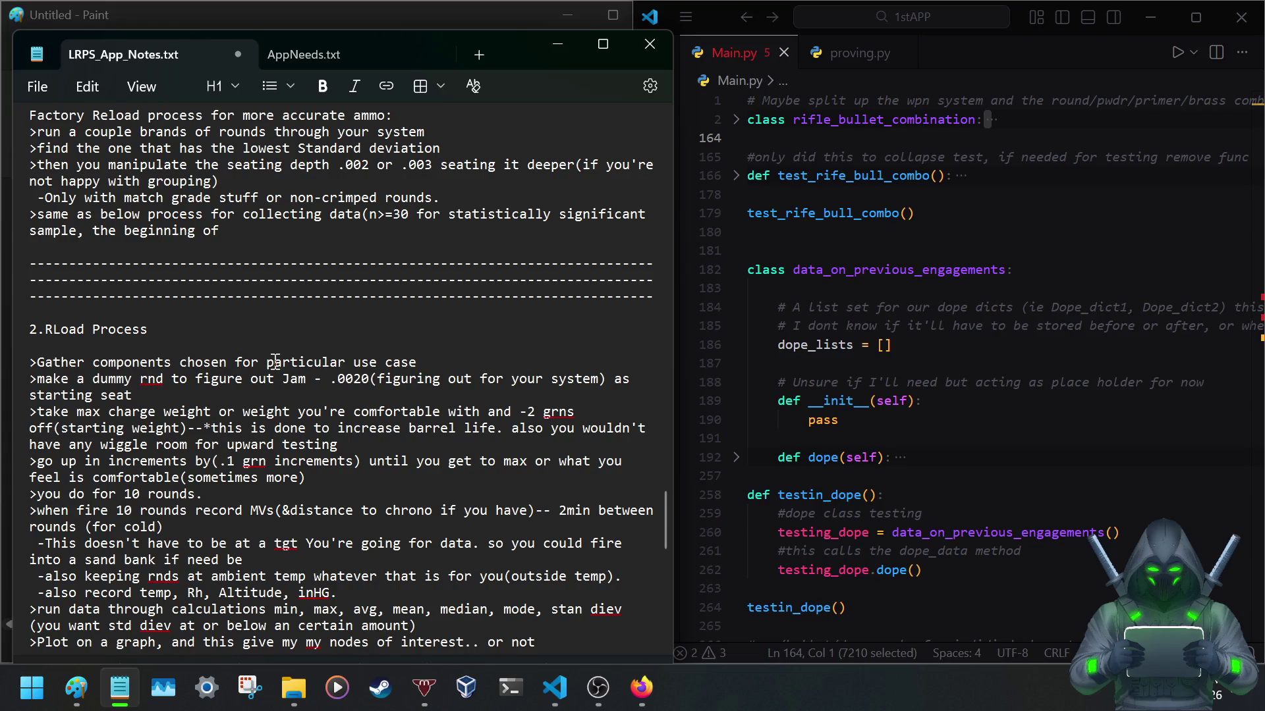
{"action": "scroll", "coordinate": [125, 378], "scroll_direction": "up", "scroll_amount": 2}
{"action": "scroll", "coordinate": [126, 378], "scroll_direction": "up", "scroll_amount": 2}
{"action": "scroll", "coordinate": [126, 378], "scroll_direction": "up", "scroll_amount": 2}
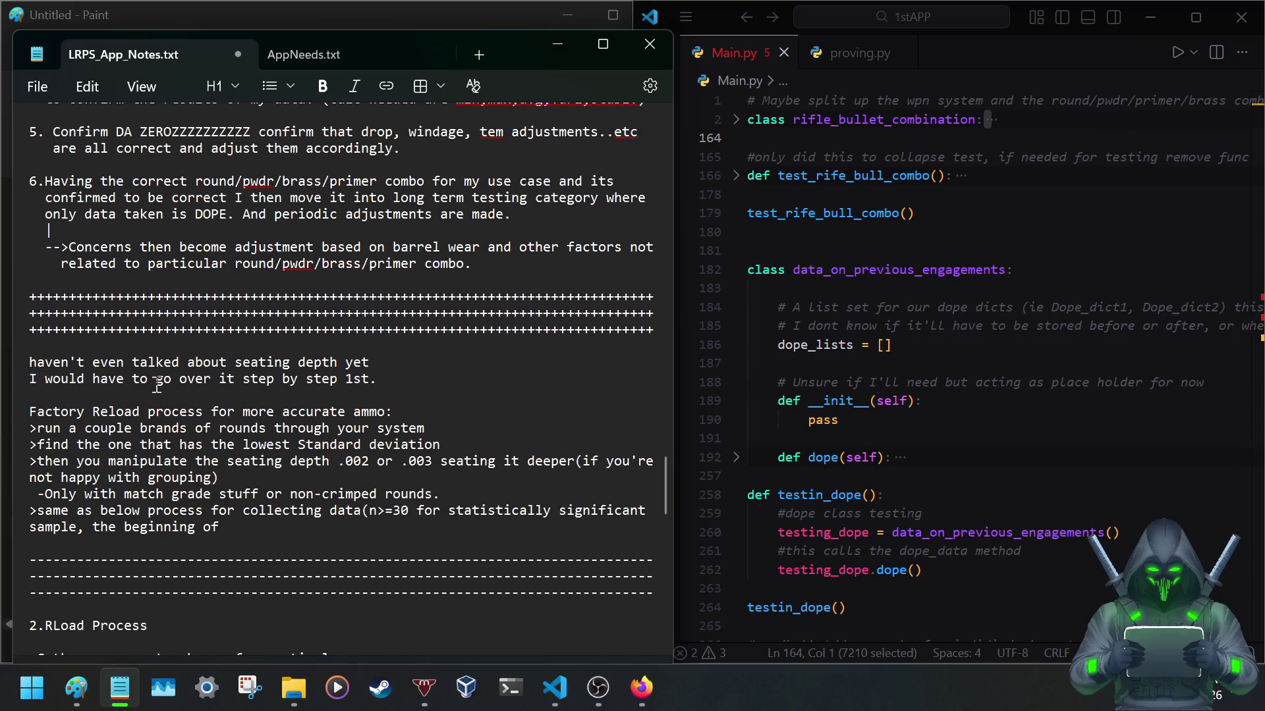
{"action": "scroll", "coordinate": [114, 408], "scroll_direction": "up", "scroll_amount": 5}
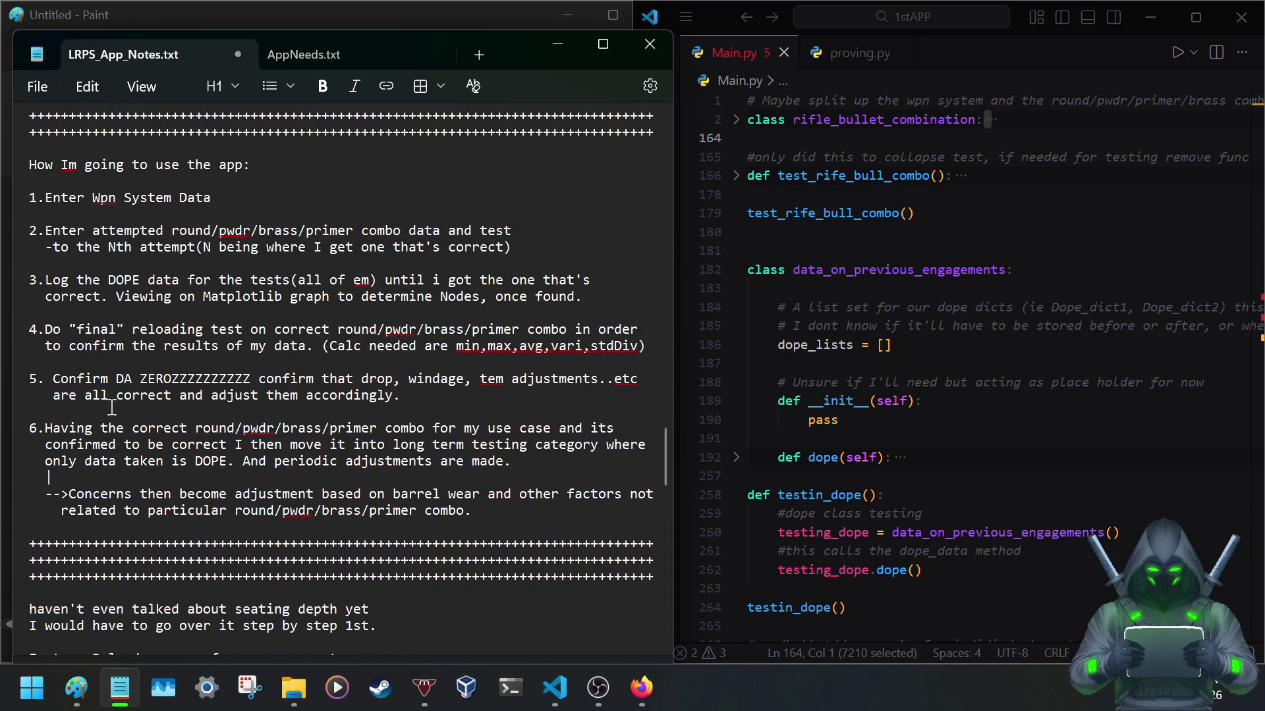
{"action": "scroll", "coordinate": [114, 407], "scroll_direction": "up", "scroll_amount": 1}
{"action": "scroll", "coordinate": [114, 407], "scroll_direction": "up", "scroll_amount": 2}
{"action": "scroll", "coordinate": [113, 405], "scroll_direction": "up", "scroll_amount": 1}
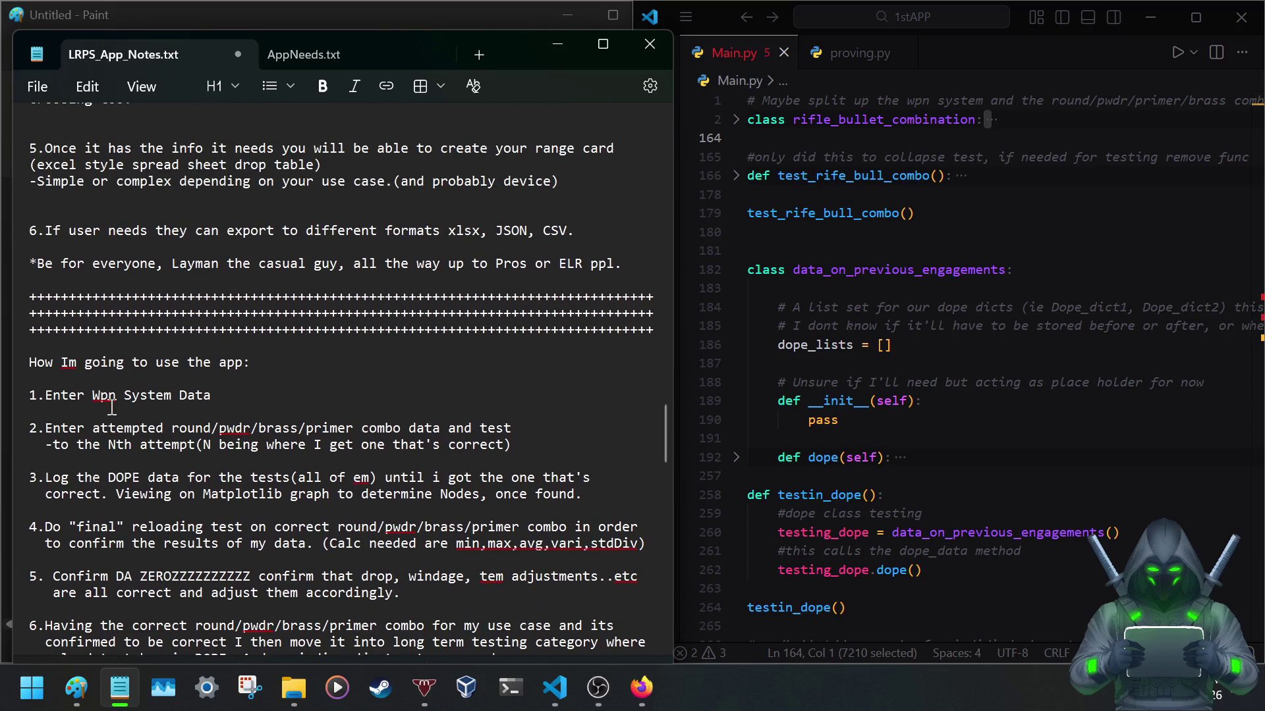
{"action": "scroll", "coordinate": [113, 406], "scroll_direction": "up", "scroll_amount": 4}
{"action": "scroll", "coordinate": [112, 405], "scroll_direction": "up", "scroll_amount": 1}
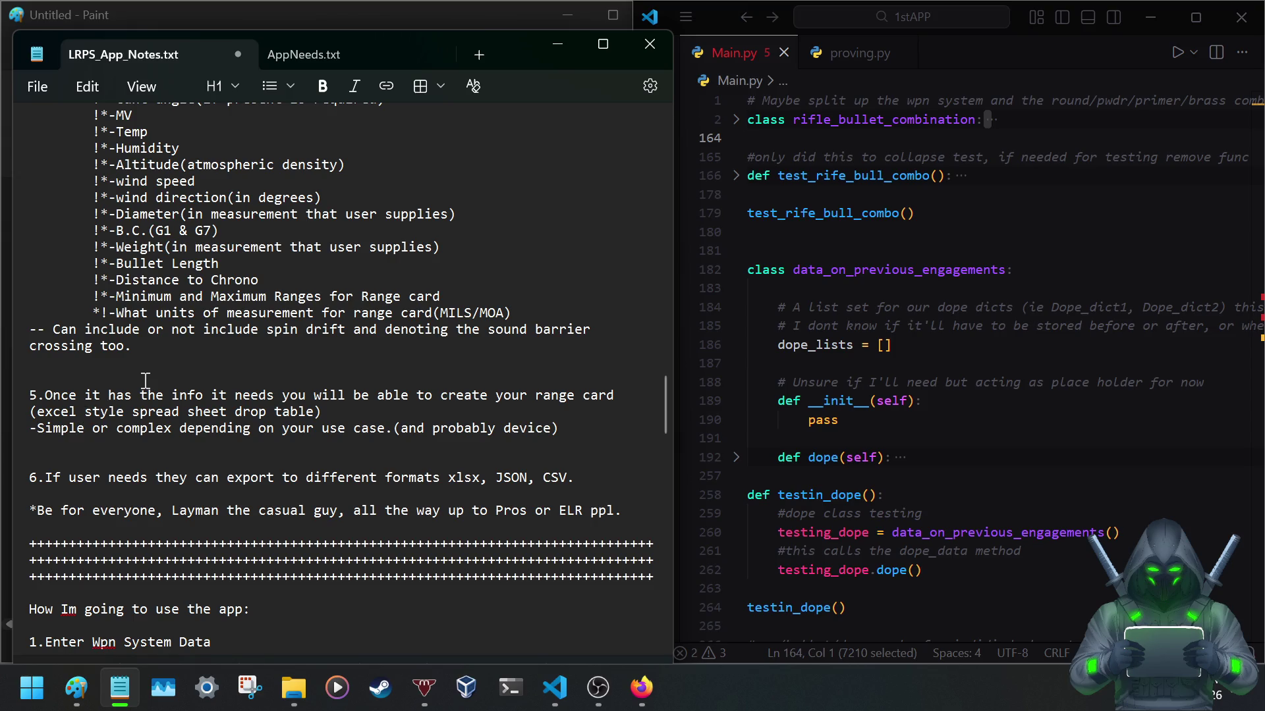
{"action": "scroll", "coordinate": [145, 380], "scroll_direction": "up", "scroll_amount": 4}
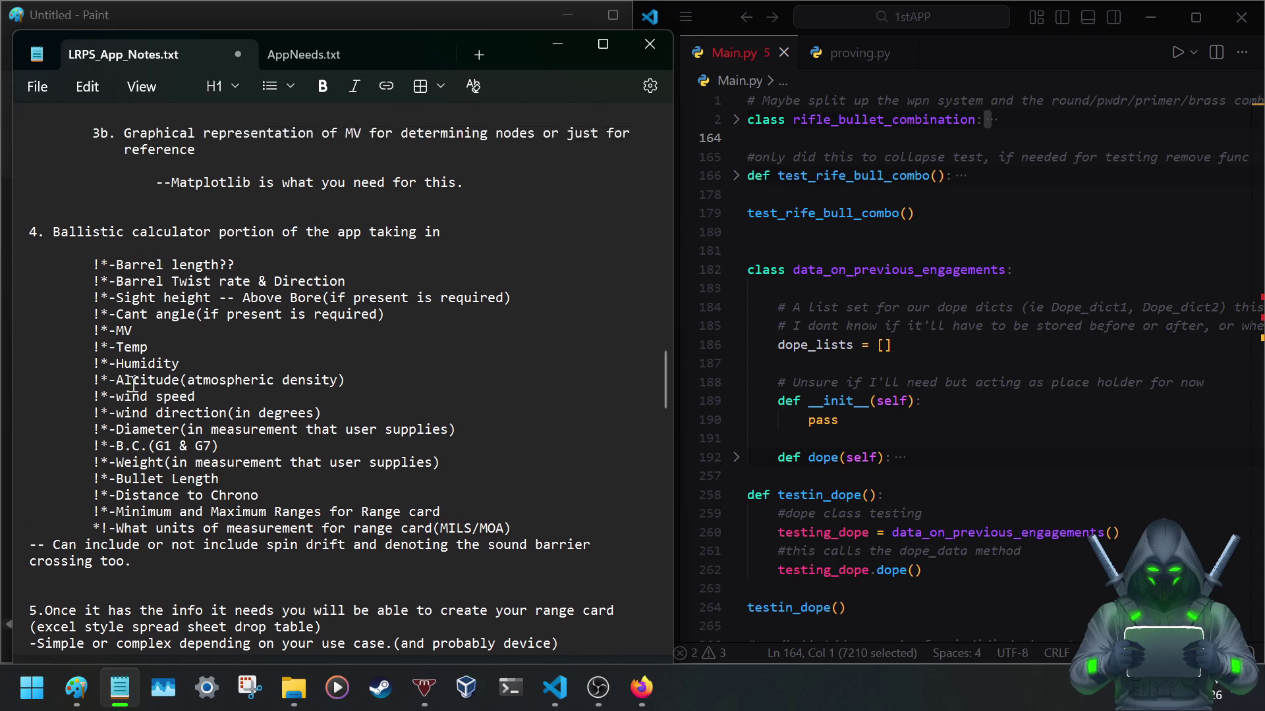
{"action": "scroll", "coordinate": [134, 388], "scroll_direction": "up", "scroll_amount": 1}
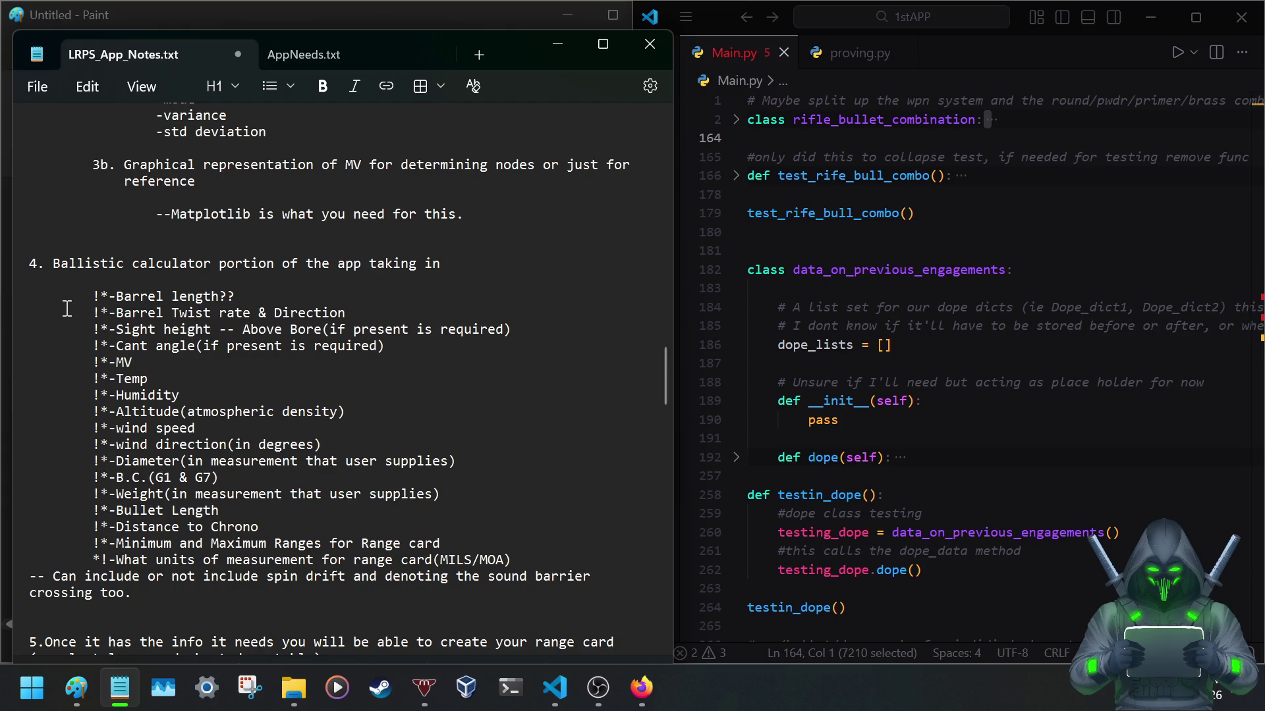
{"action": "scroll", "coordinate": [250, 245], "scroll_direction": "up", "scroll_amount": 2}
{"action": "scroll", "coordinate": [249, 245], "scroll_direction": "up", "scroll_amount": 4}
{"action": "scroll", "coordinate": [253, 260], "scroll_direction": "up", "scroll_amount": 3}
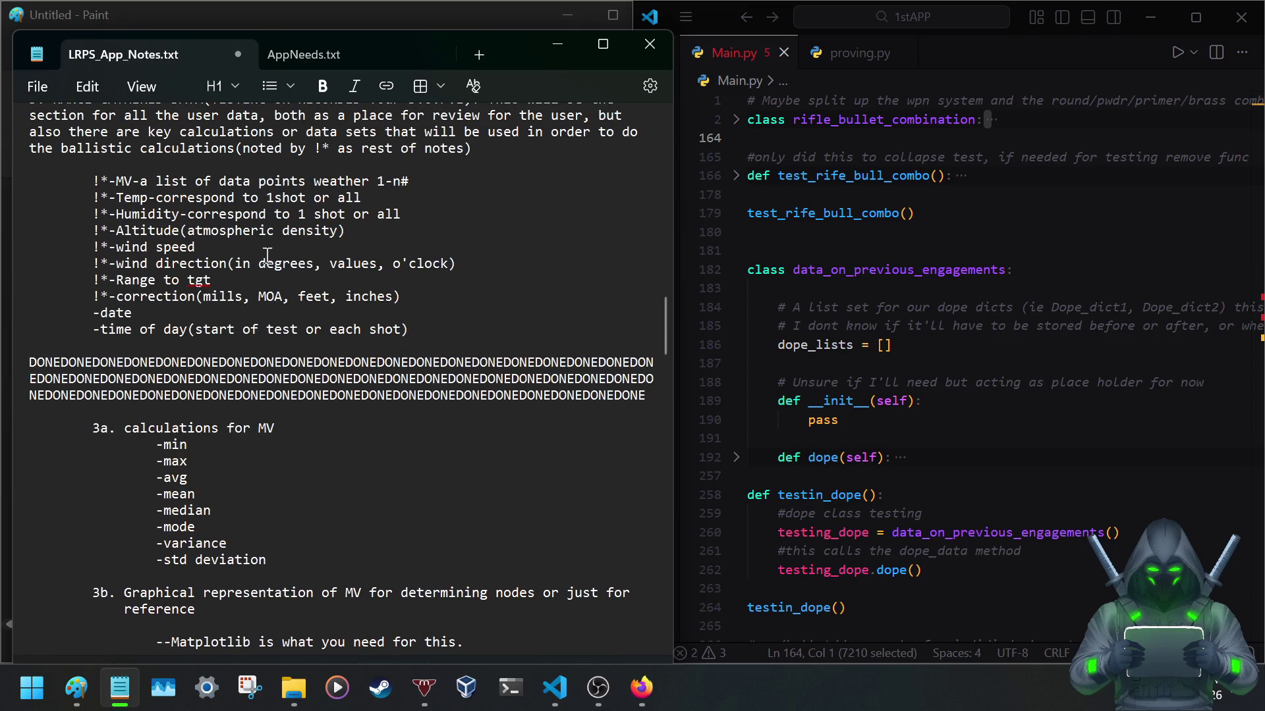
{"action": "scroll", "coordinate": [267, 255], "scroll_direction": "down", "scroll_amount": 3}
{"action": "scroll", "coordinate": [263, 254], "scroll_direction": "down", "scroll_amount": 1}
{"action": "scroll", "coordinate": [247, 256], "scroll_direction": "down", "scroll_amount": 3}
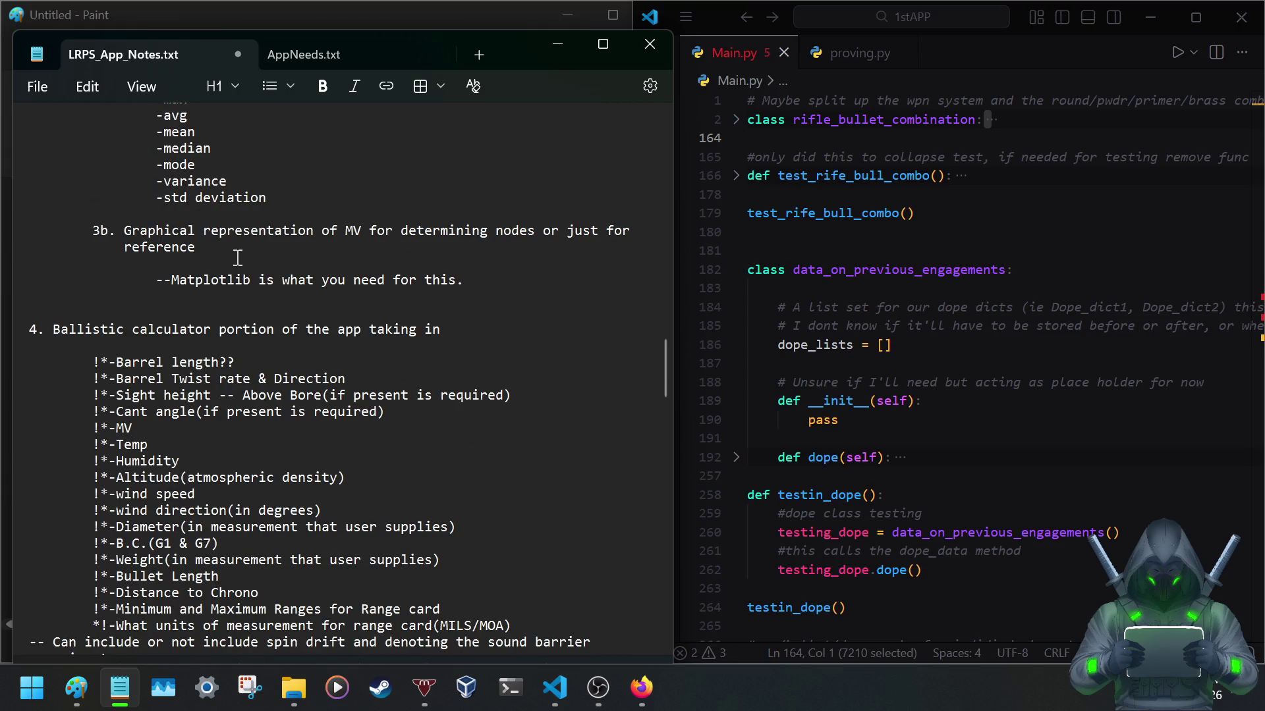
{"action": "scroll", "coordinate": [237, 258], "scroll_direction": "up", "scroll_amount": 3}
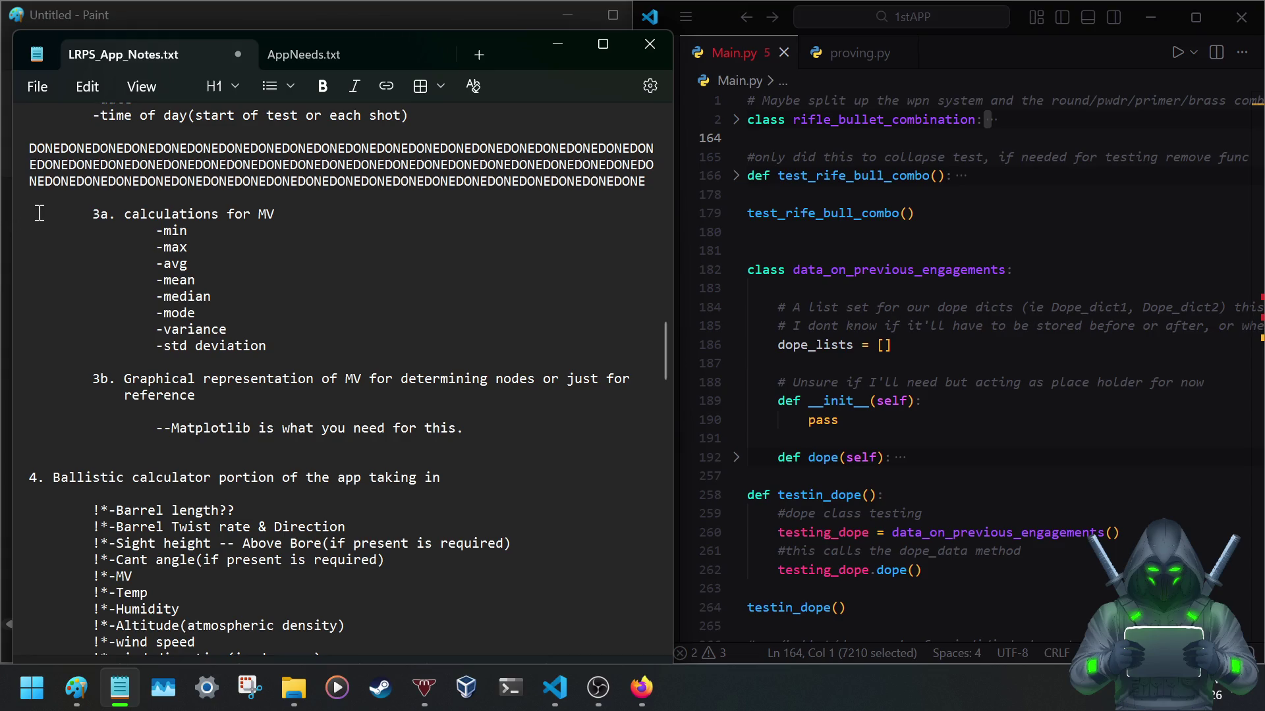
{"action": "scroll", "coordinate": [40, 214], "scroll_direction": "up", "scroll_amount": 3}
{"action": "scroll", "coordinate": [40, 214], "scroll_direction": "up", "scroll_amount": 3}
{"action": "scroll", "coordinate": [40, 214], "scroll_direction": "up", "scroll_amount": 4}
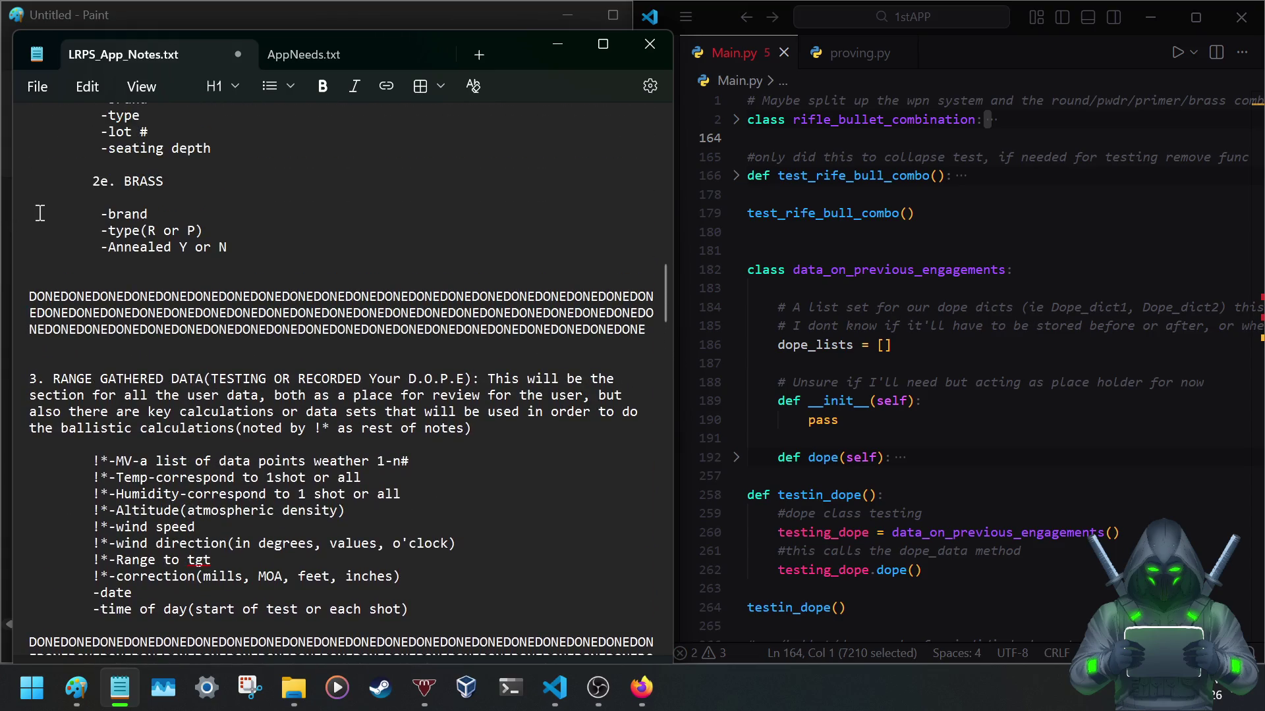
{"action": "scroll", "coordinate": [40, 214], "scroll_direction": "up", "scroll_amount": 2}
{"action": "scroll", "coordinate": [43, 204], "scroll_direction": "down", "scroll_amount": 1}
{"action": "scroll", "coordinate": [47, 194], "scroll_direction": "down", "scroll_amount": 3}
{"action": "scroll", "coordinate": [46, 193], "scroll_direction": "down", "scroll_amount": 3}
{"action": "scroll", "coordinate": [46, 193], "scroll_direction": "down", "scroll_amount": 7}
{"action": "scroll", "coordinate": [47, 194], "scroll_direction": "up", "scroll_amount": 4}
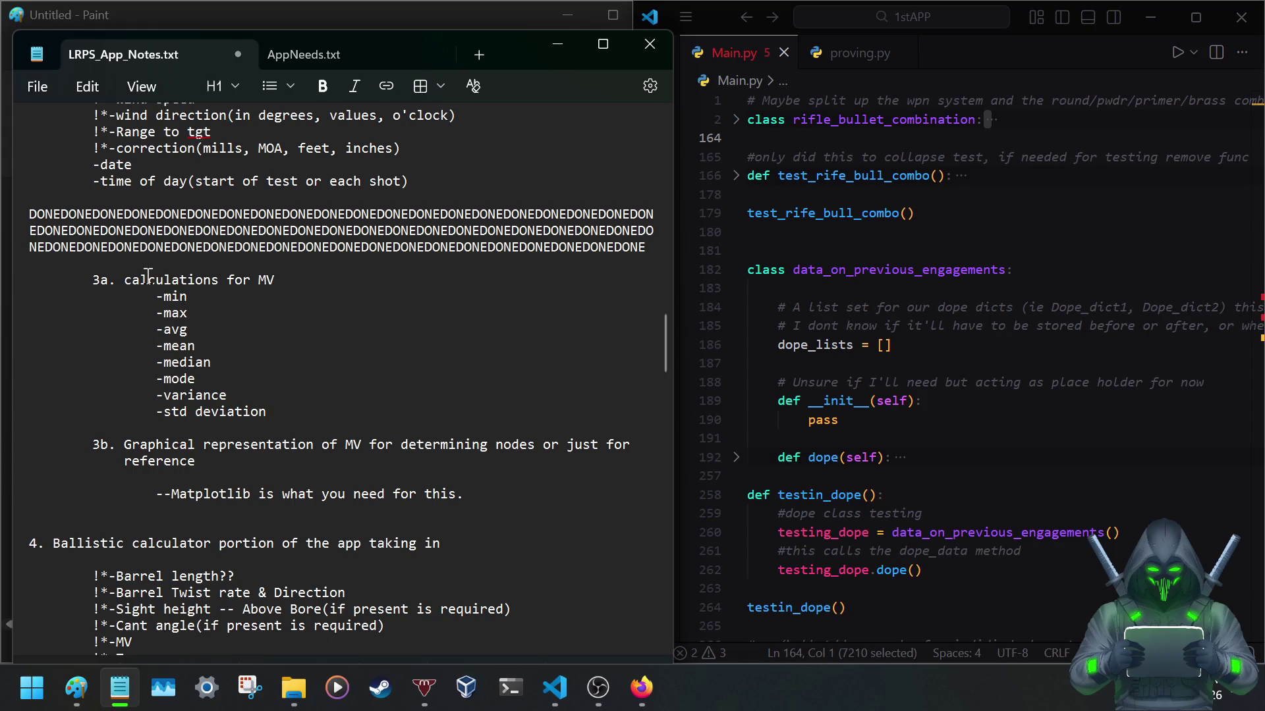
{"action": "key", "text": "ctrl+s"}
{"action": "scroll", "coordinate": [245, 240], "scroll_direction": "up", "scroll_amount": 2}
{"action": "scroll", "coordinate": [257, 239], "scroll_direction": "up", "scroll_amount": 2}
{"action": "scroll", "coordinate": [271, 237], "scroll_direction": "up", "scroll_amount": 2}
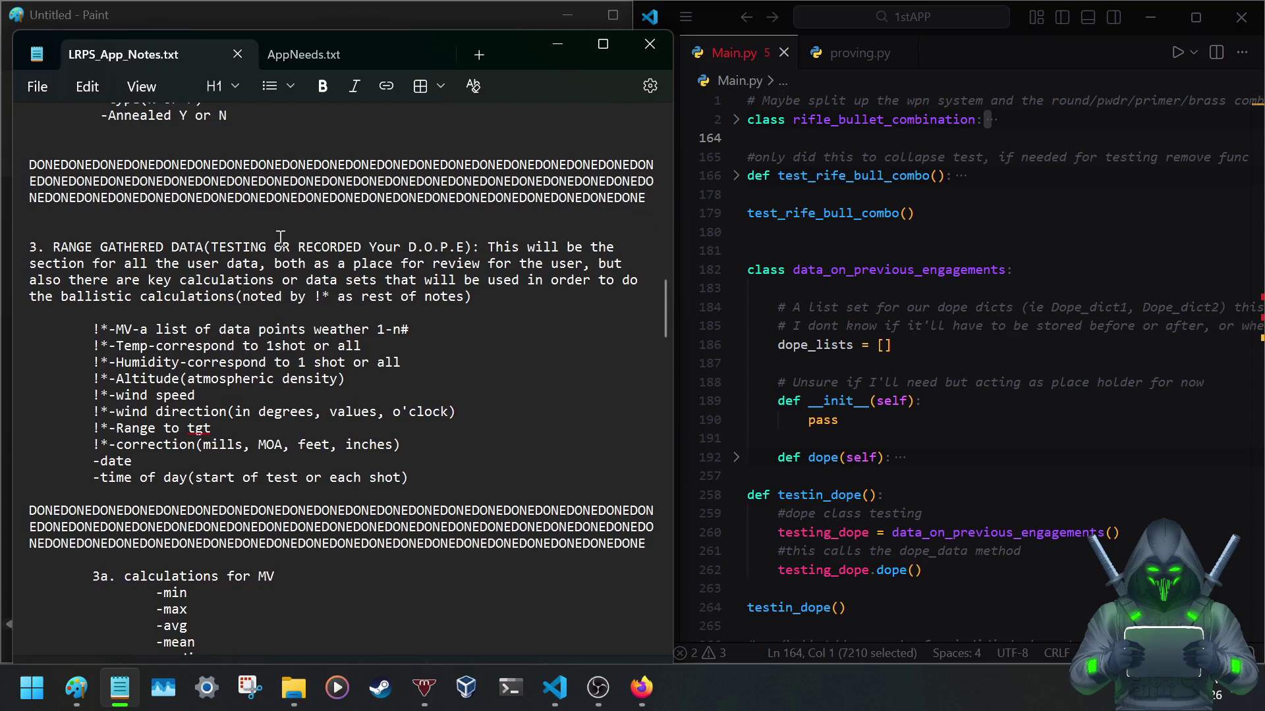
{"action": "scroll", "coordinate": [280, 237], "scroll_direction": "up", "scroll_amount": 3}
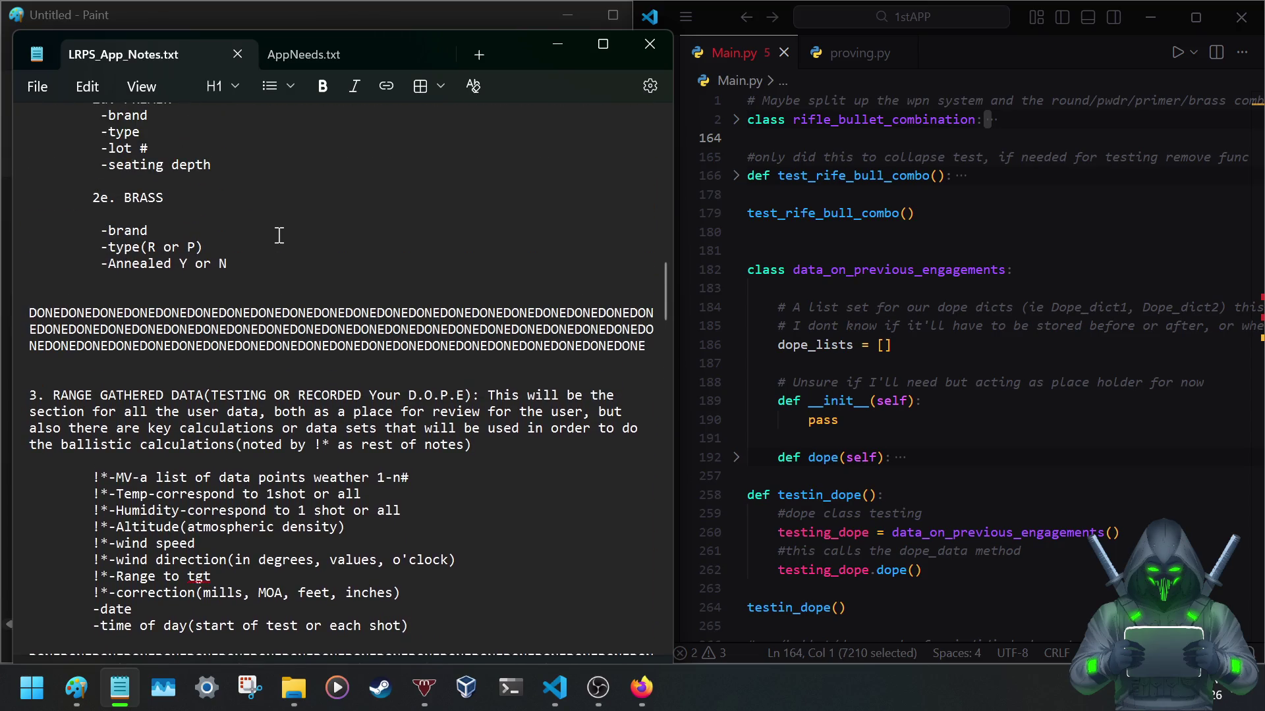
{"action": "scroll", "coordinate": [242, 315], "scroll_direction": "up", "scroll_amount": 4}
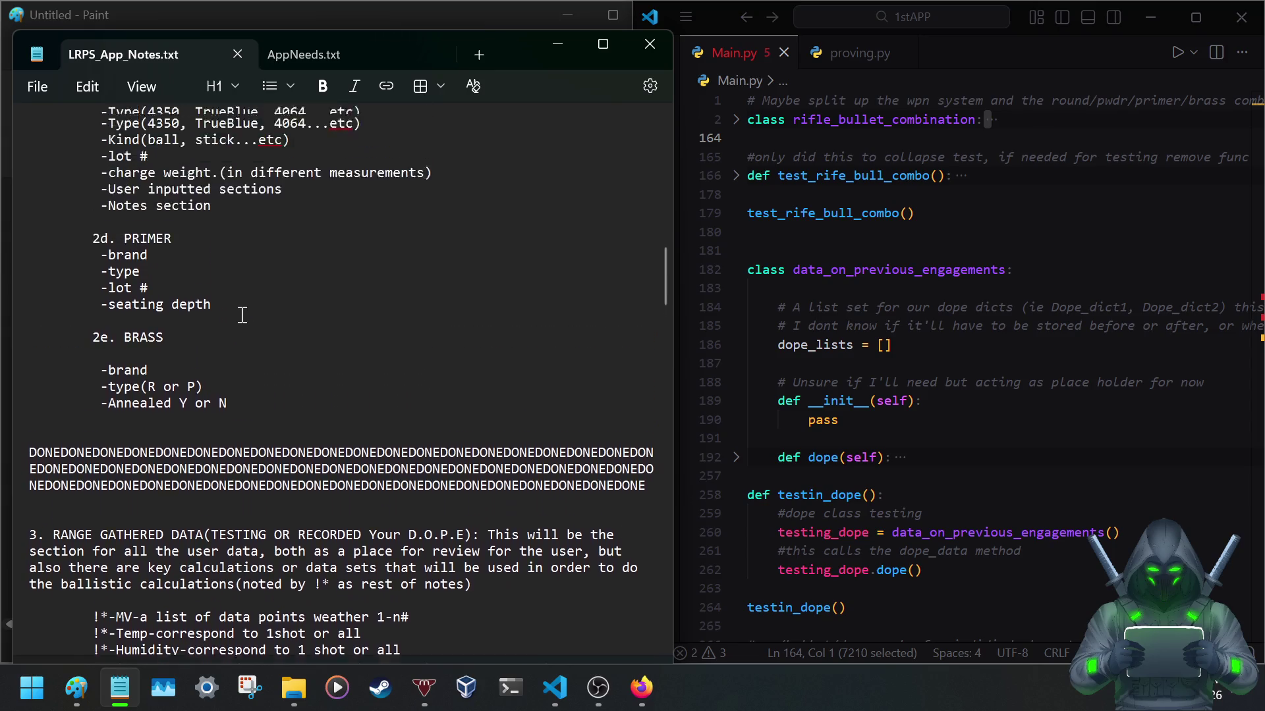
{"action": "scroll", "coordinate": [241, 314], "scroll_direction": "up", "scroll_amount": 2}
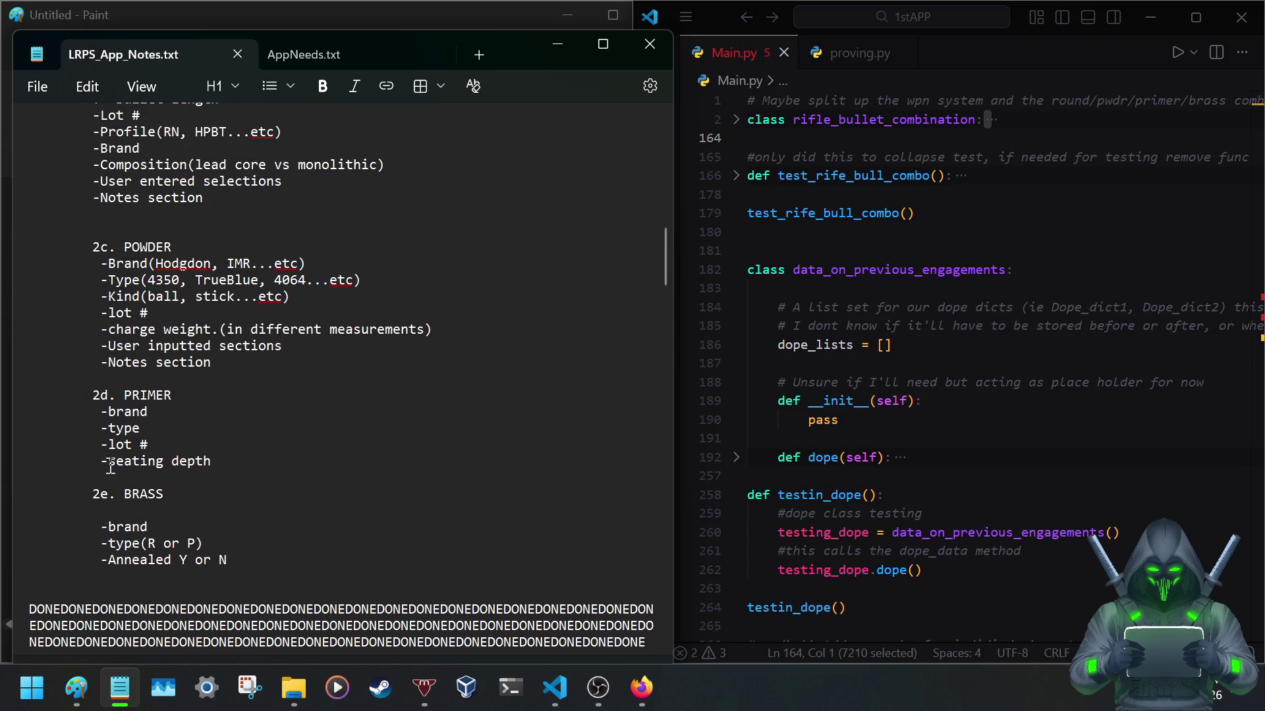
{"action": "scroll", "coordinate": [111, 466], "scroll_direction": "up", "scroll_amount": 2}
{"action": "scroll", "coordinate": [111, 467], "scroll_direction": "down", "scroll_amount": 4}
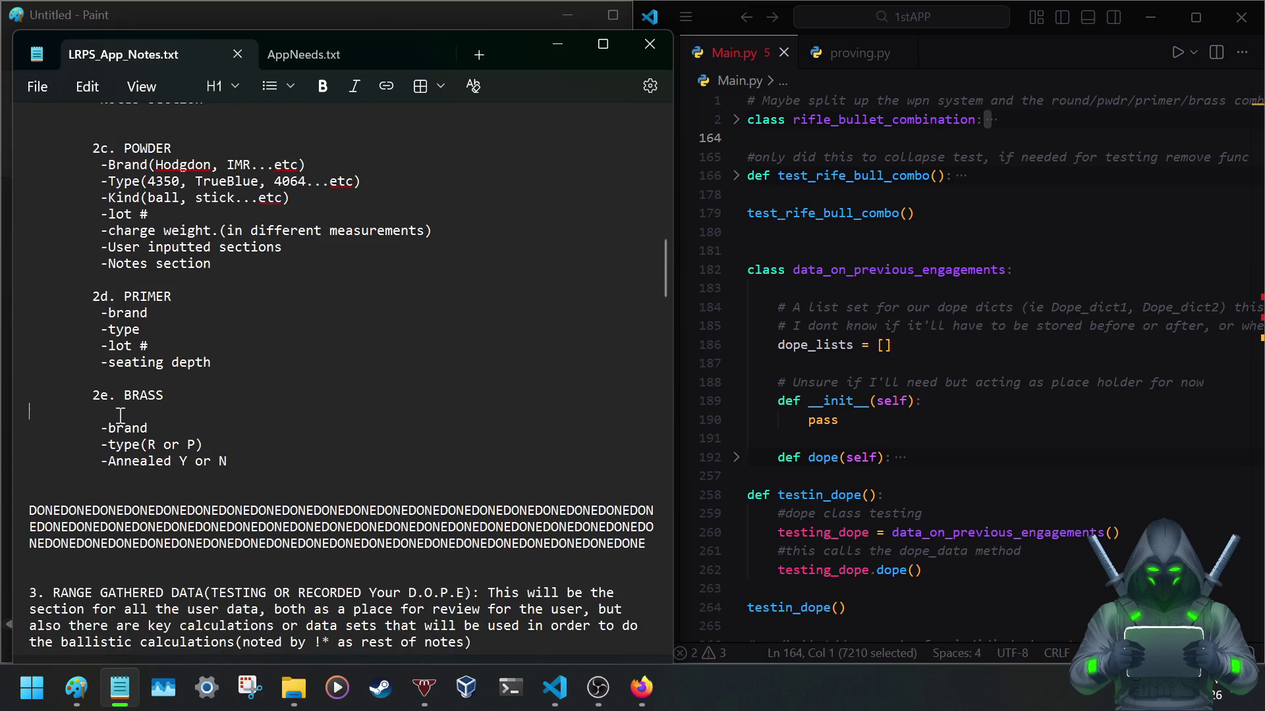
{"action": "left_click", "coordinate": [118, 411]}
{"action": "key", "text": "BackSpace"}
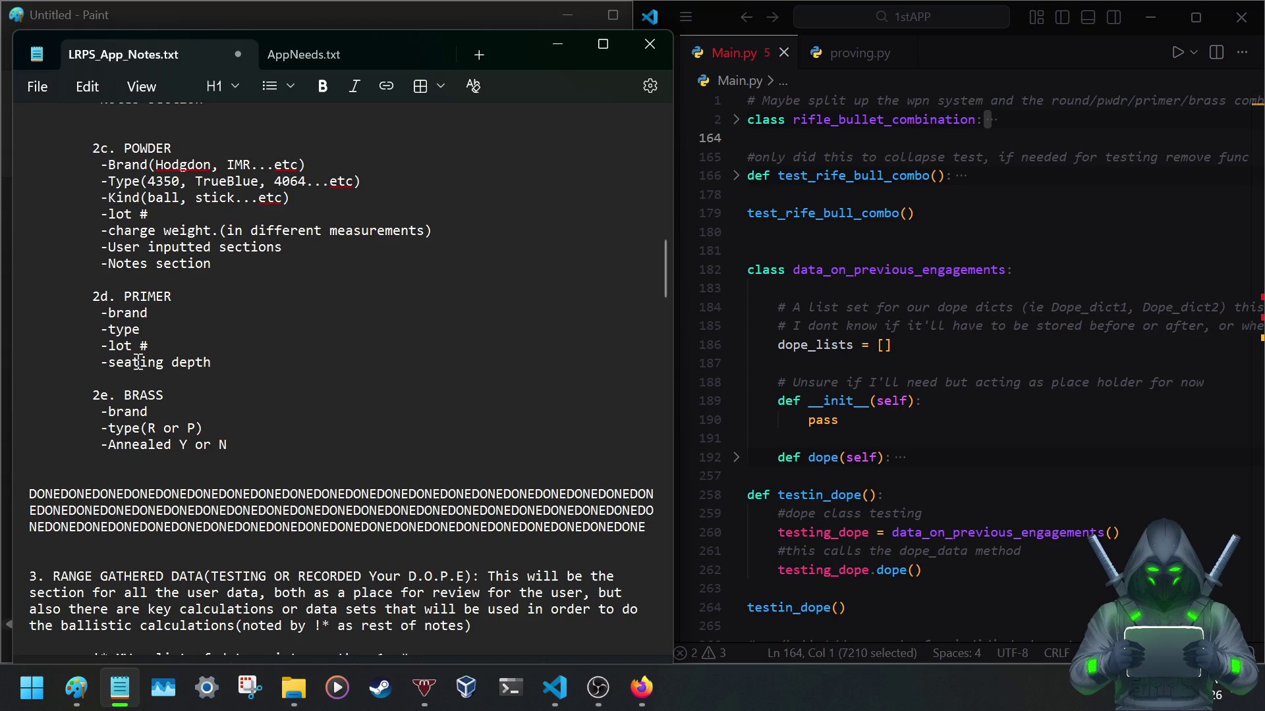
{"action": "scroll", "coordinate": [138, 356], "scroll_direction": "up", "scroll_amount": 4}
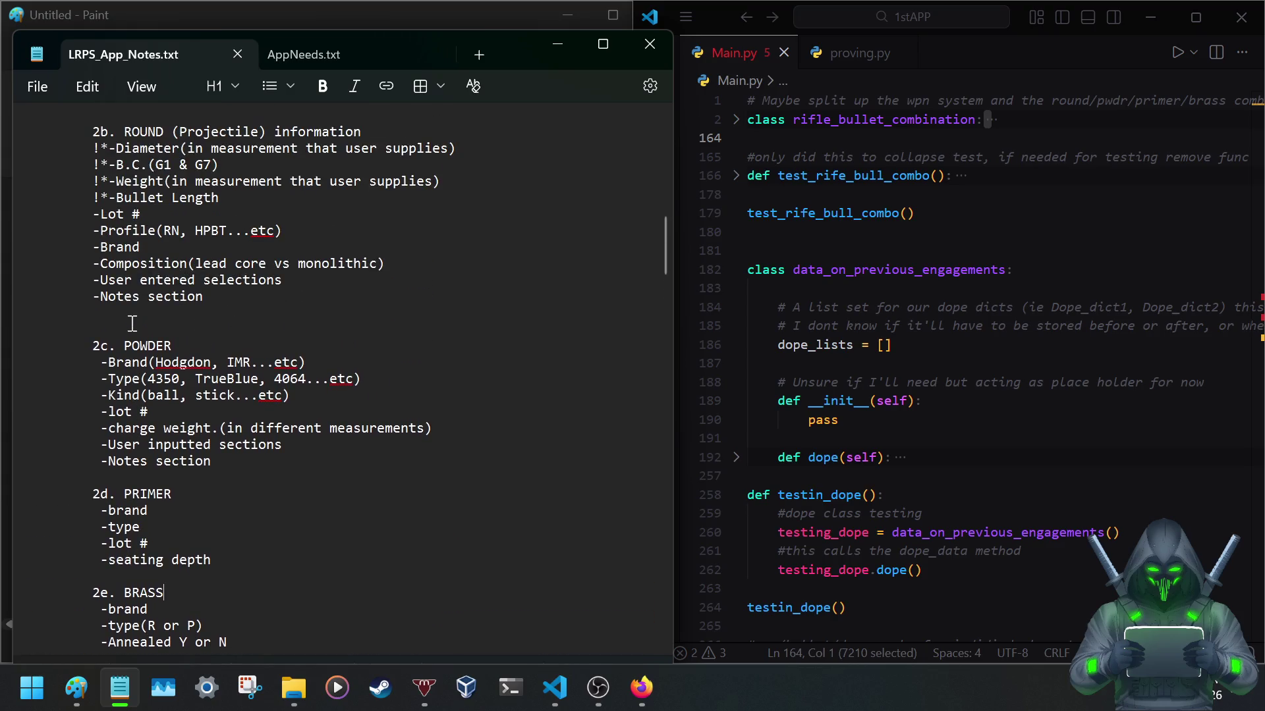
{"action": "scroll", "coordinate": [150, 318], "scroll_direction": "up", "scroll_amount": 6}
{"action": "scroll", "coordinate": [149, 320], "scroll_direction": "up", "scroll_amount": 1}
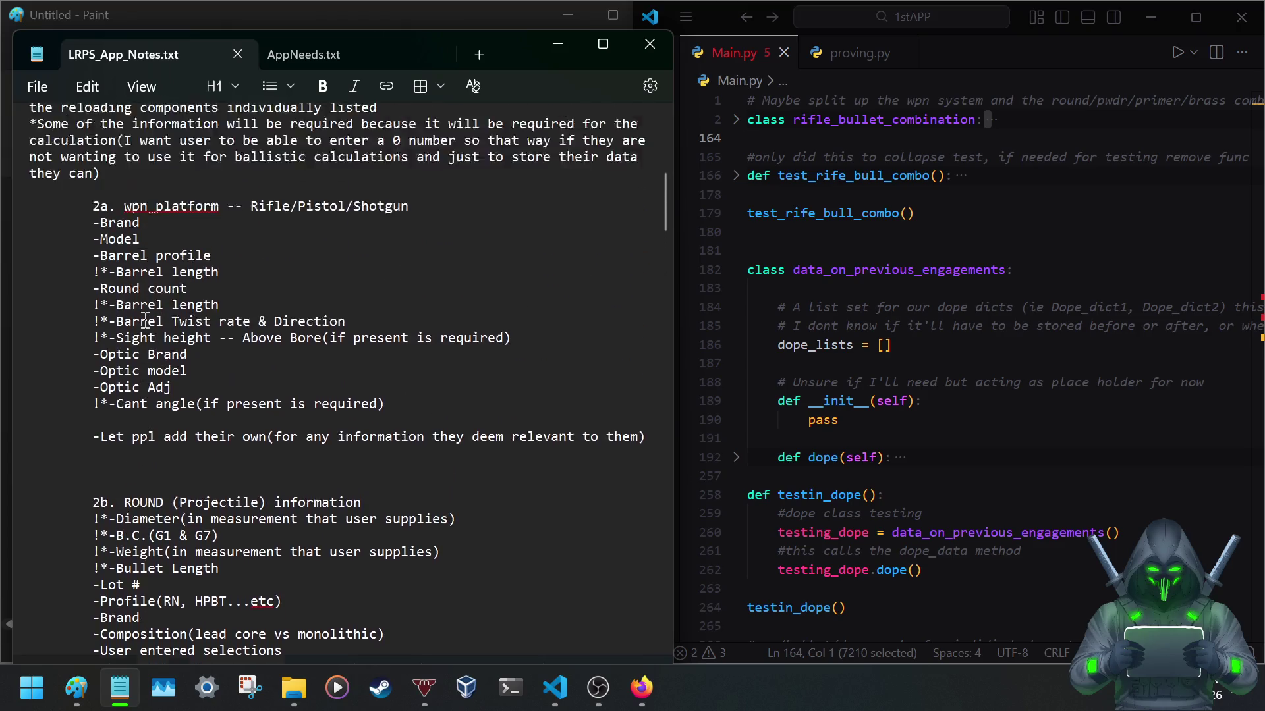
{"action": "scroll", "coordinate": [147, 318], "scroll_direction": "down", "scroll_amount": 5}
{"action": "scroll", "coordinate": [147, 319], "scroll_direction": "up", "scroll_amount": 4}
{"action": "scroll", "coordinate": [146, 320], "scroll_direction": "up", "scroll_amount": 2}
{"action": "scroll", "coordinate": [146, 321], "scroll_direction": "up", "scroll_amount": 4}
{"action": "scroll", "coordinate": [138, 247], "scroll_direction": "up", "scroll_amount": 7}
{"action": "scroll", "coordinate": [138, 247], "scroll_direction": "down", "scroll_amount": 2}
{"action": "scroll", "coordinate": [139, 247], "scroll_direction": "down", "scroll_amount": 1}
{"action": "scroll", "coordinate": [139, 247], "scroll_direction": "down", "scroll_amount": 1}
{"action": "scroll", "coordinate": [139, 247], "scroll_direction": "up", "scroll_amount": 1}
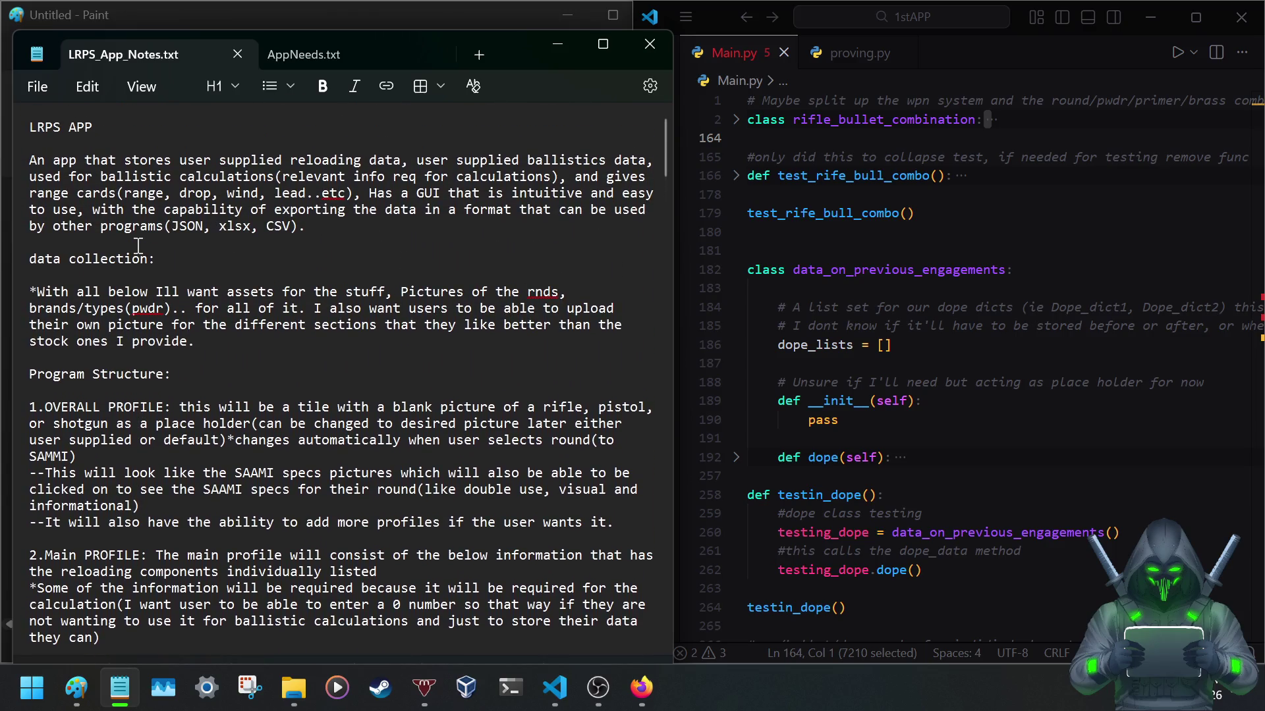
{"action": "scroll", "coordinate": [198, 218], "scroll_direction": "down", "scroll_amount": 1}
{"action": "scroll", "coordinate": [198, 218], "scroll_direction": "down", "scroll_amount": 5}
{"action": "scroll", "coordinate": [198, 218], "scroll_direction": "down", "scroll_amount": 7}
{"action": "scroll", "coordinate": [198, 218], "scroll_direction": "down", "scroll_amount": 5}
{"action": "scroll", "coordinate": [197, 219], "scroll_direction": "down", "scroll_amount": 5}
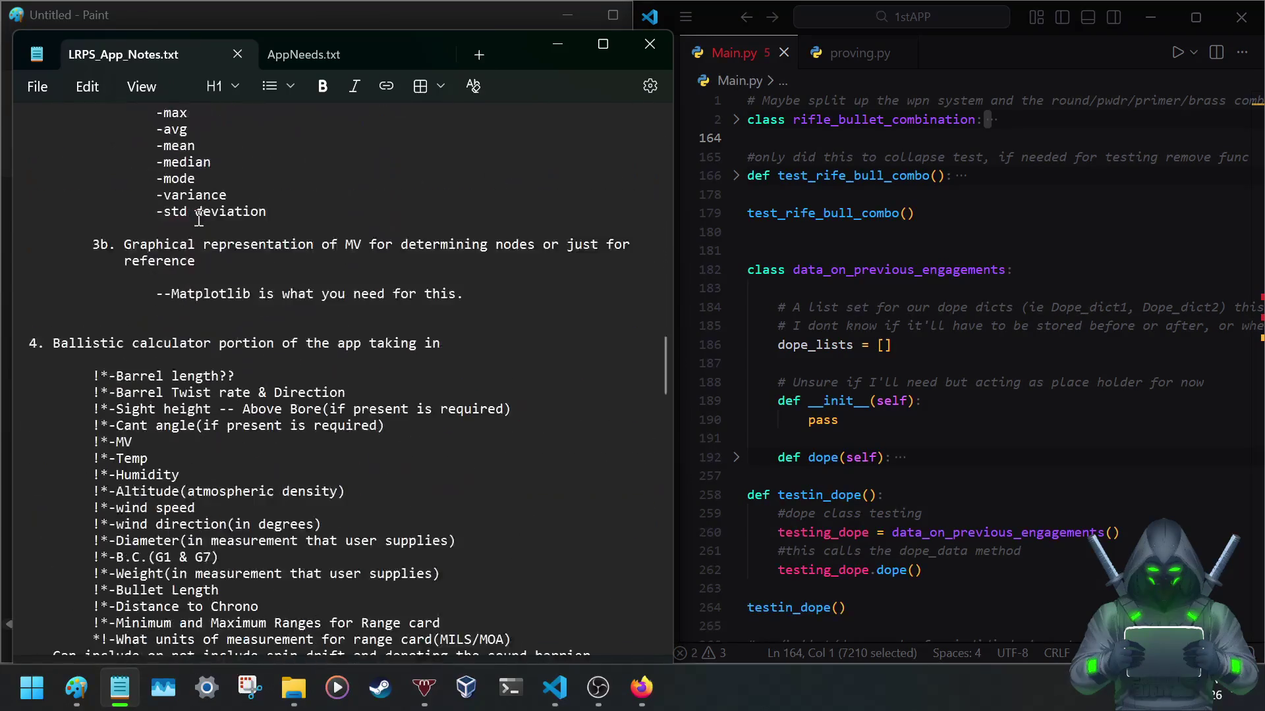
{"action": "scroll", "coordinate": [198, 219], "scroll_direction": "down", "scroll_amount": 5}
{"action": "scroll", "coordinate": [198, 218], "scroll_direction": "down", "scroll_amount": 5}
{"action": "scroll", "coordinate": [198, 219], "scroll_direction": "down", "scroll_amount": 2}
{"action": "scroll", "coordinate": [198, 218], "scroll_direction": "down", "scroll_amount": 3}
{"action": "scroll", "coordinate": [197, 219], "scroll_direction": "down", "scroll_amount": 3}
{"action": "scroll", "coordinate": [197, 218], "scroll_direction": "down", "scroll_amount": 3}
{"action": "scroll", "coordinate": [198, 219], "scroll_direction": "down", "scroll_amount": 7}
{"action": "scroll", "coordinate": [197, 219], "scroll_direction": "down", "scroll_amount": 8}
{"action": "scroll", "coordinate": [198, 219], "scroll_direction": "down", "scroll_amount": 1}
{"action": "scroll", "coordinate": [198, 218], "scroll_direction": "down", "scroll_amount": 3}
{"action": "scroll", "coordinate": [197, 219], "scroll_direction": "up", "scroll_amount": 9}
{"action": "scroll", "coordinate": [198, 219], "scroll_direction": "up", "scroll_amount": 5}
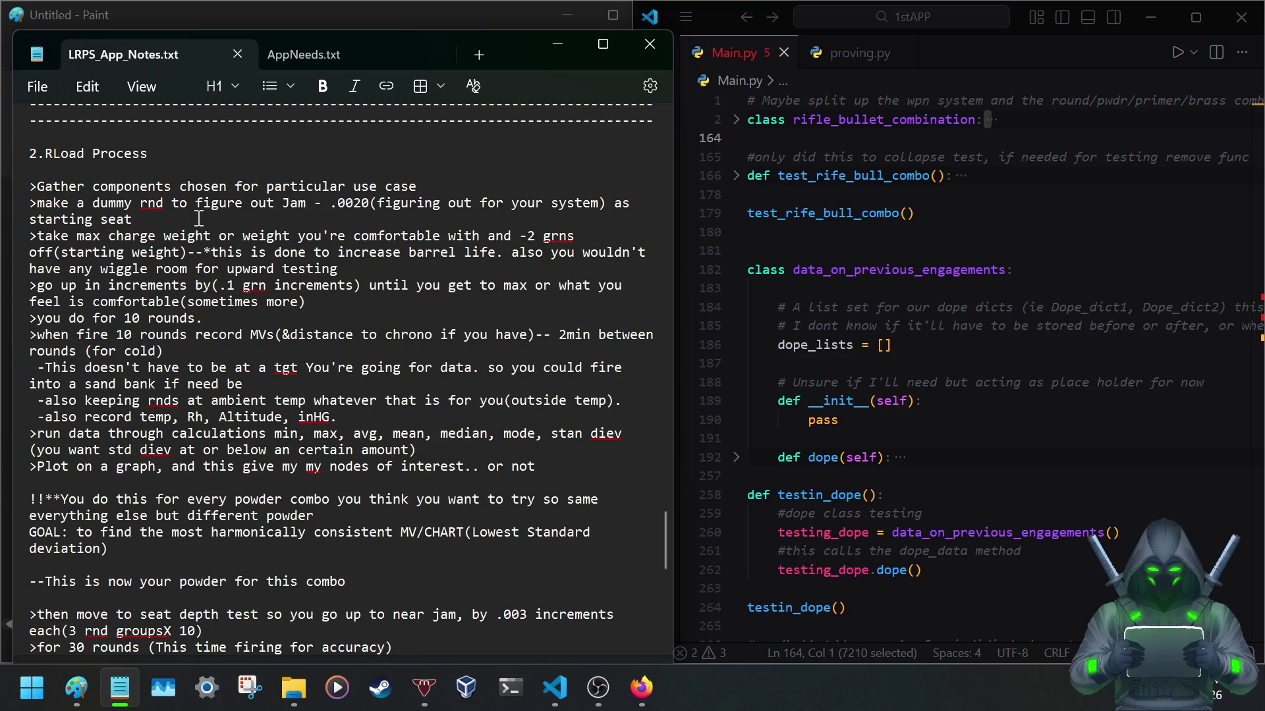
{"action": "scroll", "coordinate": [198, 219], "scroll_direction": "down", "scroll_amount": 1}
{"action": "scroll", "coordinate": [198, 219], "scroll_direction": "down", "scroll_amount": 3}
{"action": "scroll", "coordinate": [197, 227], "scroll_direction": "down", "scroll_amount": 2}
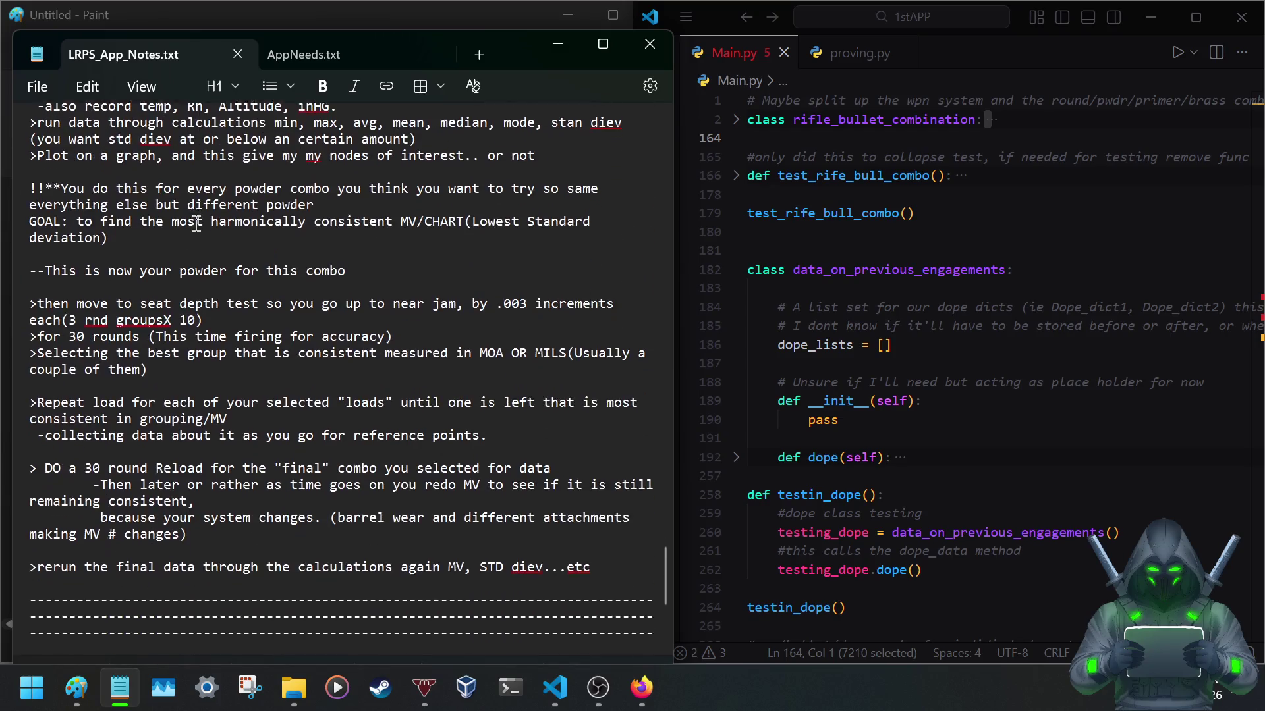
{"action": "scroll", "coordinate": [197, 227], "scroll_direction": "down", "scroll_amount": 3}
Switch from the LRPS notes to the AppNeeds.txt list showing items 0 through 7.
{"action": "left_click", "coordinate": [317, 50]}
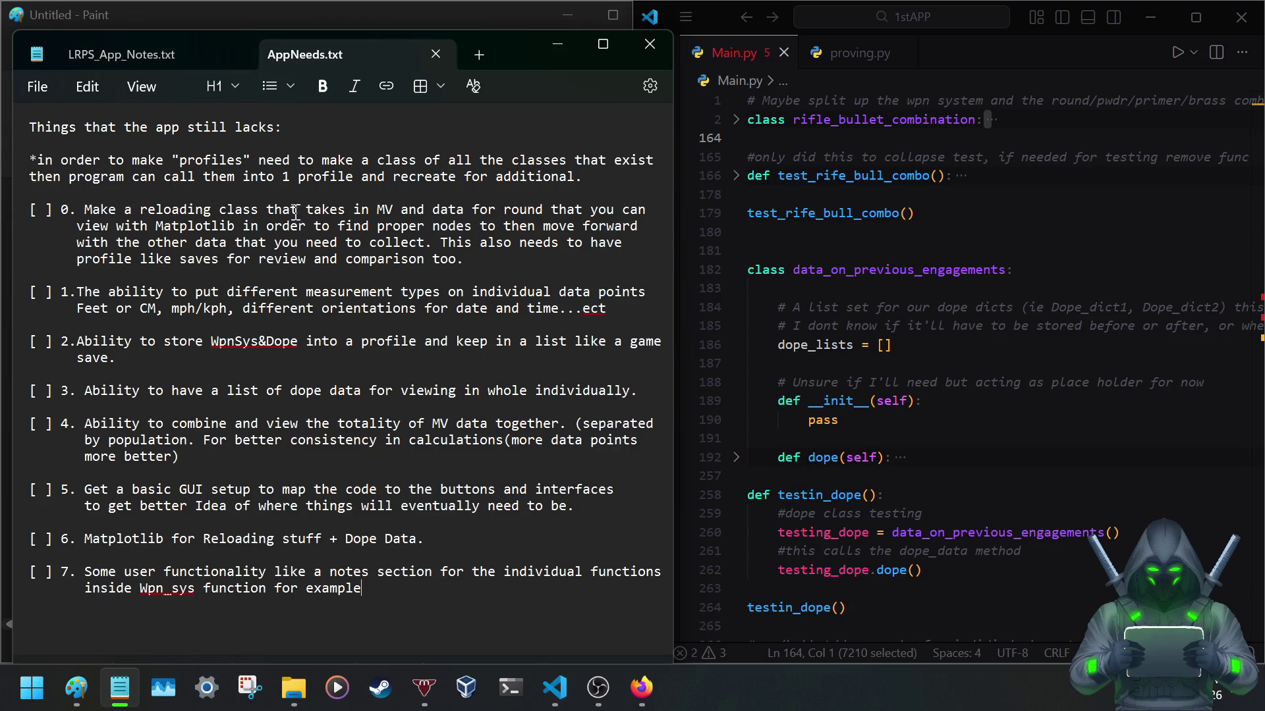
Select AppNeeds item 0 about the reloading class, then bring VS Code forward with rifle_bullet_combination unfolded.
{"action": "mouse_move", "coordinate": [85, 210]}
{"action": "left_mouse_down"}
{"action": "mouse_move", "coordinate": [196, 238]}
{"action": "mouse_move", "coordinate": [472, 259]}
{"action": "left_mouse_up"}
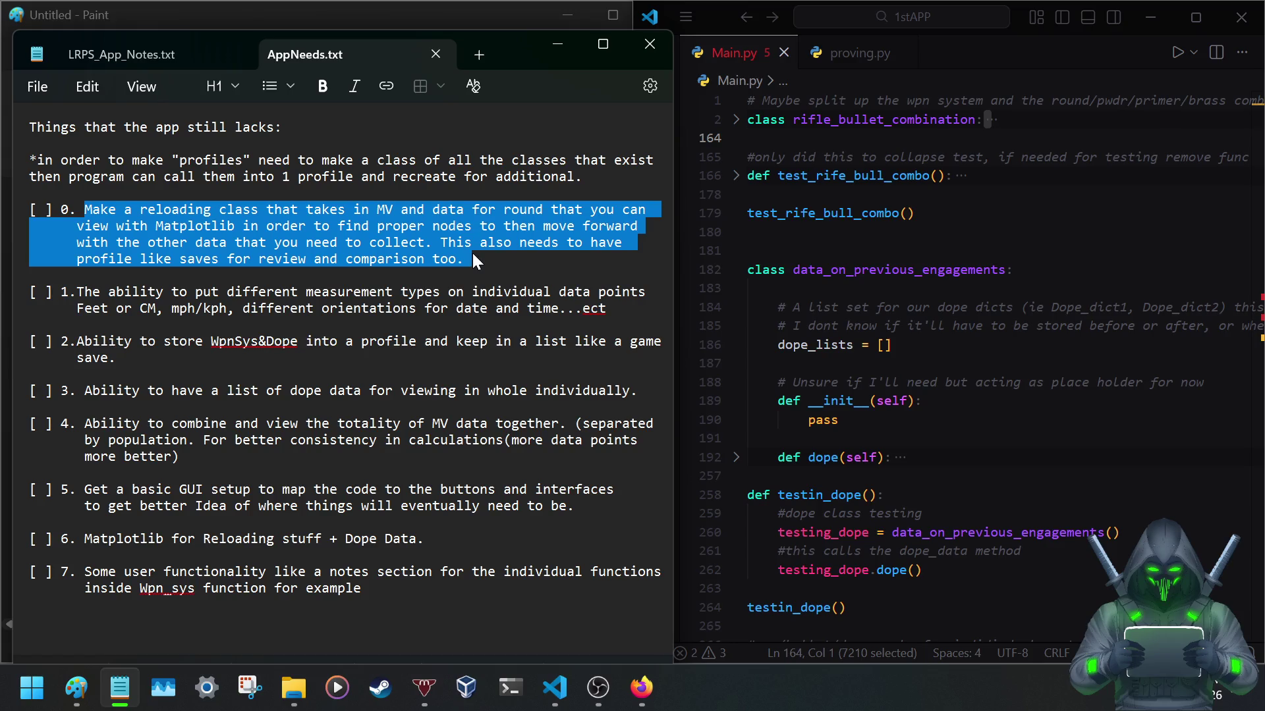
{"action": "left_click", "coordinate": [736, 120]}
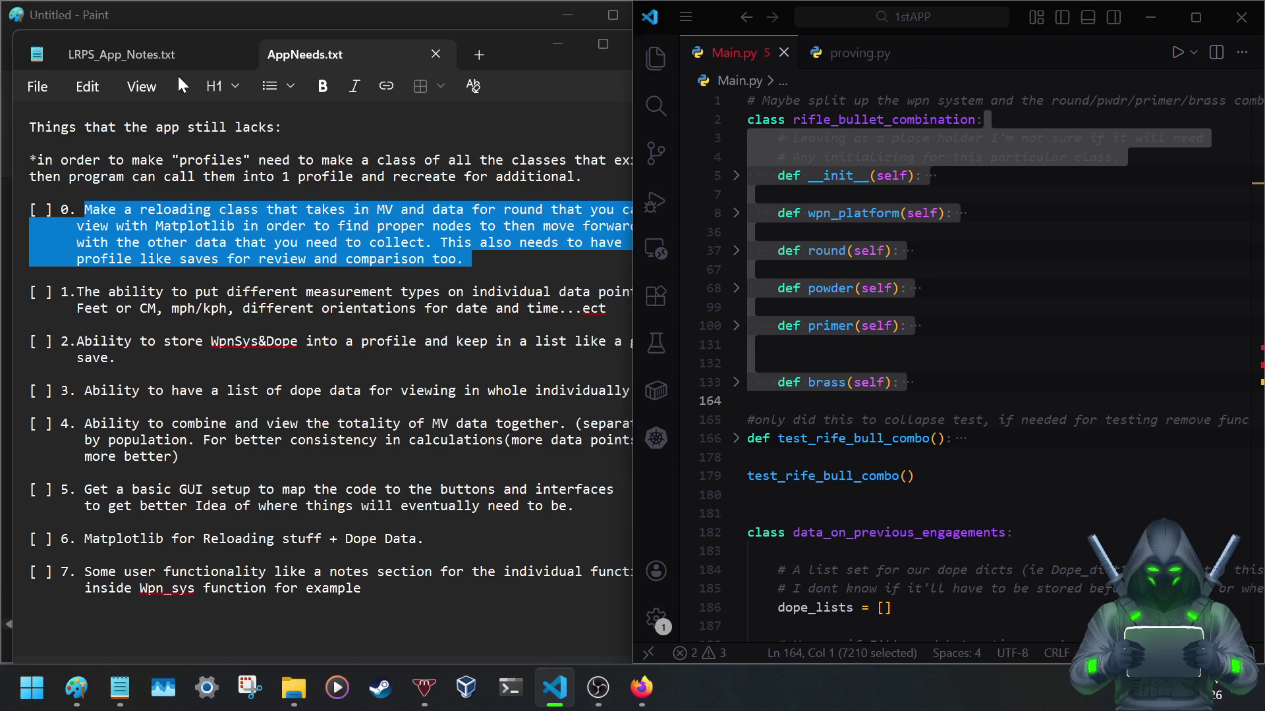
Bring the LRPS_App_Notes.txt RLoad Process notes back in front of the Main.py code.
{"action": "left_click", "coordinate": [174, 55]}
{"action": "scroll", "coordinate": [293, 340], "scroll_direction": "up", "scroll_amount": 4}
{"action": "scroll", "coordinate": [294, 340], "scroll_direction": "up", "scroll_amount": 1}
{"action": "scroll", "coordinate": [294, 340], "scroll_direction": "up", "scroll_amount": 1}
{"action": "scroll", "coordinate": [294, 340], "scroll_direction": "up", "scroll_amount": 2}
{"action": "scroll", "coordinate": [293, 340], "scroll_direction": "up", "scroll_amount": 1}
{"action": "scroll", "coordinate": [293, 340], "scroll_direction": "up", "scroll_amount": 2}
{"action": "scroll", "coordinate": [293, 340], "scroll_direction": "up", "scroll_amount": 2}
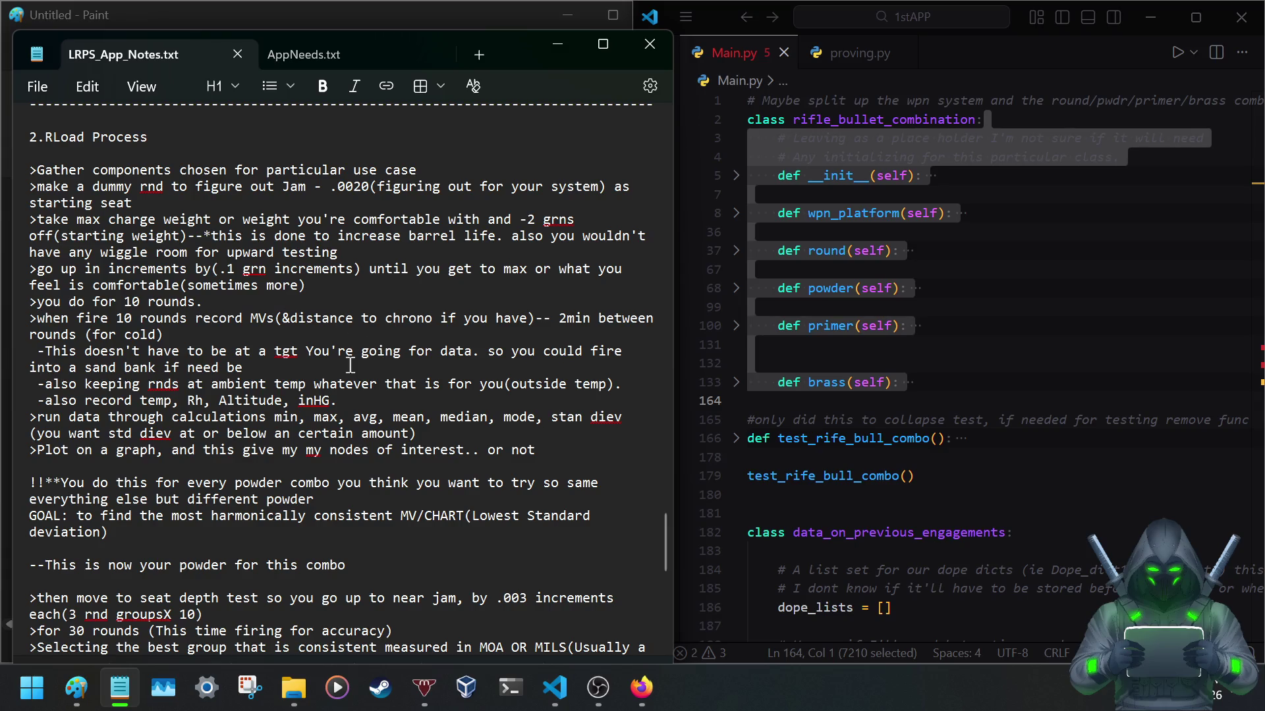
{"action": "scroll", "coordinate": [153, 375], "scroll_direction": "down", "scroll_amount": 1}
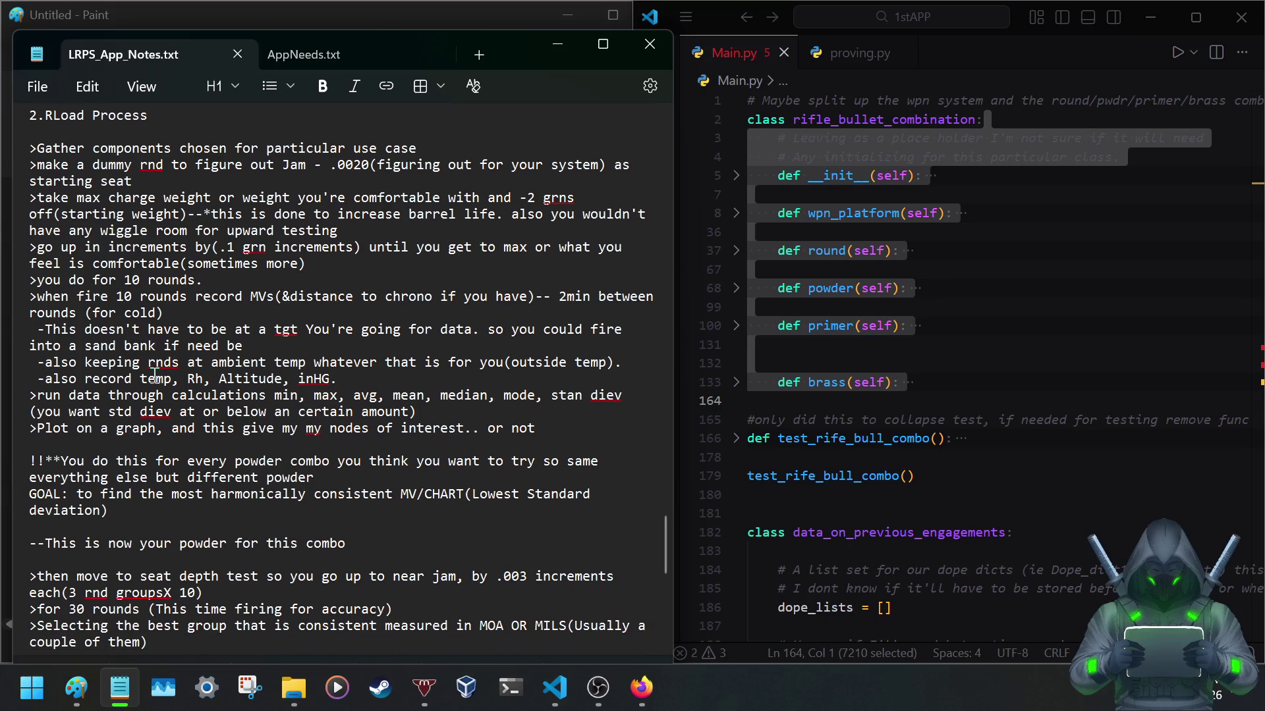
{"action": "left_click_drag", "start_coordinate": [49, 334], "coordinate": [417, 334]}
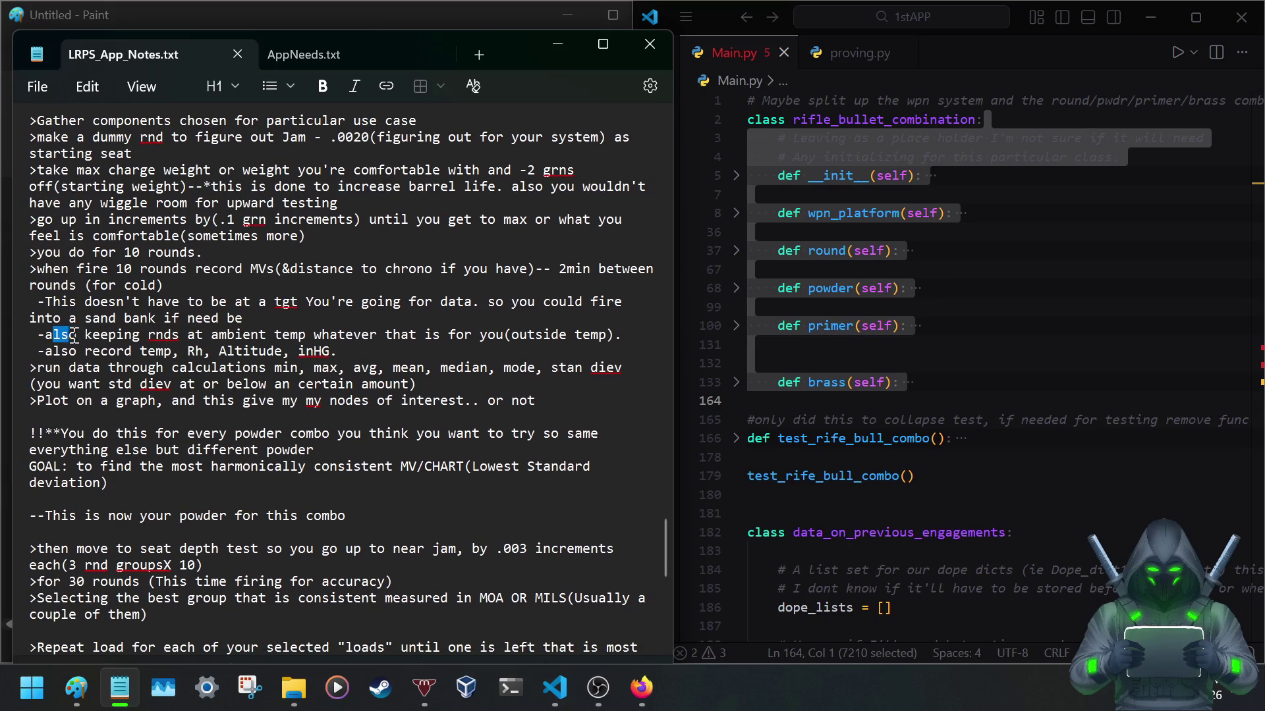
{"action": "left_click", "coordinate": [451, 327]}
{"action": "left_click_drag", "start_coordinate": [139, 351], "coordinate": [285, 354]}
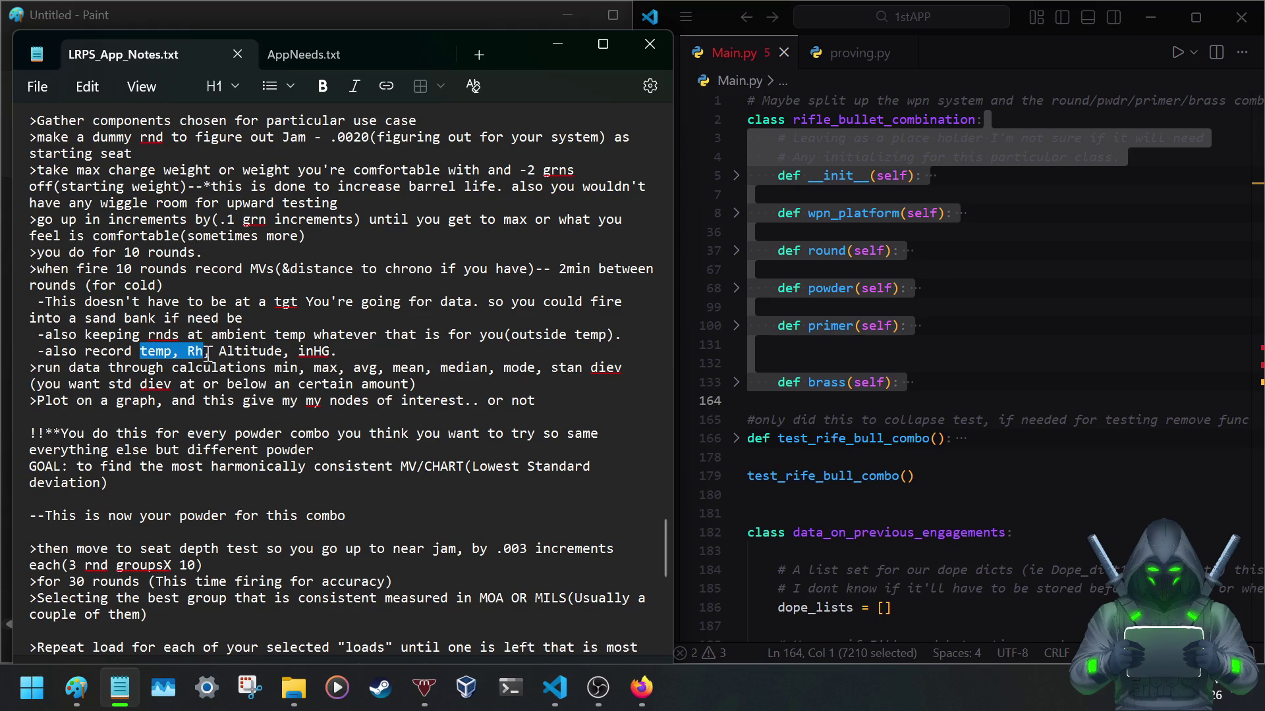
{"action": "left_click", "coordinate": [286, 336]}
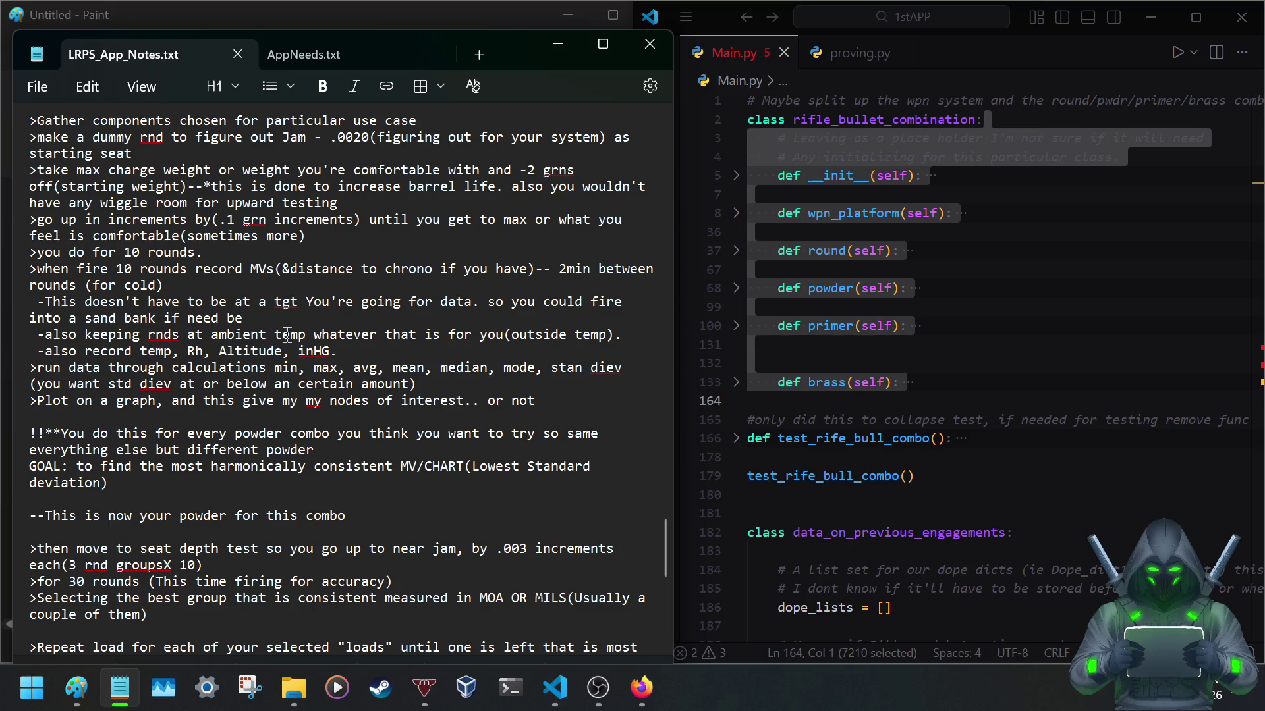
{"action": "scroll", "coordinate": [286, 335], "scroll_direction": "down", "scroll_amount": 1}
{"action": "scroll", "coordinate": [287, 335], "scroll_direction": "down", "scroll_amount": 1}
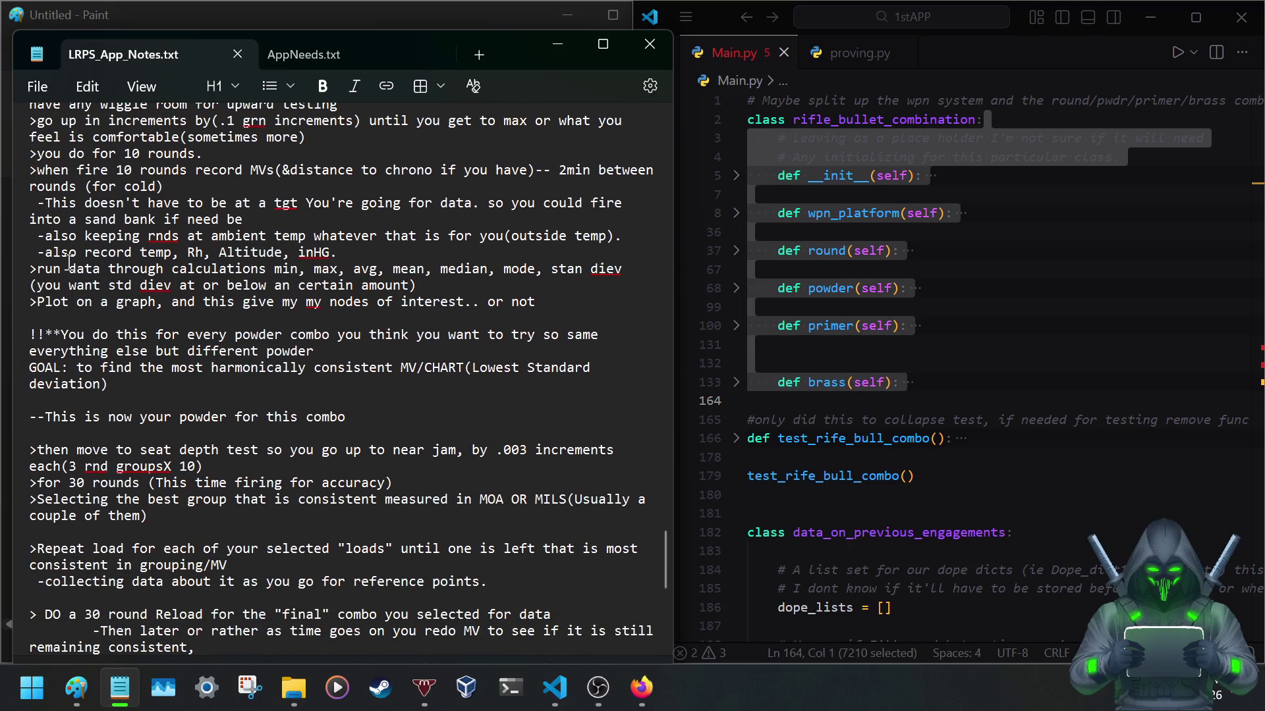
{"action": "mouse_move", "coordinate": [53, 268]}
{"action": "left_mouse_down"}
{"action": "mouse_move", "coordinate": [327, 286]}
{"action": "mouse_move", "coordinate": [370, 269]}
{"action": "left_mouse_up"}
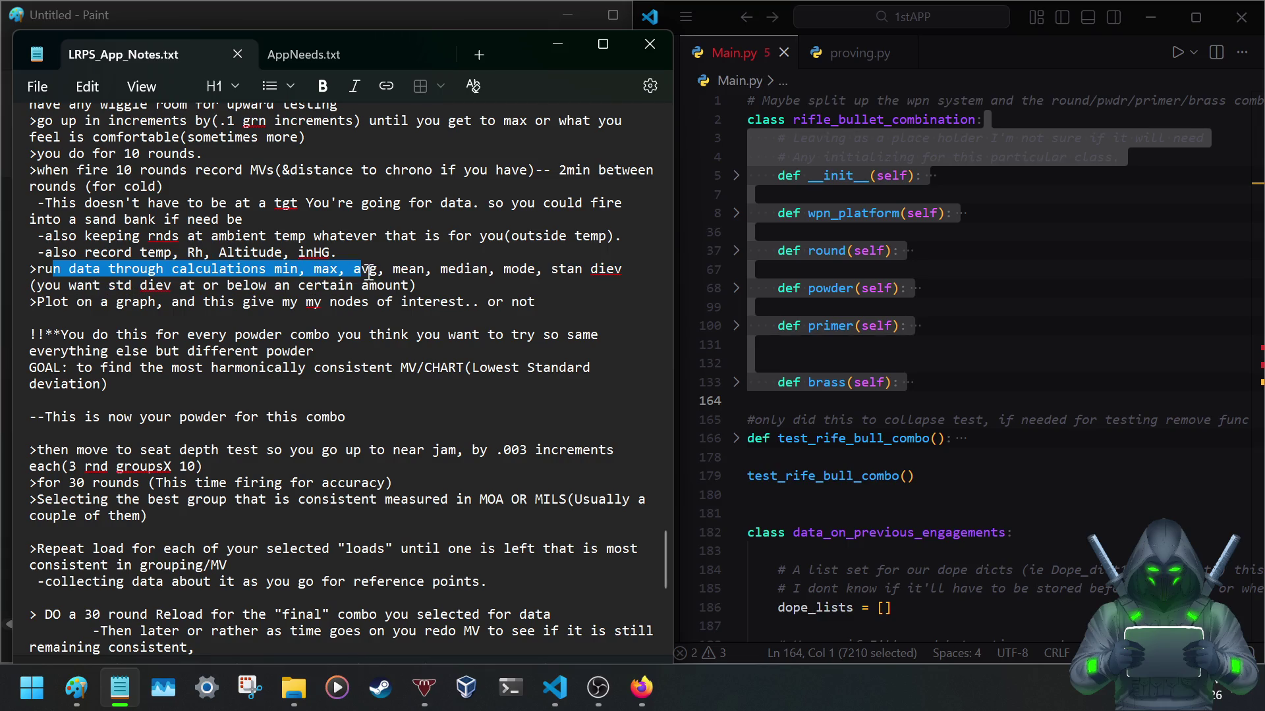
{"action": "left_click_drag", "start_coordinate": [371, 270], "coordinate": [410, 268]}
{"action": "mouse_move", "coordinate": [166, 301]}
{"action": "left_mouse_down"}
{"action": "mouse_move", "coordinate": [459, 314]}
{"action": "mouse_move", "coordinate": [464, 301]}
{"action": "left_mouse_up"}
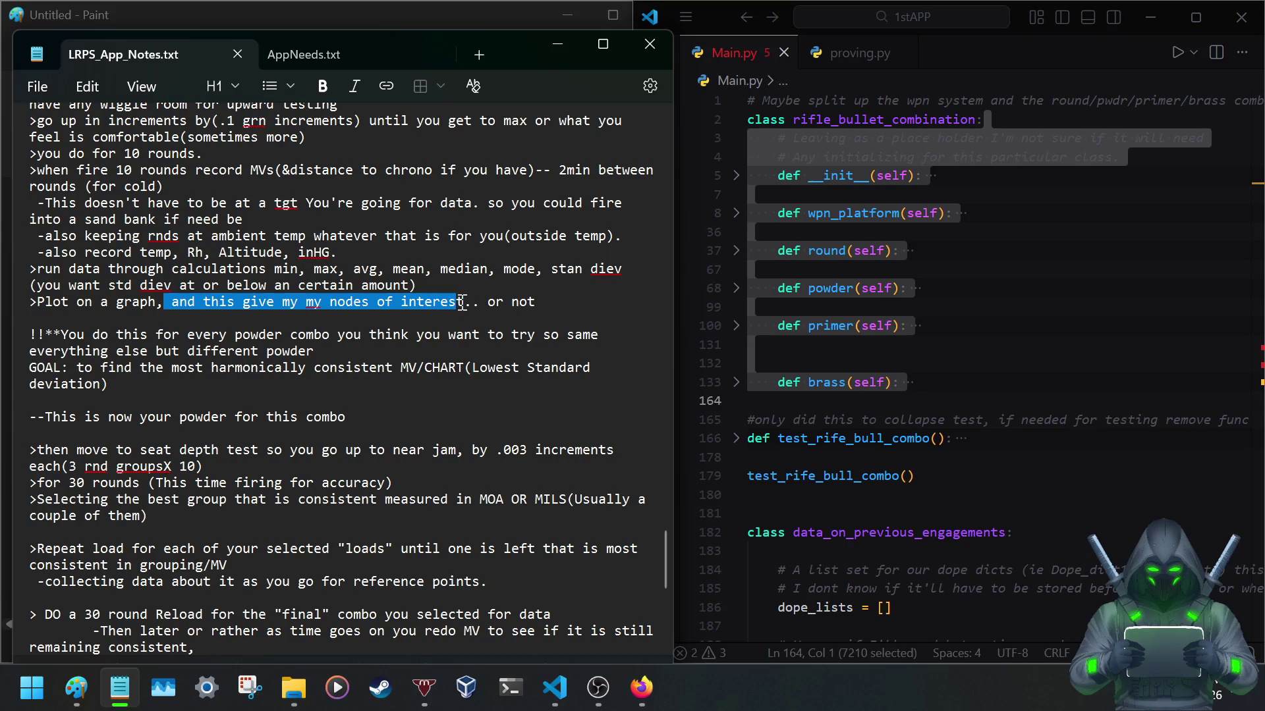
{"action": "mouse_move", "coordinate": [184, 335]}
{"action": "left_mouse_down"}
{"action": "mouse_move", "coordinate": [515, 335]}
{"action": "mouse_move", "coordinate": [434, 341]}
{"action": "left_mouse_up"}
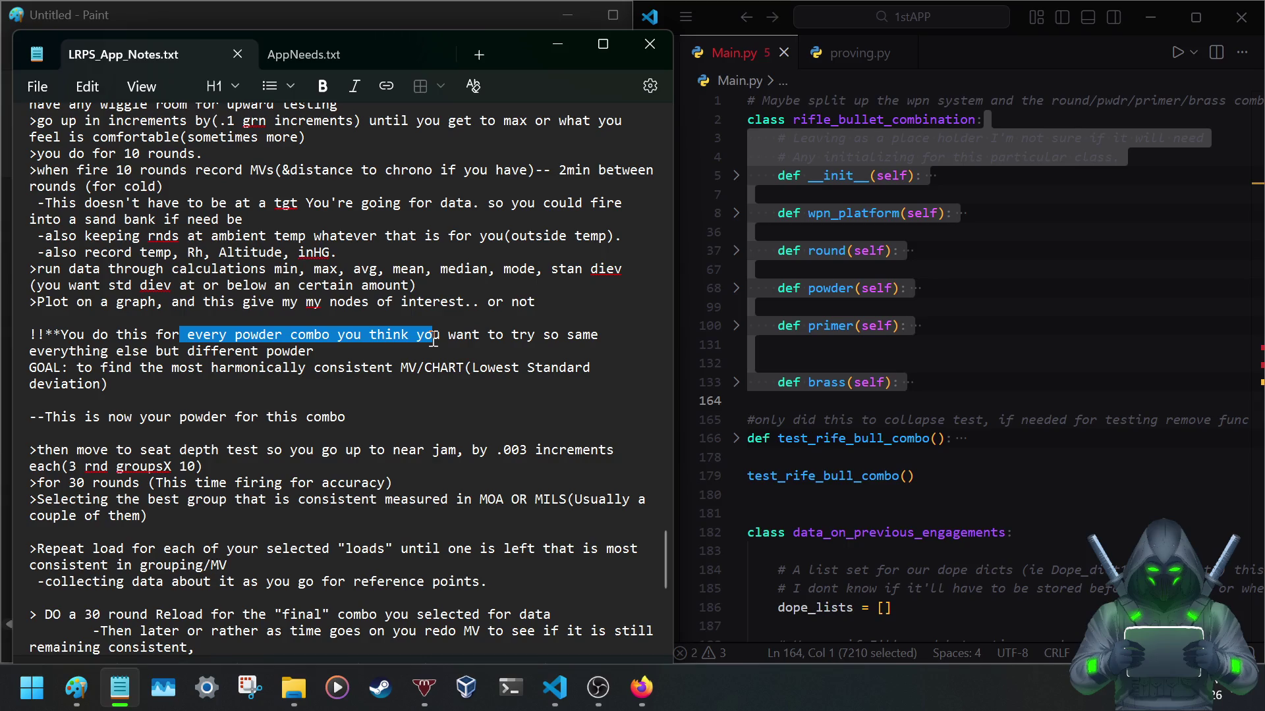
{"action": "mouse_move", "coordinate": [432, 341]}
{"action": "left_mouse_down"}
{"action": "mouse_move", "coordinate": [244, 374]}
{"action": "mouse_move", "coordinate": [509, 371]}
{"action": "mouse_move", "coordinate": [418, 372]}
{"action": "mouse_move", "coordinate": [470, 373]}
{"action": "left_mouse_up"}
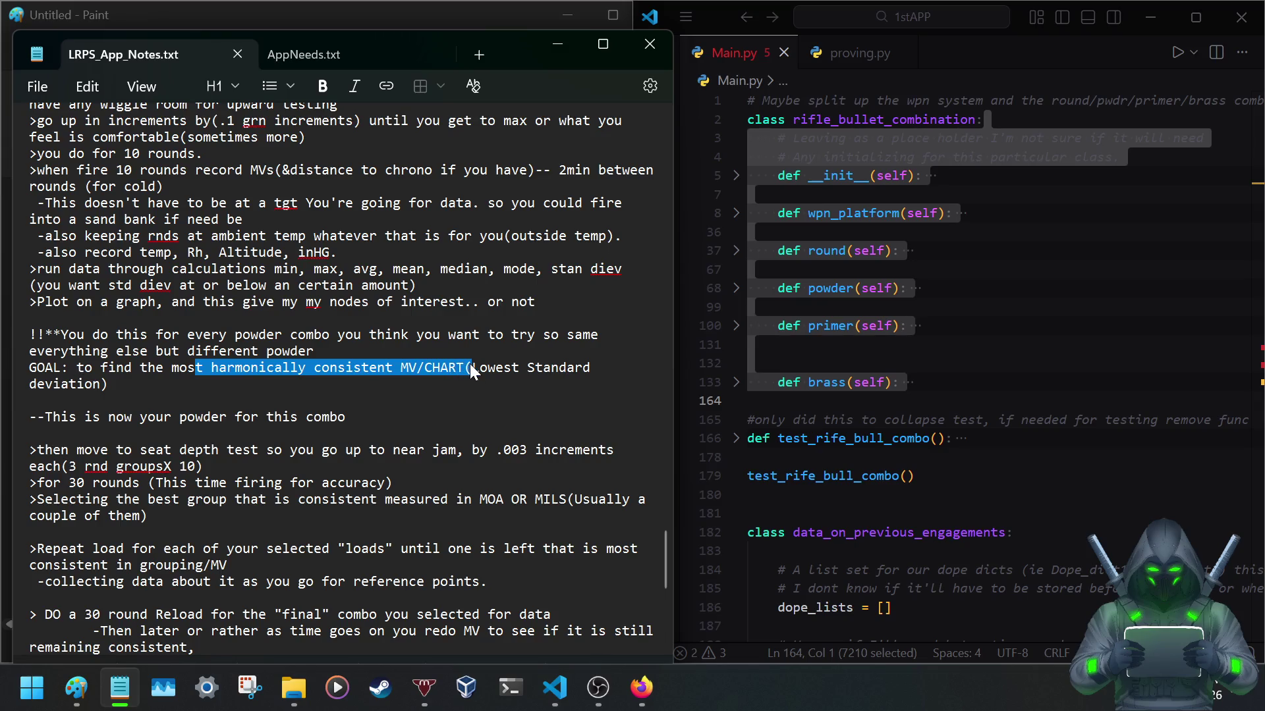
{"action": "mouse_move", "coordinate": [471, 367]}
{"action": "left_mouse_down"}
{"action": "mouse_move", "coordinate": [480, 417]}
{"action": "mouse_move", "coordinate": [474, 400]}
{"action": "left_mouse_up"}
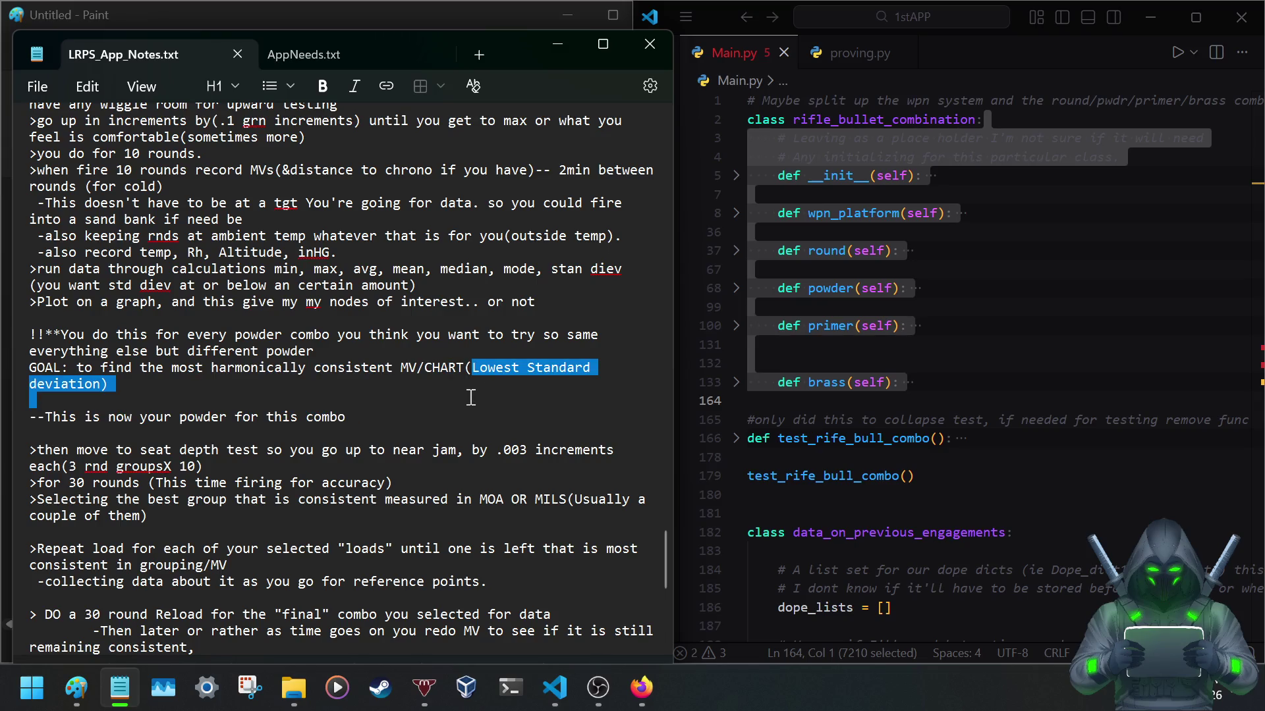
{"action": "scroll", "coordinate": [255, 417], "scroll_direction": "down", "scroll_amount": 3}
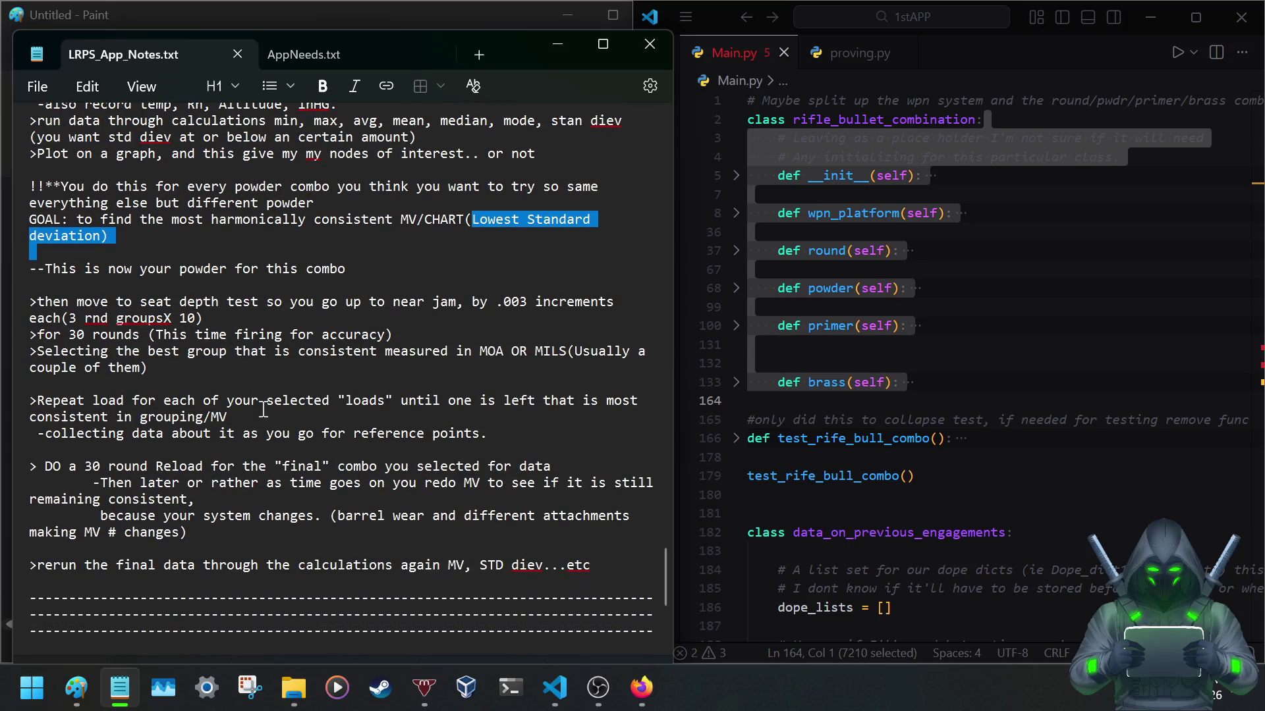
{"action": "left_click_drag", "start_coordinate": [37, 301], "coordinate": [623, 302]}
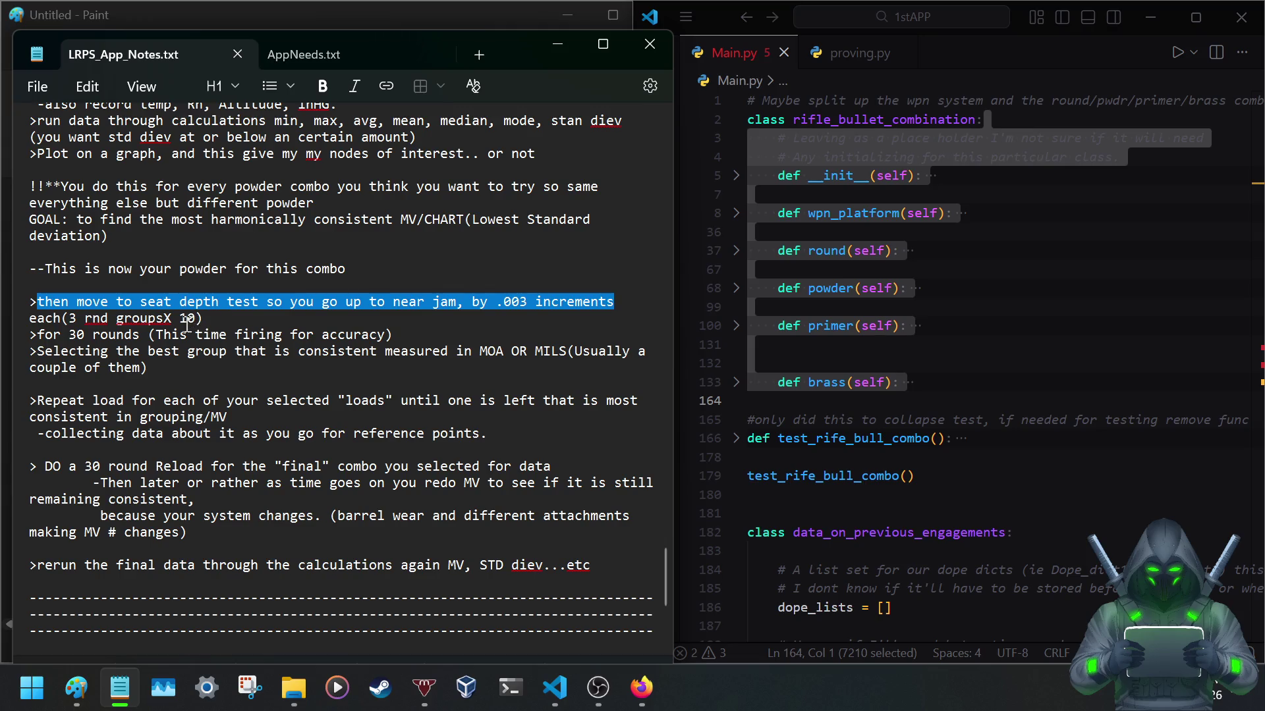
{"action": "left_click", "coordinate": [228, 323]}
{"action": "scroll", "coordinate": [238, 329], "scroll_direction": "up", "scroll_amount": 1}
{"action": "scroll", "coordinate": [237, 329], "scroll_direction": "up", "scroll_amount": 2}
{"action": "scroll", "coordinate": [232, 329], "scroll_direction": "up", "scroll_amount": 1}
{"action": "scroll", "coordinate": [226, 330], "scroll_direction": "up", "scroll_amount": 1}
{"action": "scroll", "coordinate": [225, 329], "scroll_direction": "up", "scroll_amount": 1}
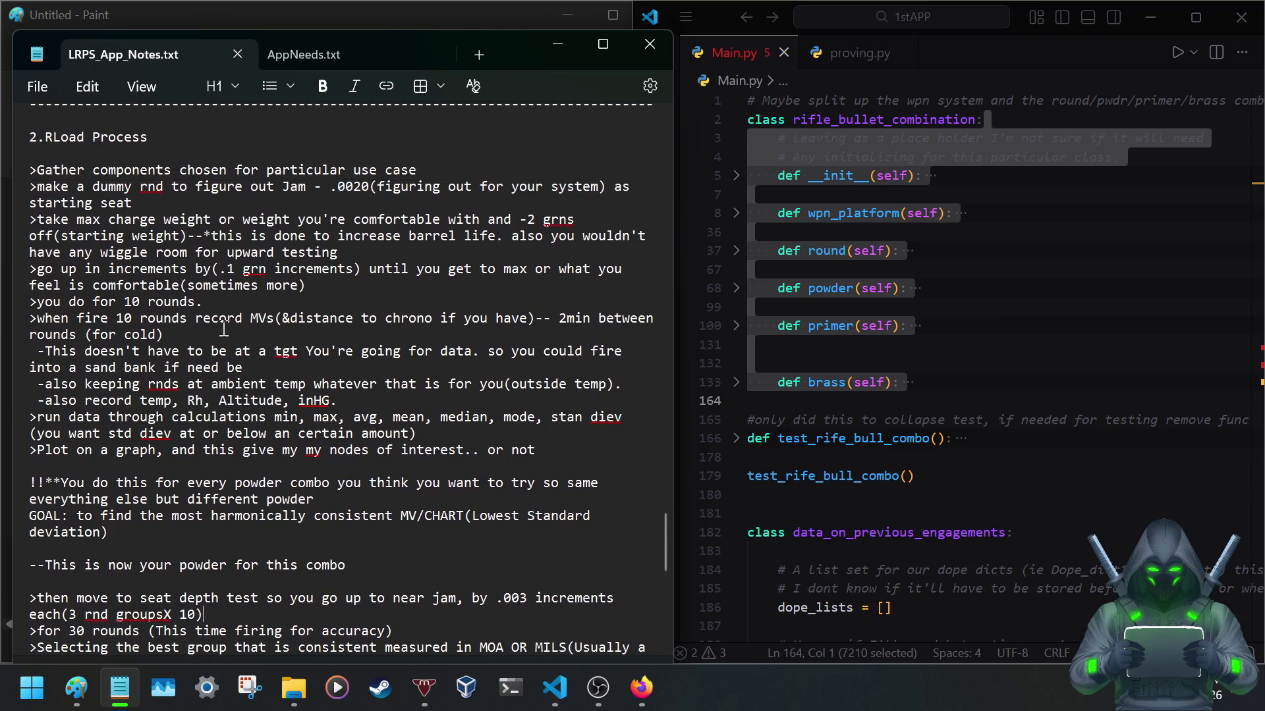
{"action": "left_click_drag", "start_coordinate": [212, 269], "coordinate": [368, 268]}
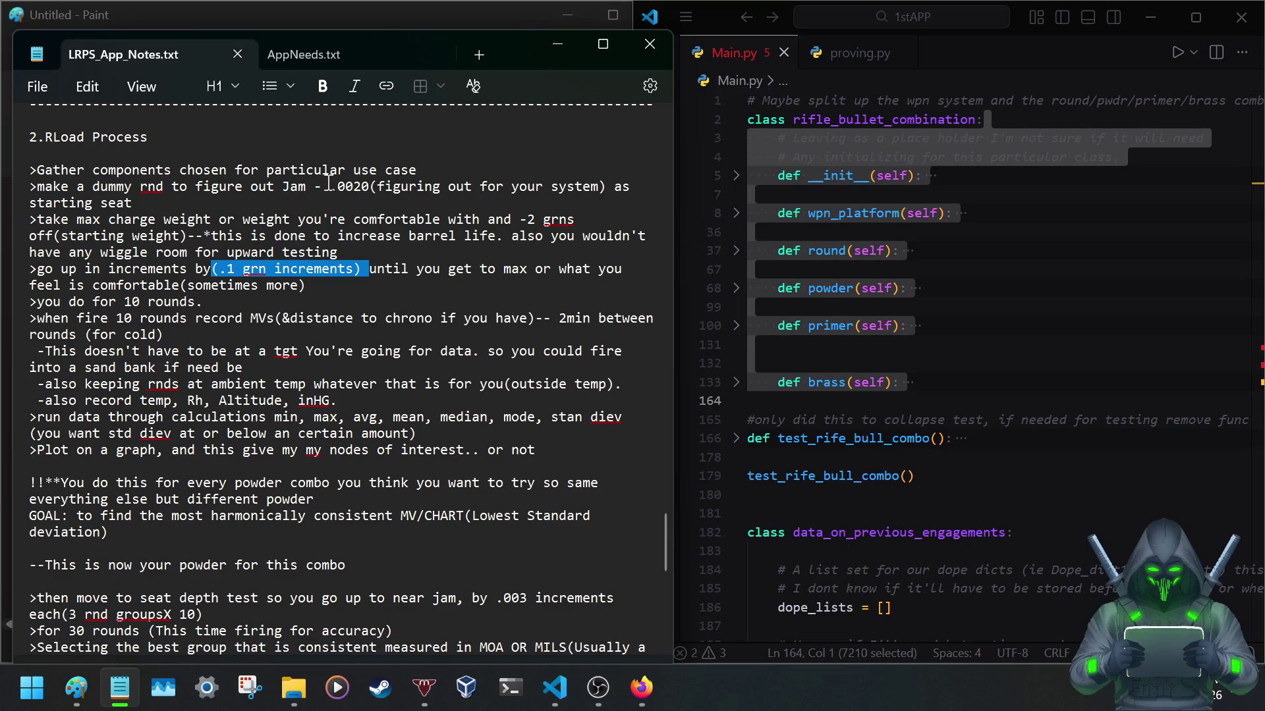
{"action": "left_click_drag", "start_coordinate": [329, 186], "coordinate": [369, 187]}
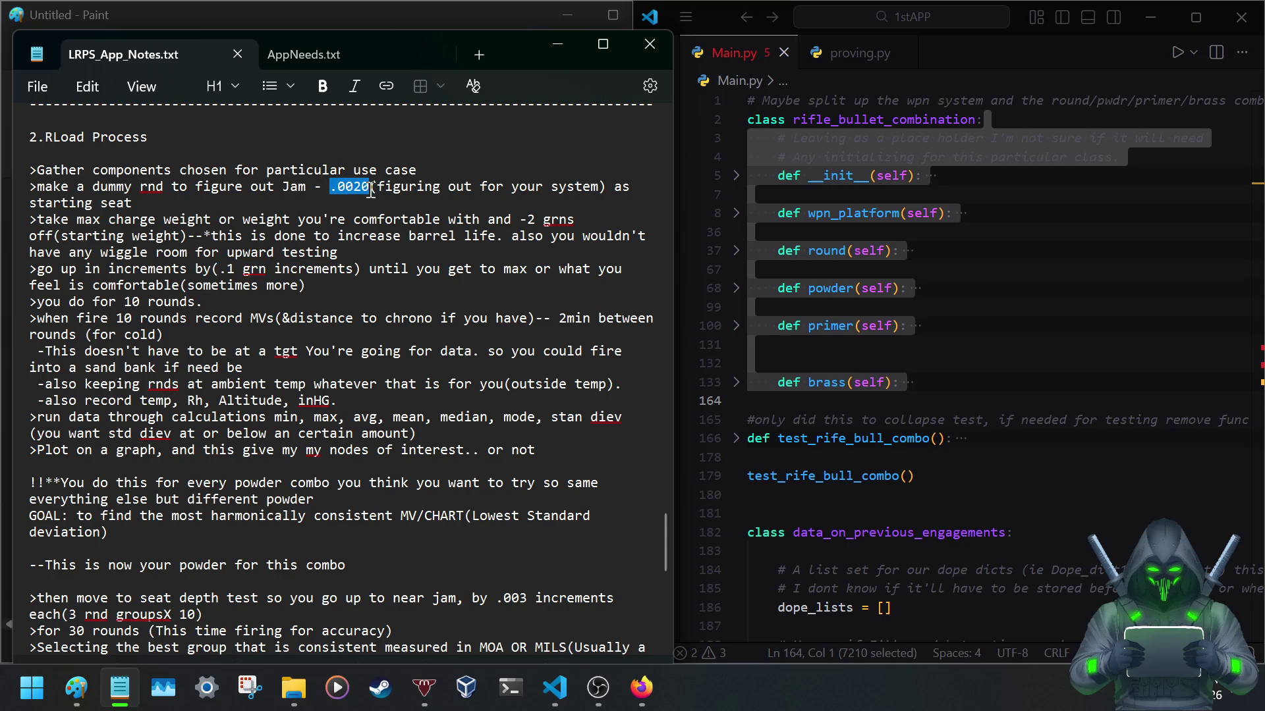
{"action": "key", "text": "ctrl+shift+Left"}
{"action": "key", "text": "ctrl+shift+Left"}
{"action": "key", "text": "shift+Down"}
{"action": "key", "text": "shift+Up"}
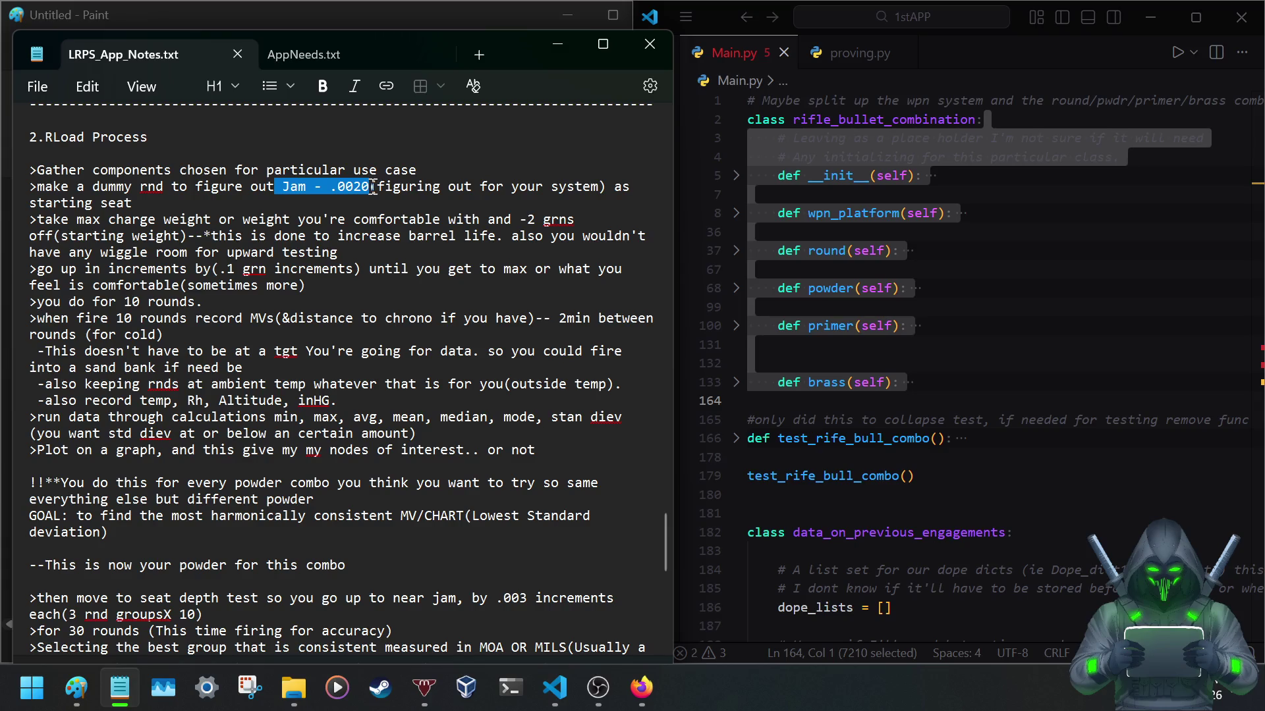
{"action": "left_click", "coordinate": [371, 187]}
{"action": "left_click_drag", "start_coordinate": [367, 186], "coordinate": [282, 188]}
{"action": "left_click", "coordinate": [281, 210]}
{"action": "type", "text": "."}
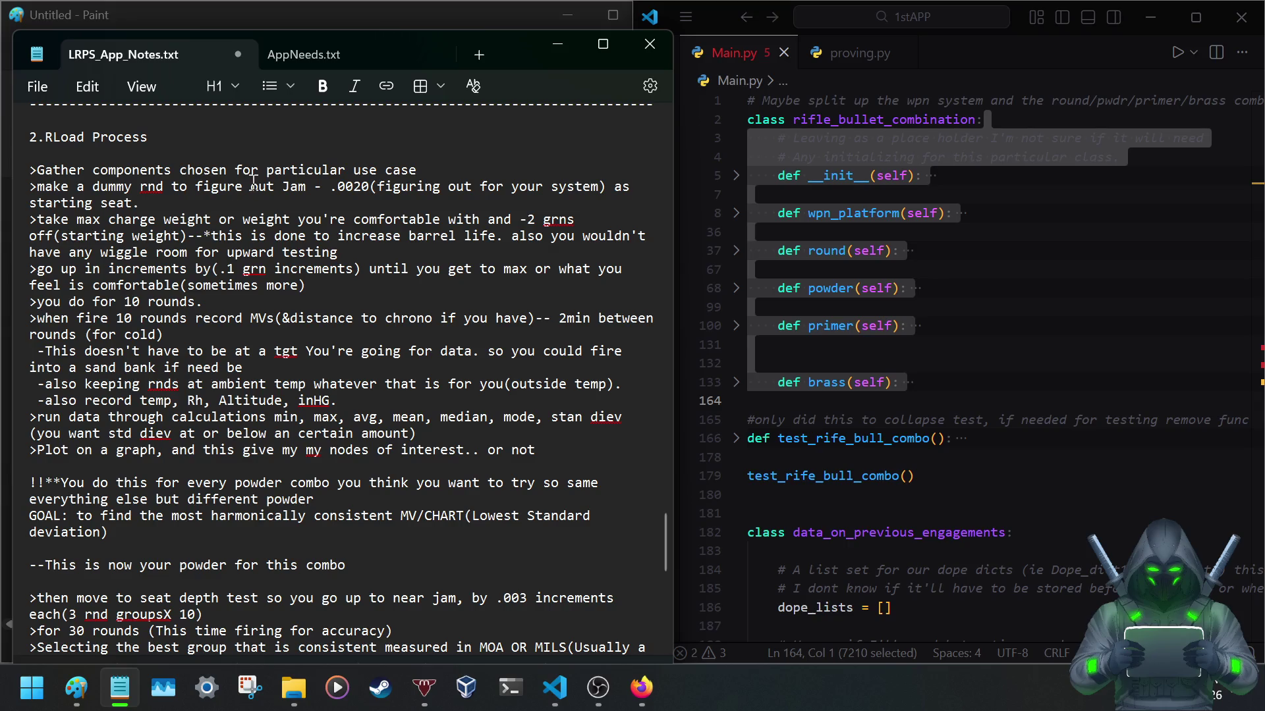
{"action": "mouse_move", "coordinate": [284, 186]}
{"action": "left_mouse_down"}
{"action": "mouse_move", "coordinate": [378, 187]}
{"action": "mouse_move", "coordinate": [368, 179]}
{"action": "left_mouse_up"}
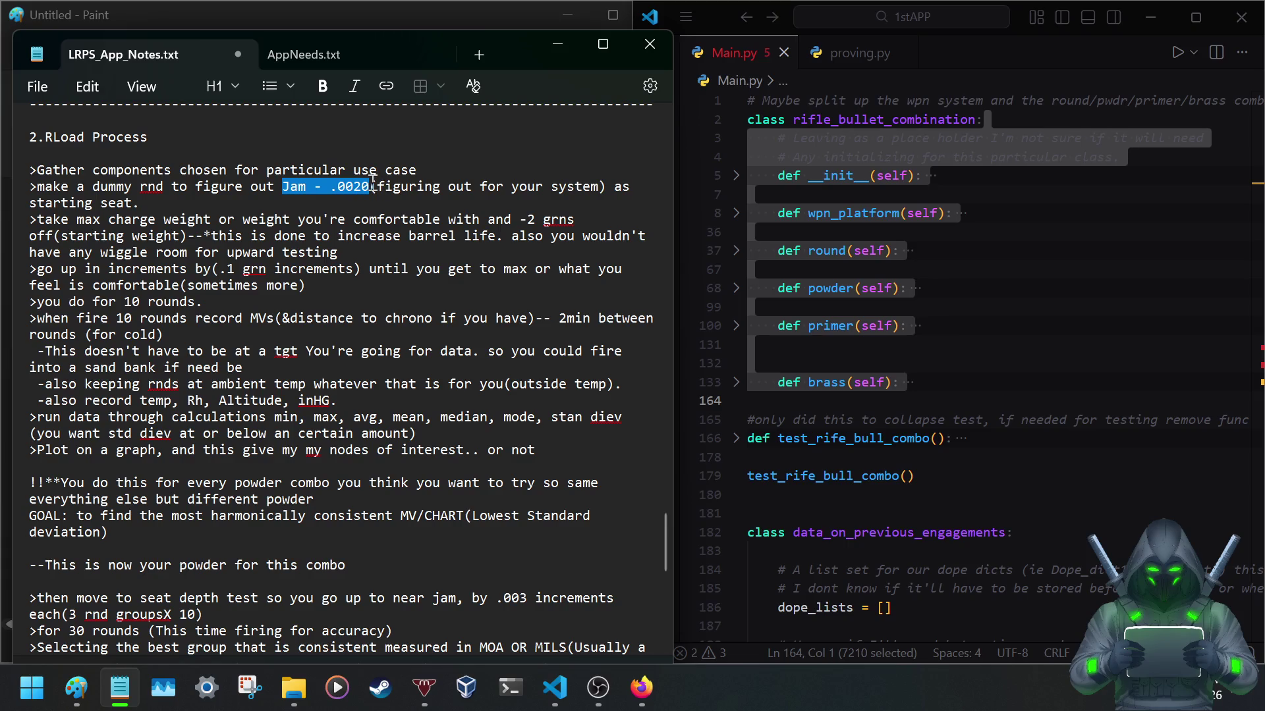
{"action": "mouse_move", "coordinate": [368, 181]}
{"action": "left_mouse_down"}
{"action": "mouse_move", "coordinate": [313, 187]}
{"action": "mouse_move", "coordinate": [370, 186]}
{"action": "left_mouse_up"}
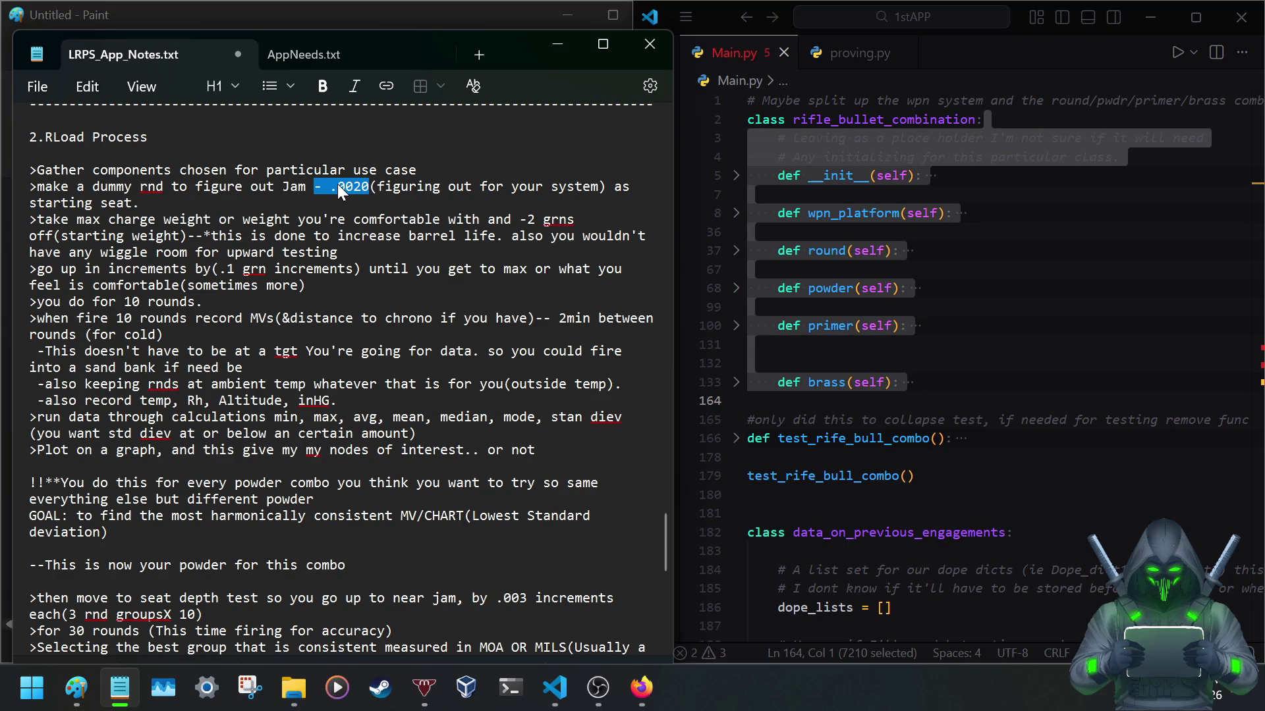
{"action": "left_click_drag", "start_coordinate": [338, 187], "coordinate": [369, 187]}
{"action": "left_click_drag", "start_coordinate": [285, 188], "coordinate": [375, 191]}
{"action": "left_click_drag", "start_coordinate": [78, 220], "coordinate": [565, 222]}
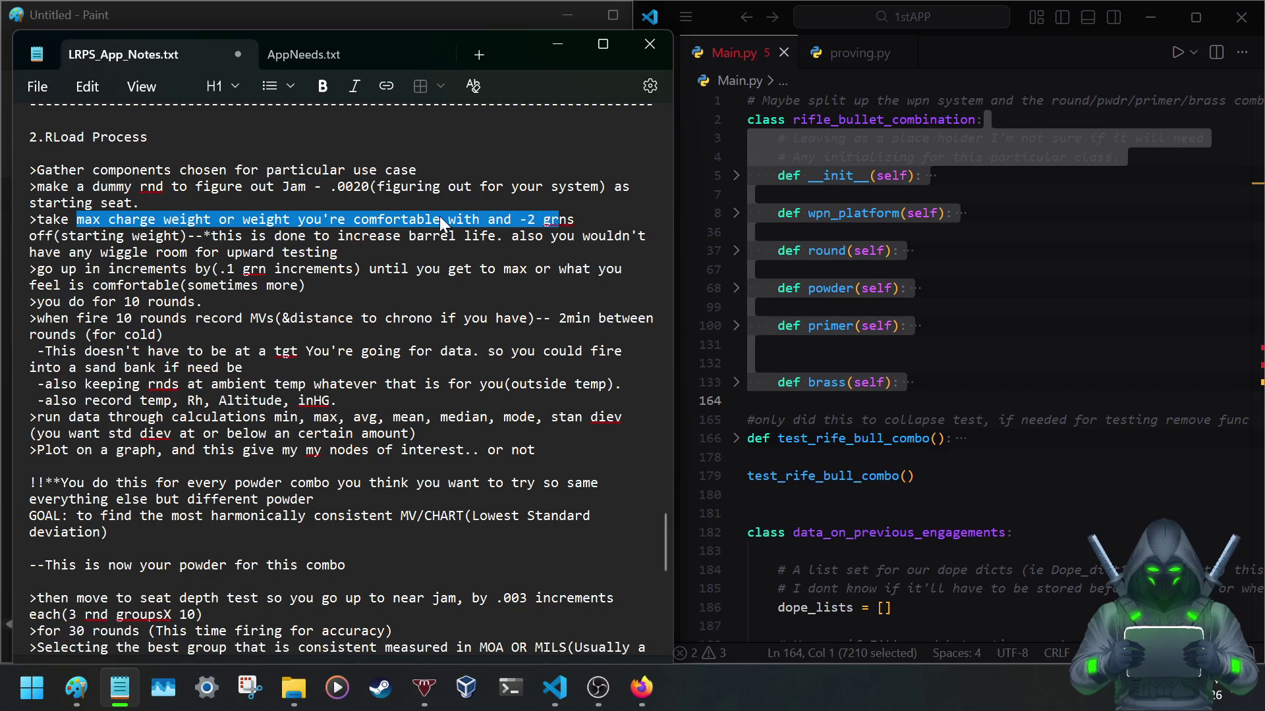
{"action": "left_click", "coordinate": [525, 221]}
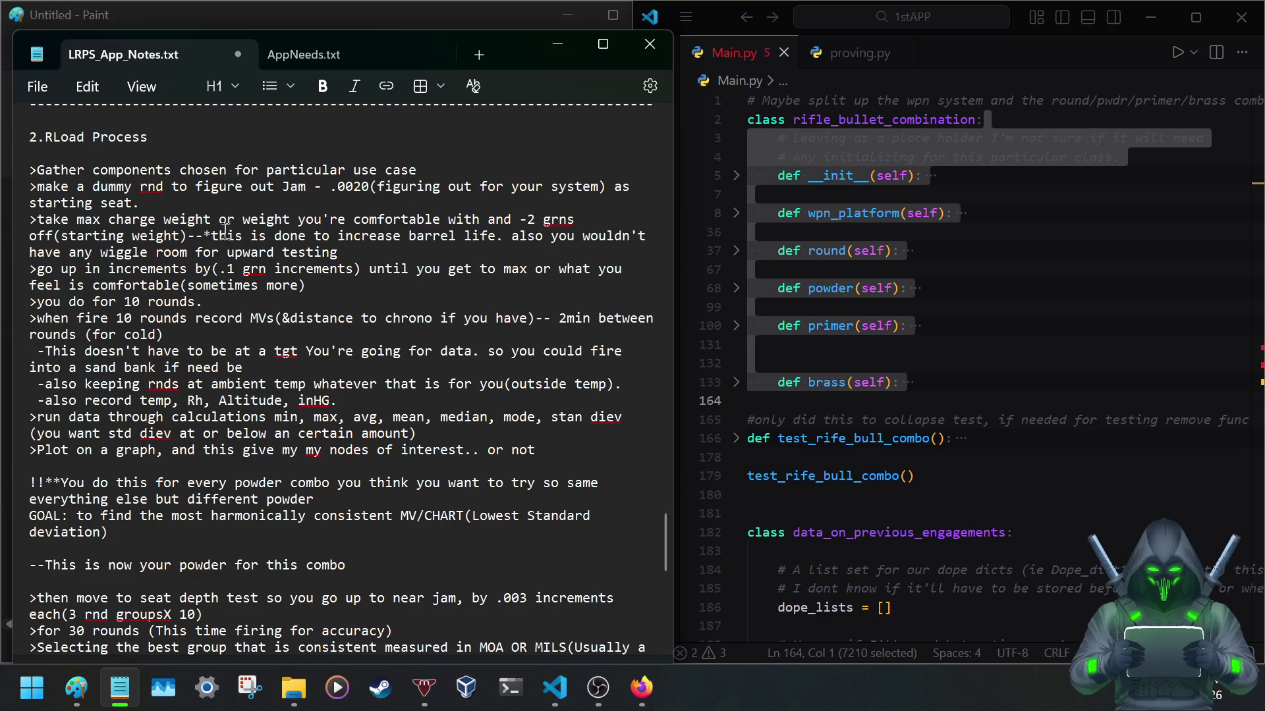
{"action": "left_click_drag", "start_coordinate": [208, 227], "coordinate": [527, 236]}
{"action": "left_click", "coordinate": [224, 265]}
{"action": "left_click_drag", "start_coordinate": [140, 269], "coordinate": [600, 280]}
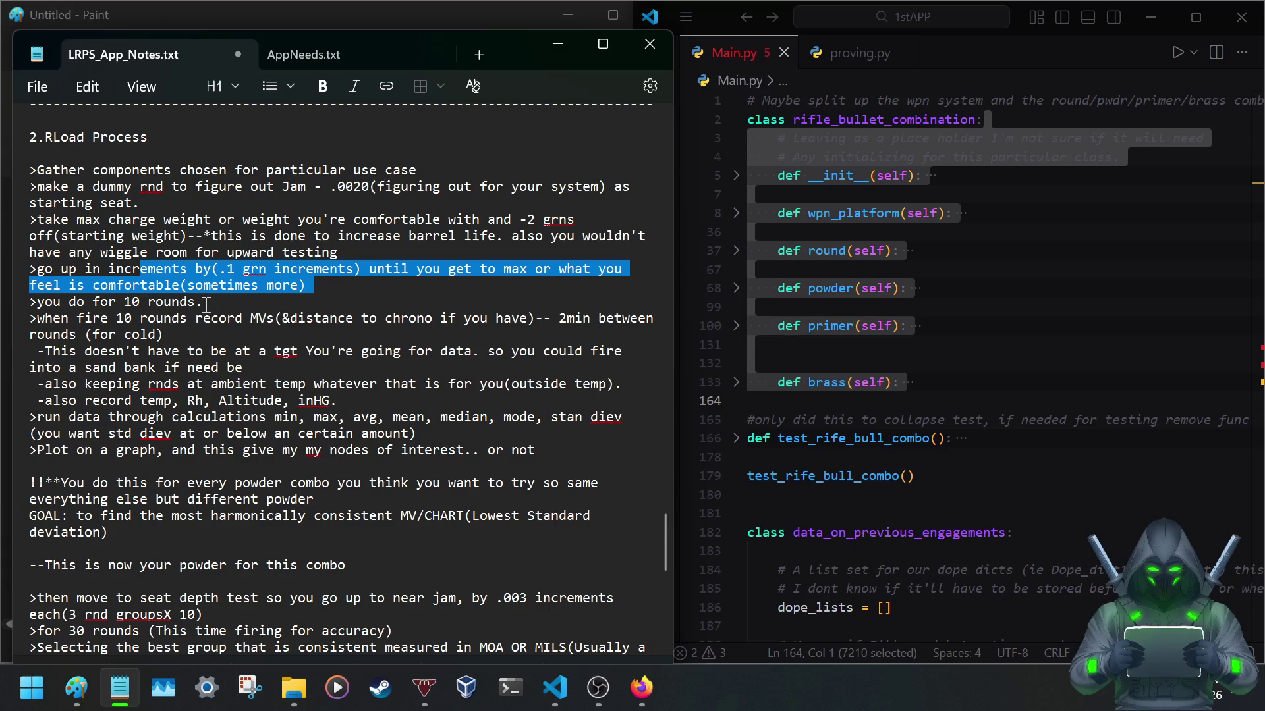
{"action": "left_click", "coordinate": [222, 265]}
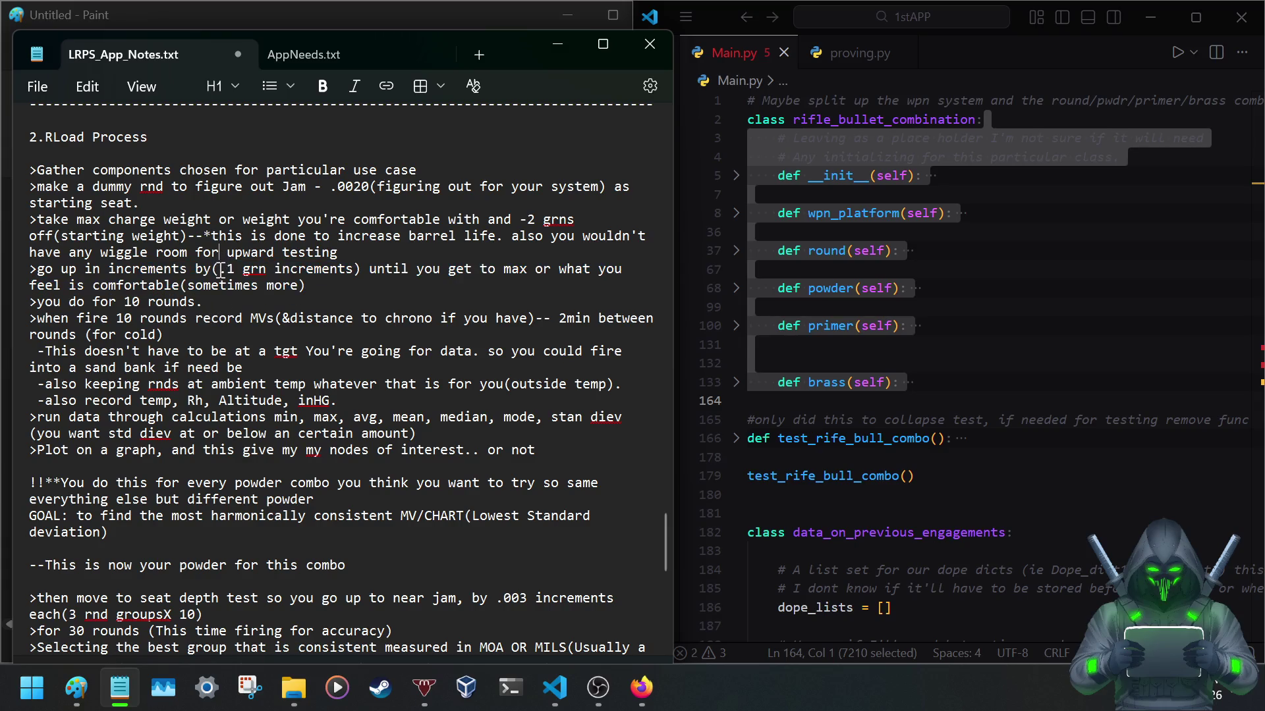
{"action": "double_click", "coordinate": [224, 270]}
{"action": "mouse_move", "coordinate": [518, 219]}
{"action": "left_mouse_down"}
{"action": "mouse_move", "coordinate": [556, 221]}
{"action": "mouse_move", "coordinate": [536, 219]}
{"action": "left_mouse_up"}
{"action": "left_click_drag", "start_coordinate": [218, 268], "coordinate": [235, 270]}
{"action": "right_click", "coordinate": [237, 268]}
{"action": "left_click", "coordinate": [229, 263]}
{"action": "left_click_drag", "start_coordinate": [31, 301], "coordinate": [277, 309]}
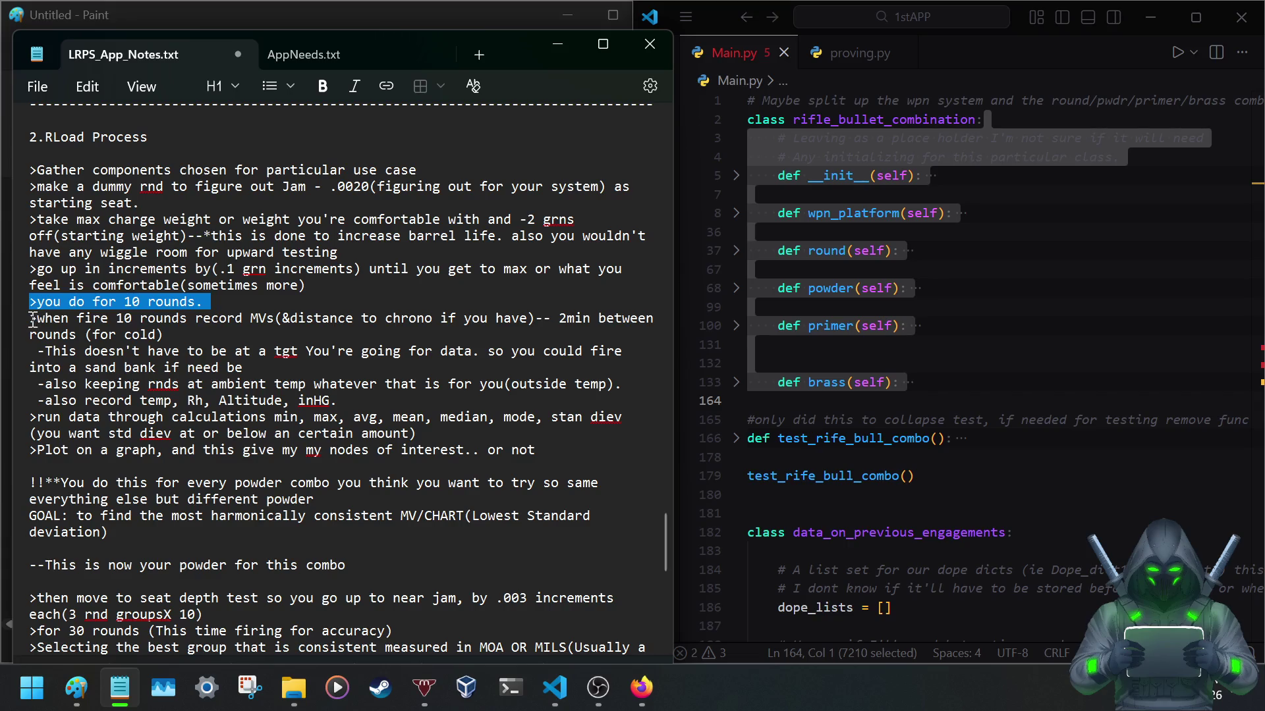
{"action": "left_click_drag", "start_coordinate": [31, 319], "coordinate": [242, 318]}
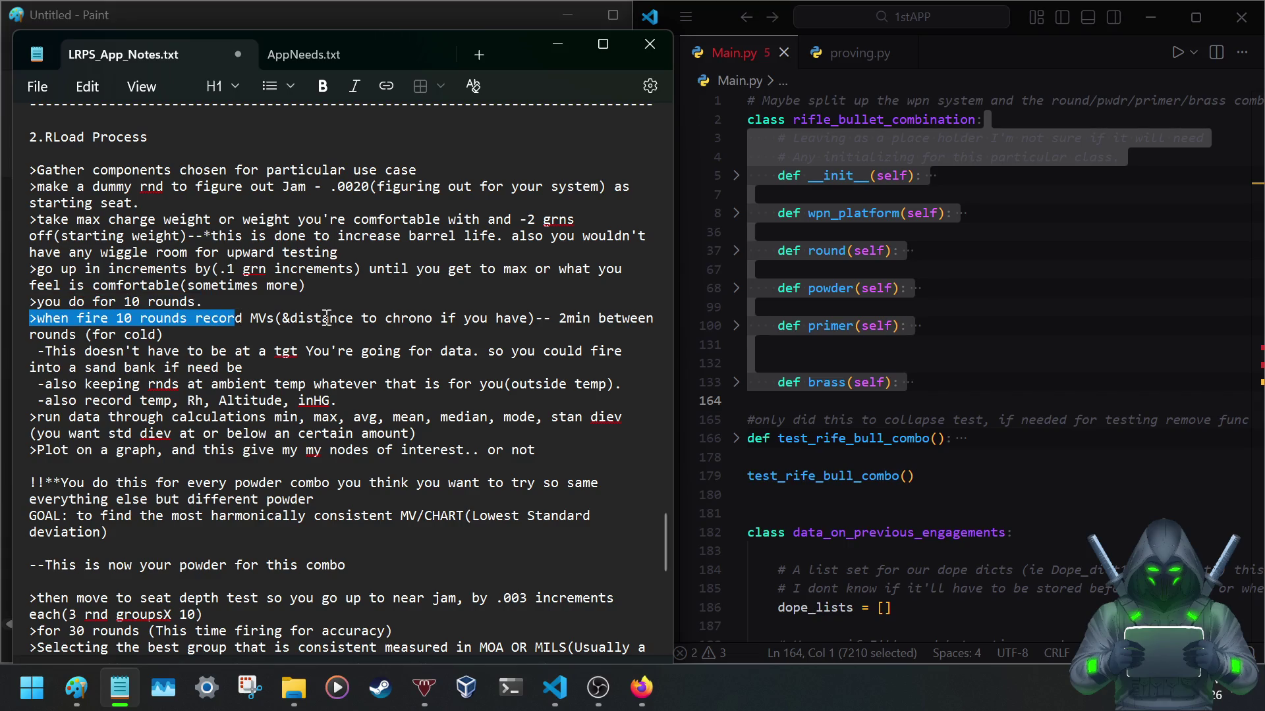
{"action": "scroll", "coordinate": [154, 288], "scroll_direction": "down", "scroll_amount": 1}
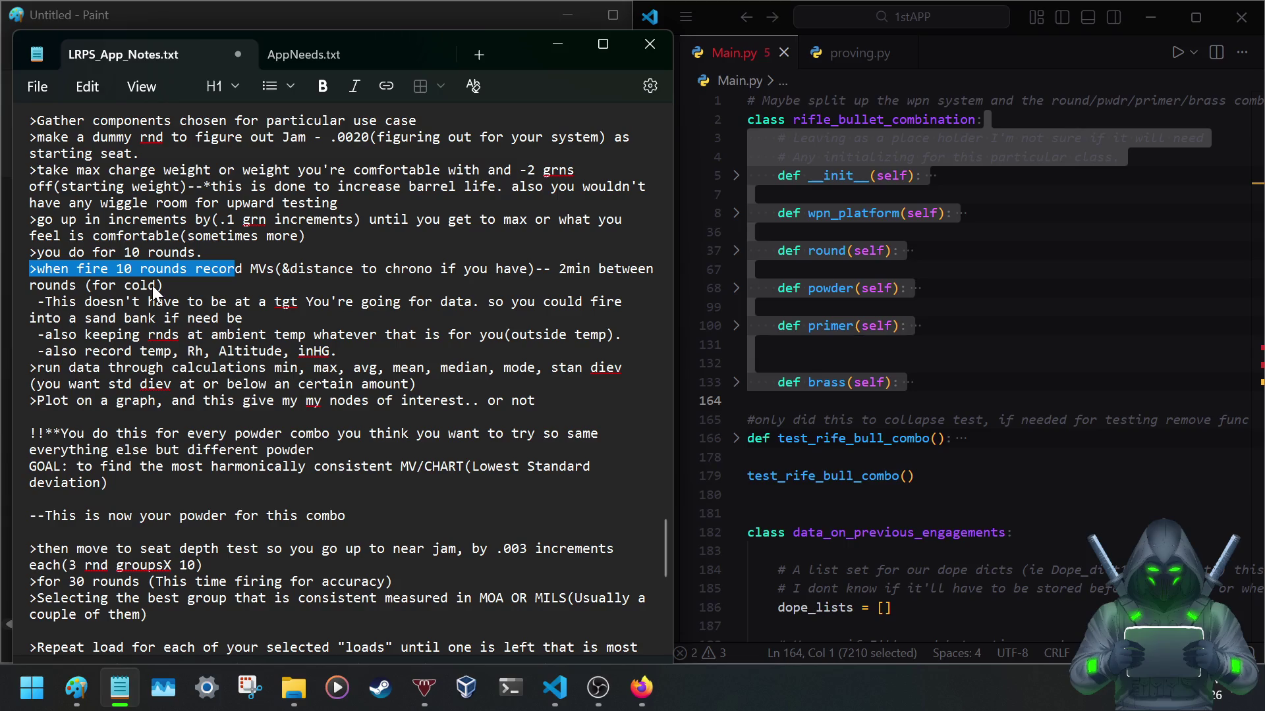
{"action": "left_click", "coordinate": [215, 253]}
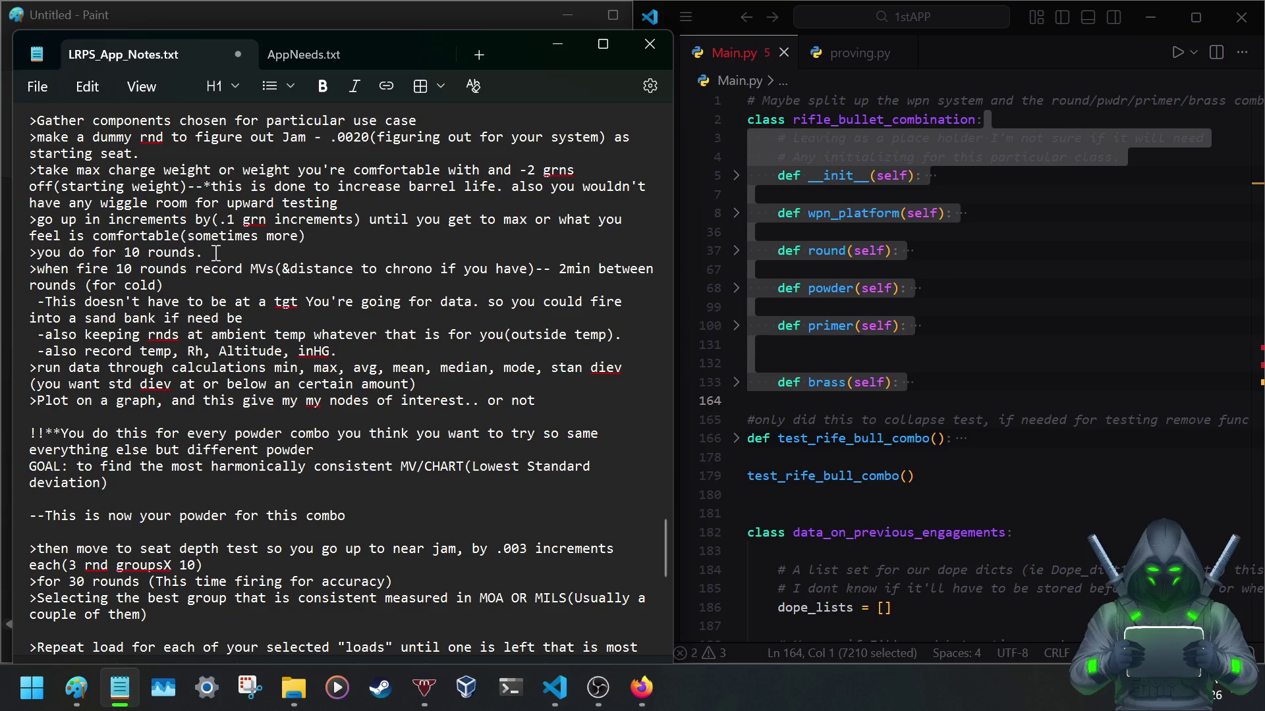
{"action": "left_click_drag", "start_coordinate": [78, 269], "coordinate": [529, 270]}
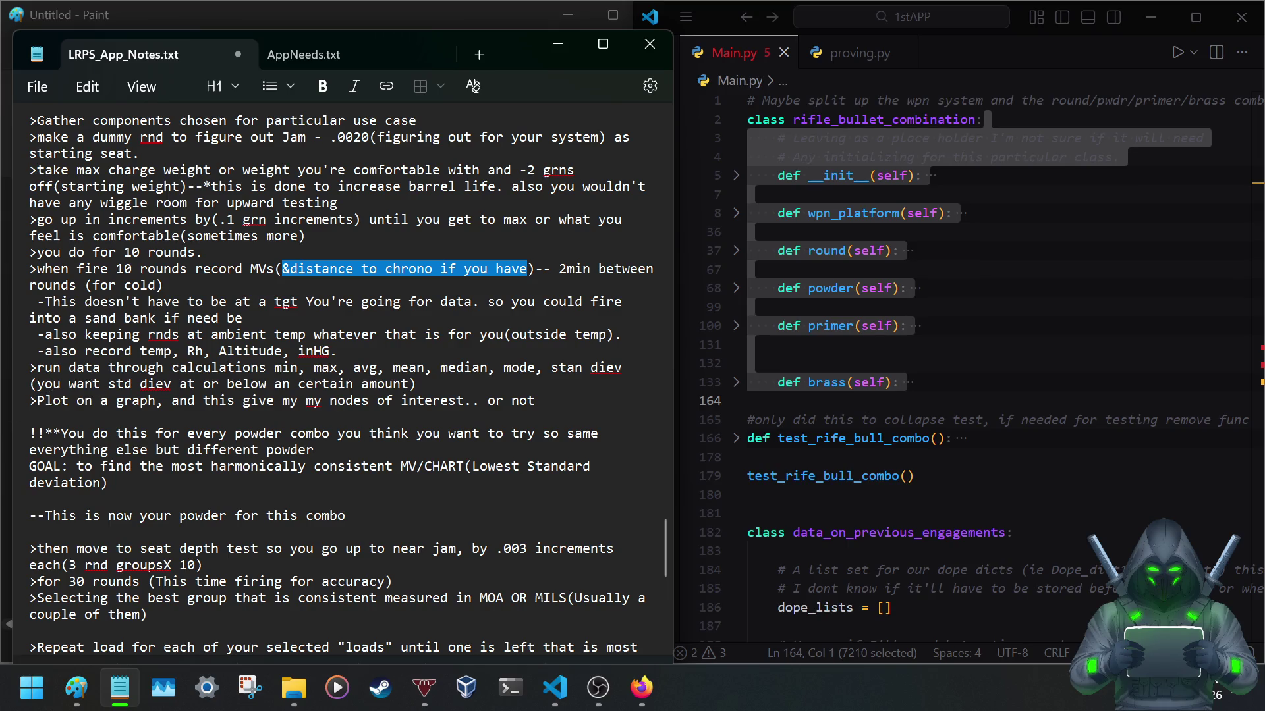
{"action": "key", "text": "alt+Tab"}
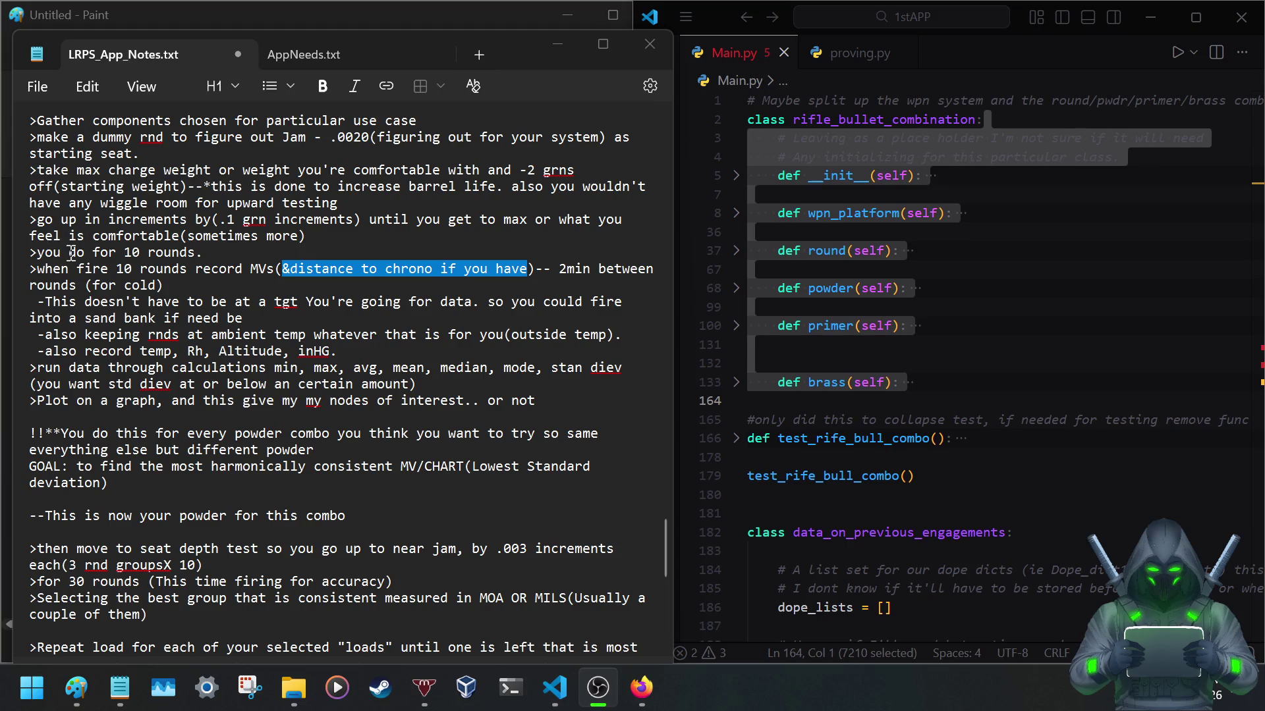
{"action": "left_click", "coordinate": [372, 283]}
{"action": "left_click_drag", "start_coordinate": [70, 269], "coordinate": [568, 271]}
{"action": "left_click", "coordinate": [573, 270]}
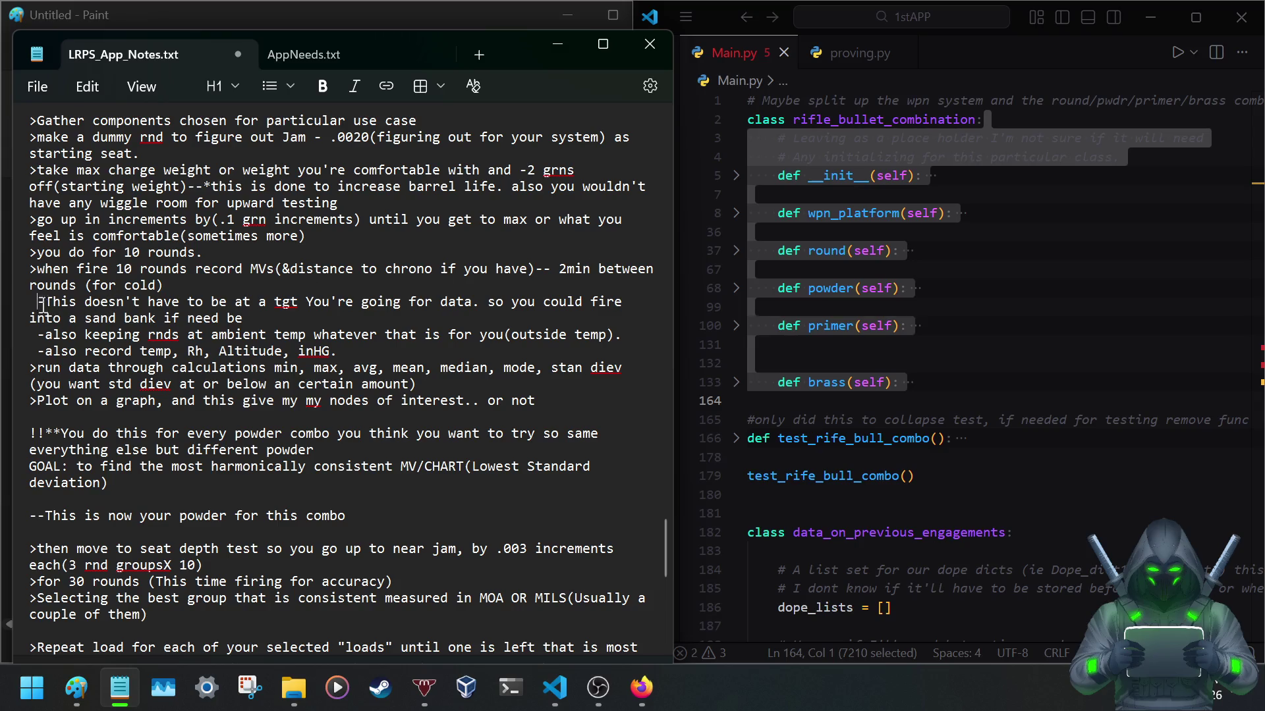
{"action": "left_click_drag", "start_coordinate": [38, 302], "coordinate": [337, 319]}
{"action": "left_click", "coordinate": [335, 318]}
{"action": "scroll", "coordinate": [298, 297], "scroll_direction": "down", "scroll_amount": 3}
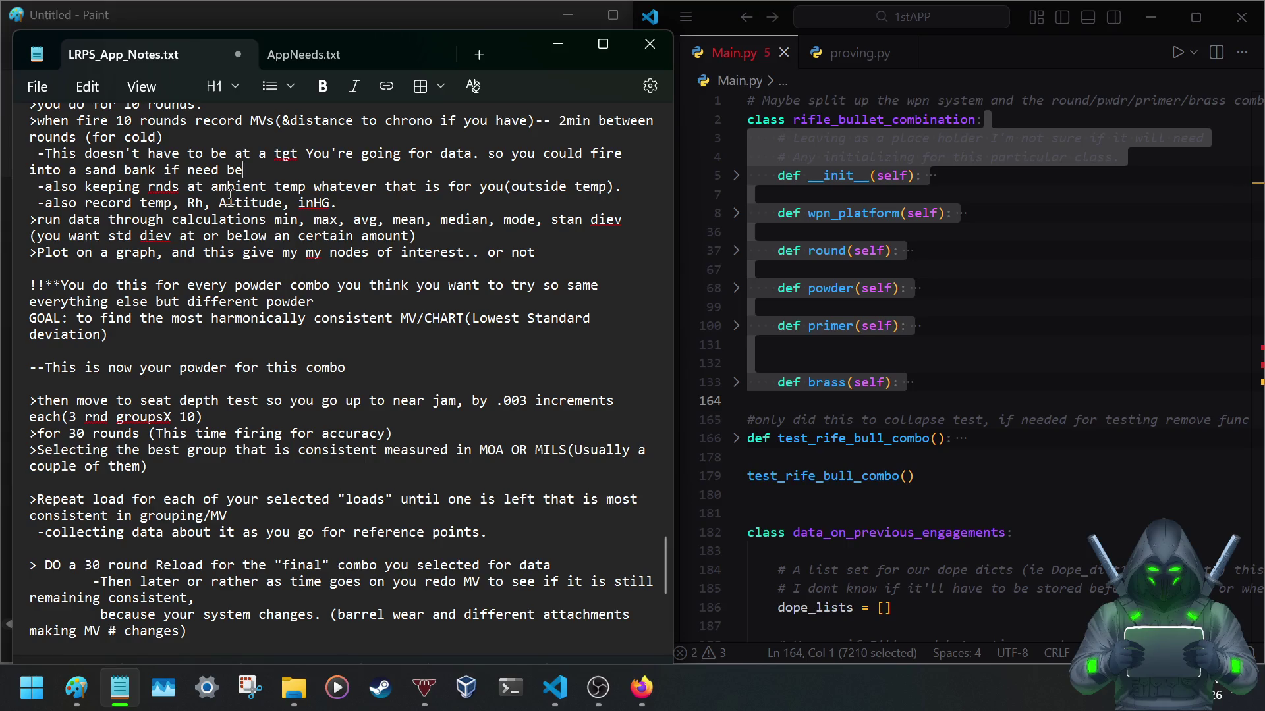
{"action": "left_click_drag", "start_coordinate": [214, 187], "coordinate": [505, 217]}
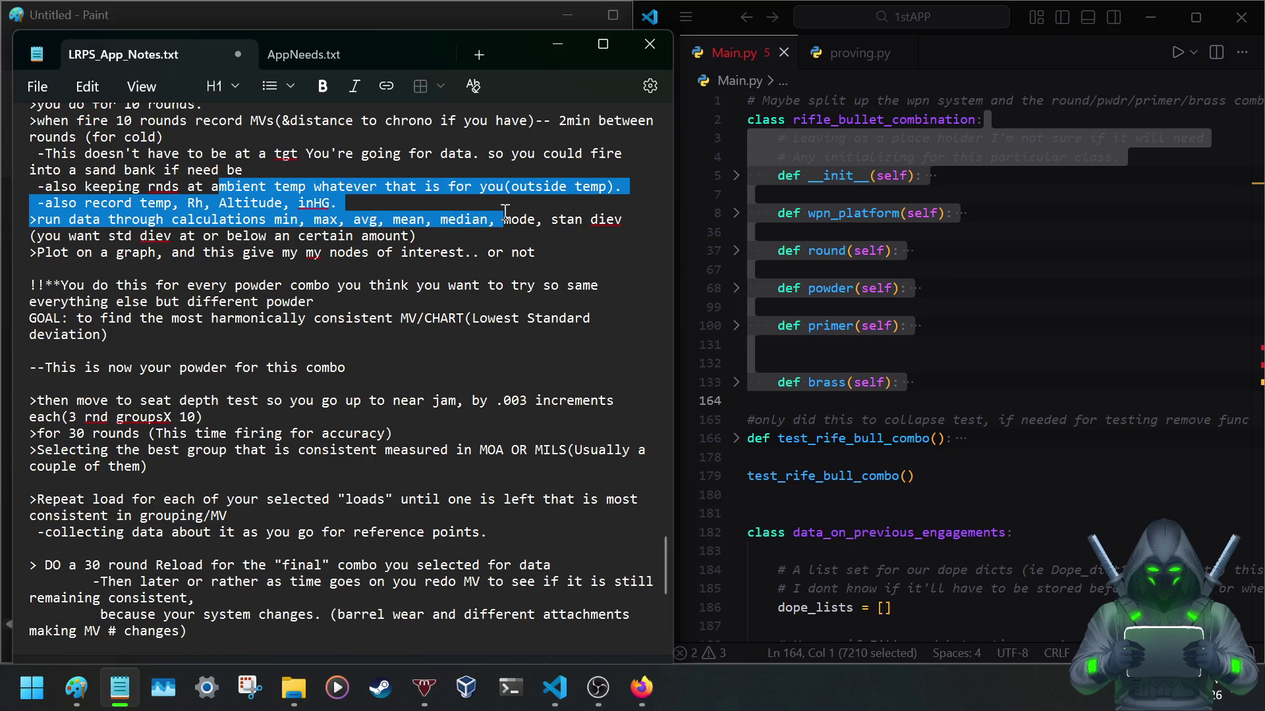
{"action": "left_click", "coordinate": [380, 225]}
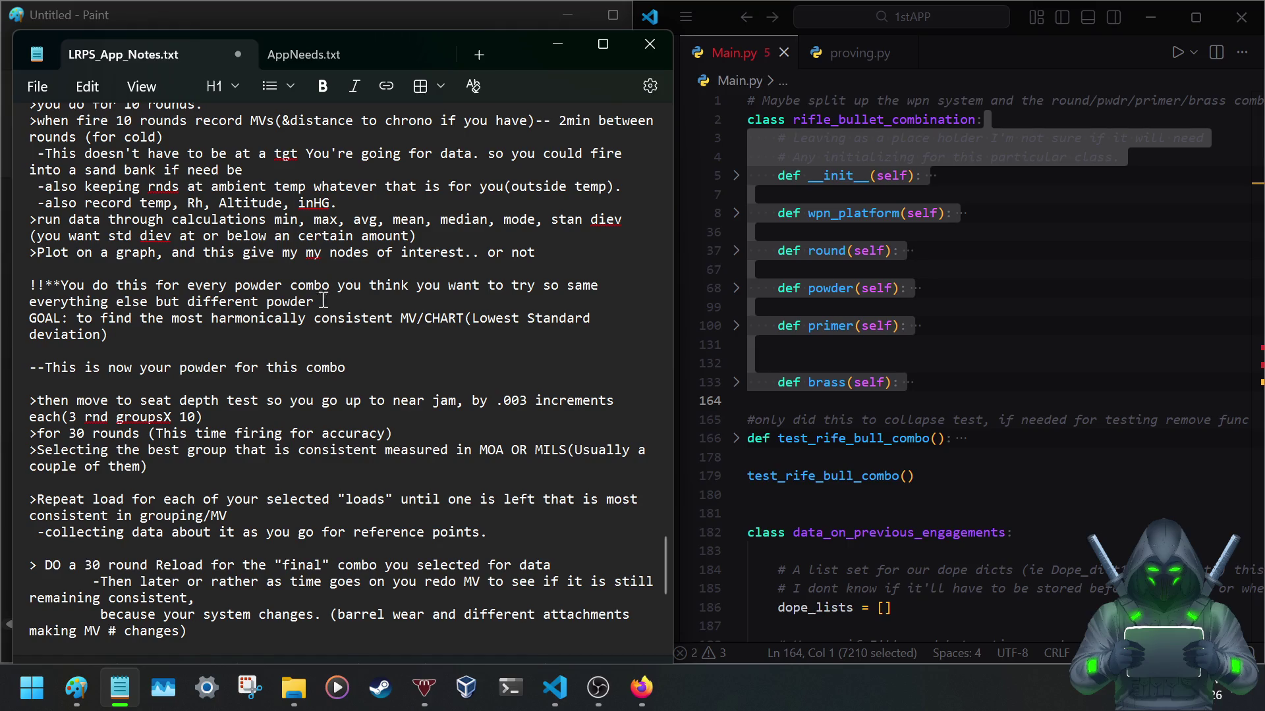
{"action": "left_click_drag", "start_coordinate": [211, 319], "coordinate": [435, 334]}
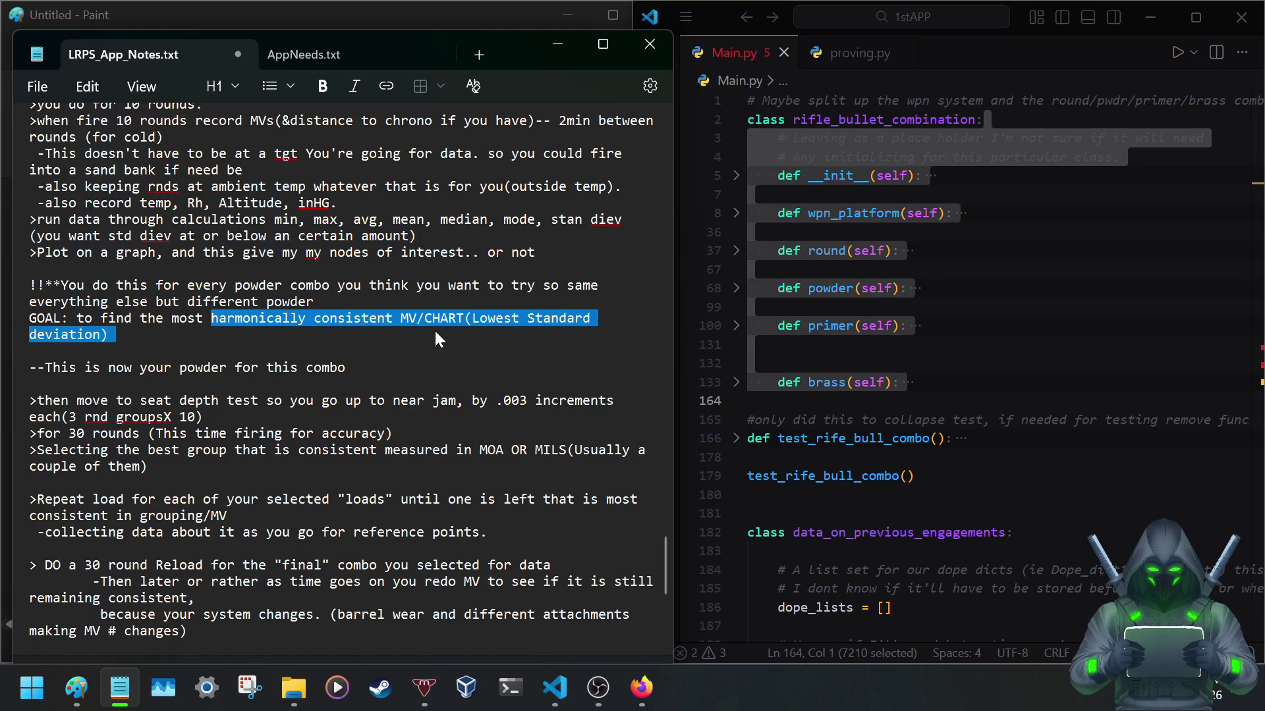
{"action": "scroll", "coordinate": [216, 328], "scroll_direction": "down", "scroll_amount": 2}
{"action": "left_click_drag", "start_coordinate": [109, 270], "coordinate": [481, 268]}
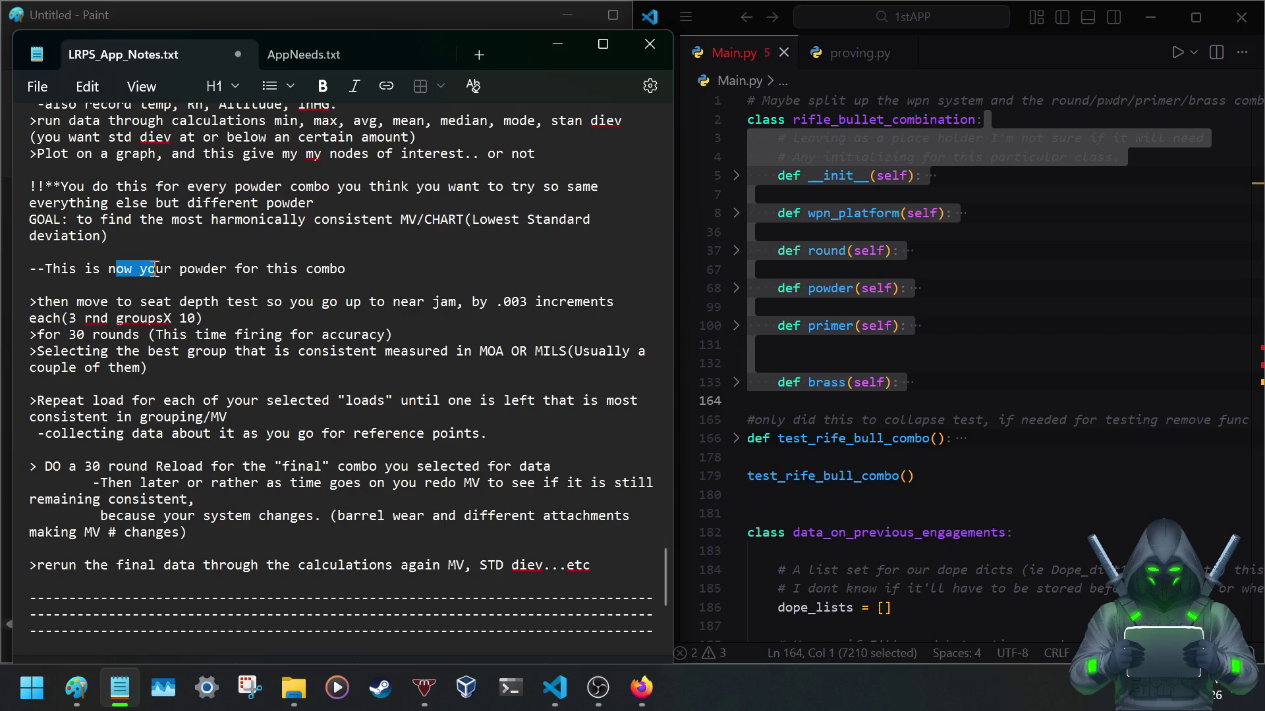
{"action": "scroll", "coordinate": [396, 228], "scroll_direction": "down", "scroll_amount": 1}
{"action": "scroll", "coordinate": [301, 168], "scroll_direction": "down", "scroll_amount": 2}
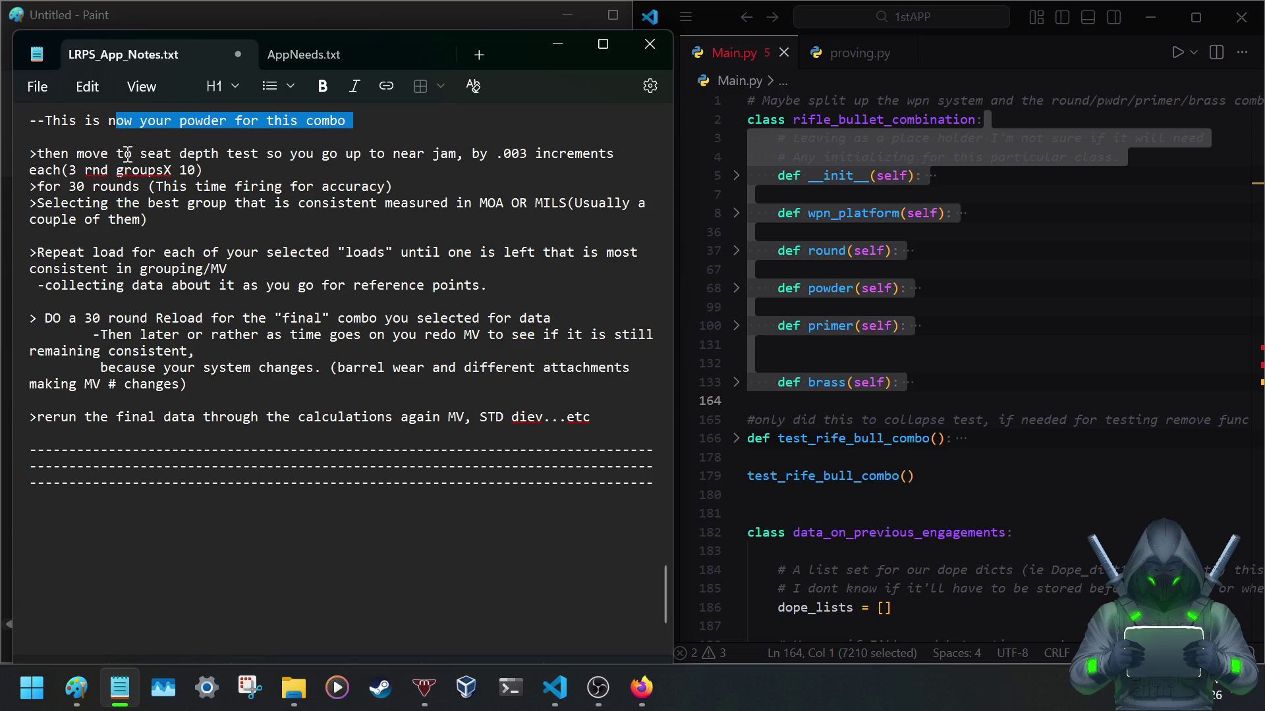
{"action": "left_click_drag", "start_coordinate": [71, 153], "coordinate": [337, 159]}
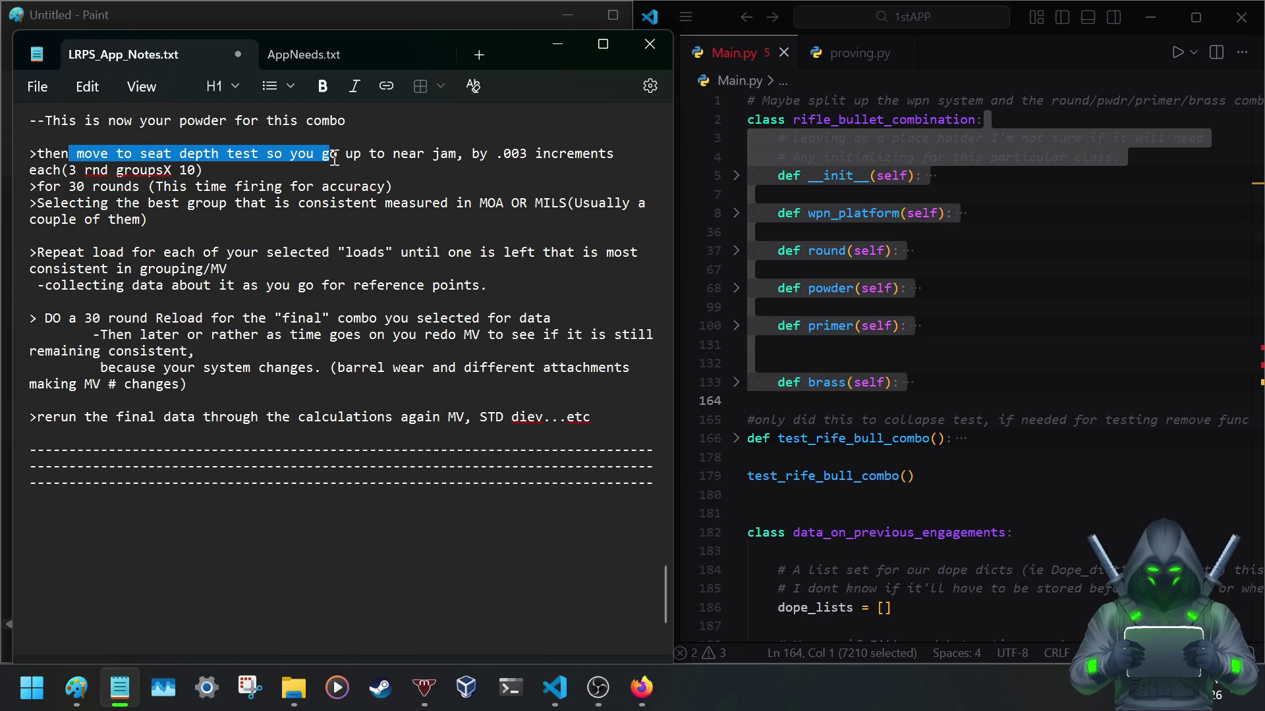
{"action": "mouse_move", "coordinate": [425, 154]}
{"action": "left_mouse_down"}
{"action": "mouse_move", "coordinate": [583, 177]}
{"action": "mouse_move", "coordinate": [226, 182]}
{"action": "mouse_move", "coordinate": [400, 428]}
{"action": "mouse_move", "coordinate": [347, 332]}
{"action": "left_mouse_up"}
{"action": "left_click", "coordinate": [346, 332]}
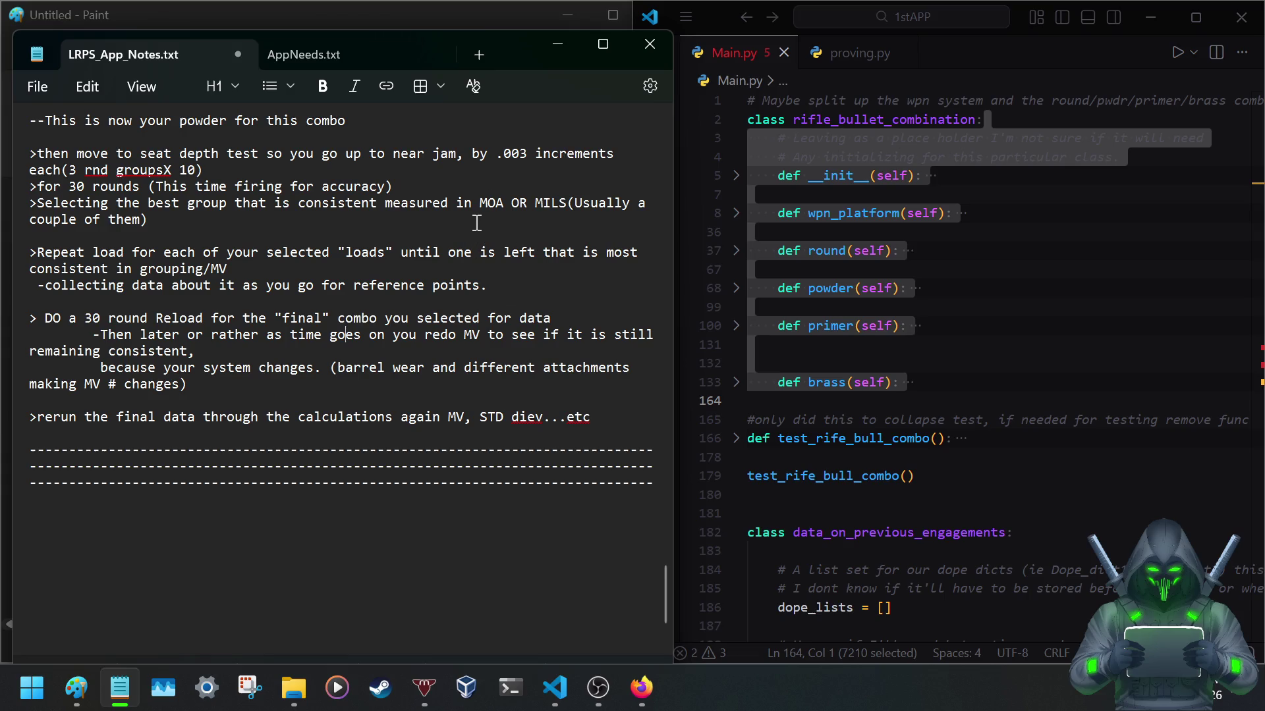
{"action": "scroll", "coordinate": [477, 233], "scroll_direction": "up", "scroll_amount": 1}
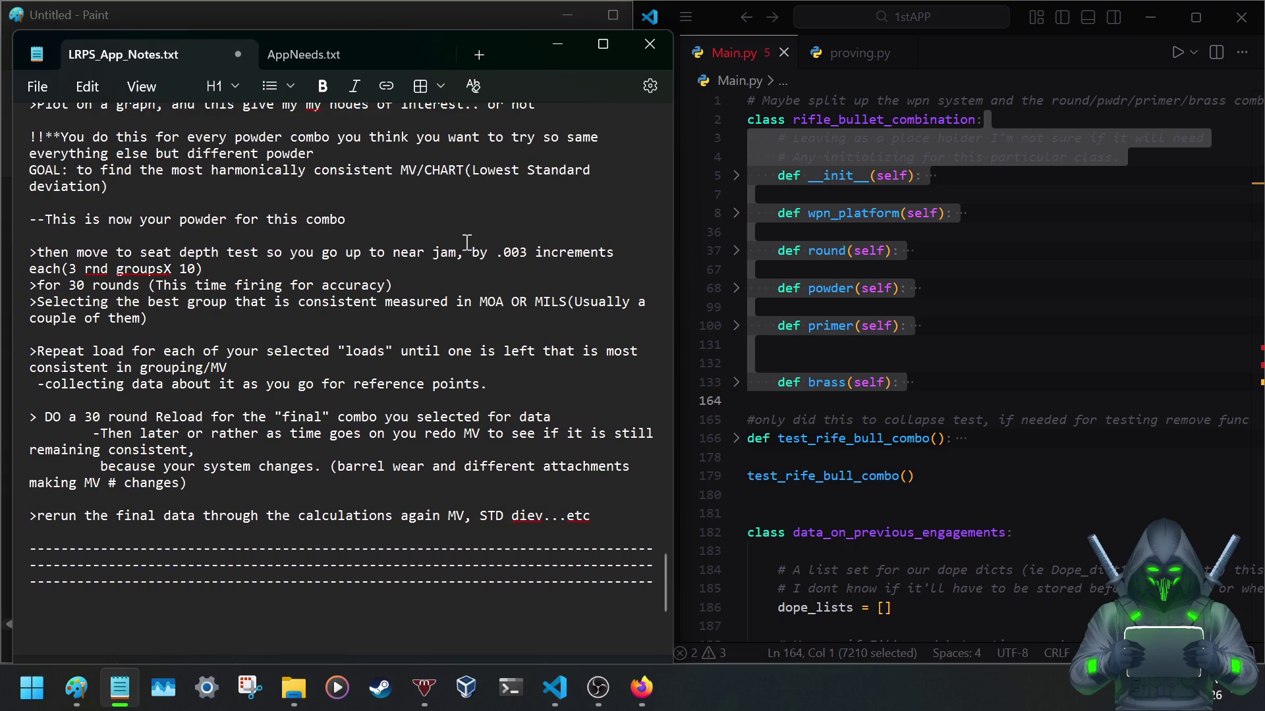
{"action": "left_click_drag", "start_coordinate": [432, 254], "coordinate": [458, 253]}
{"action": "left_click_drag", "start_coordinate": [471, 253], "coordinate": [531, 254]}
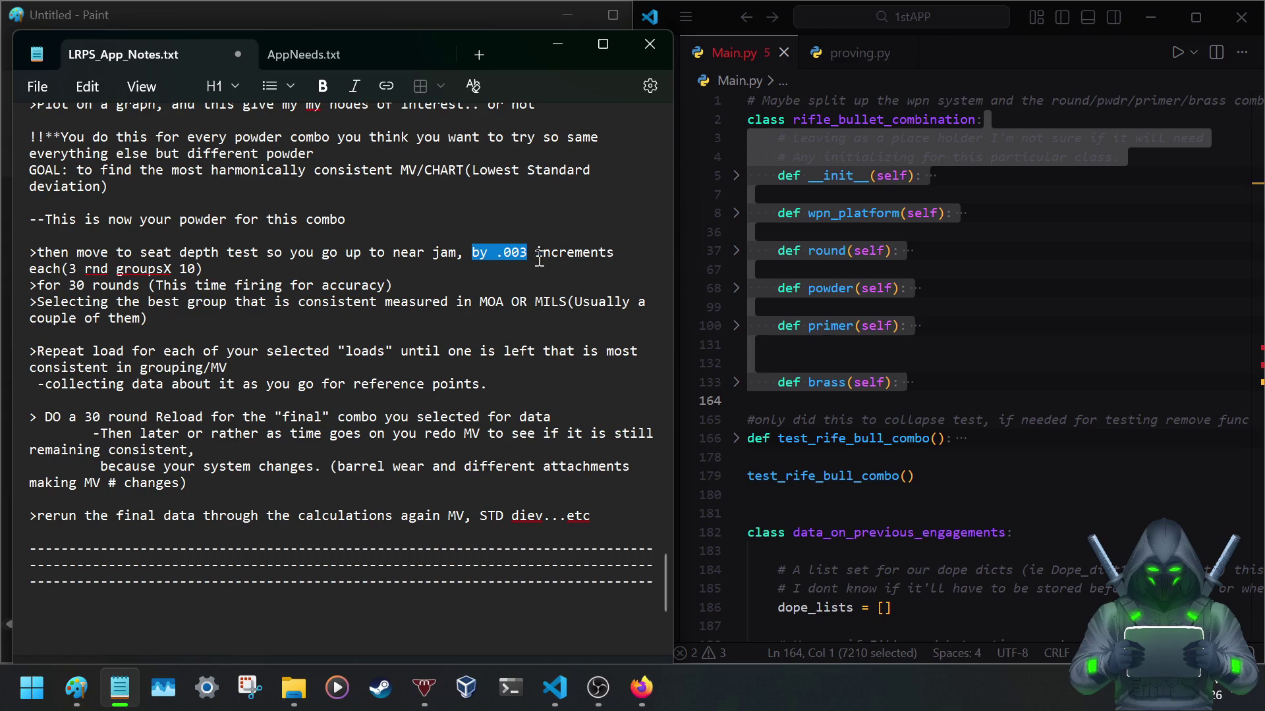
{"action": "left_click", "coordinate": [511, 237]}
{"action": "left_click_drag", "start_coordinate": [531, 252], "coordinate": [498, 253]}
{"action": "left_click", "coordinate": [509, 247]}
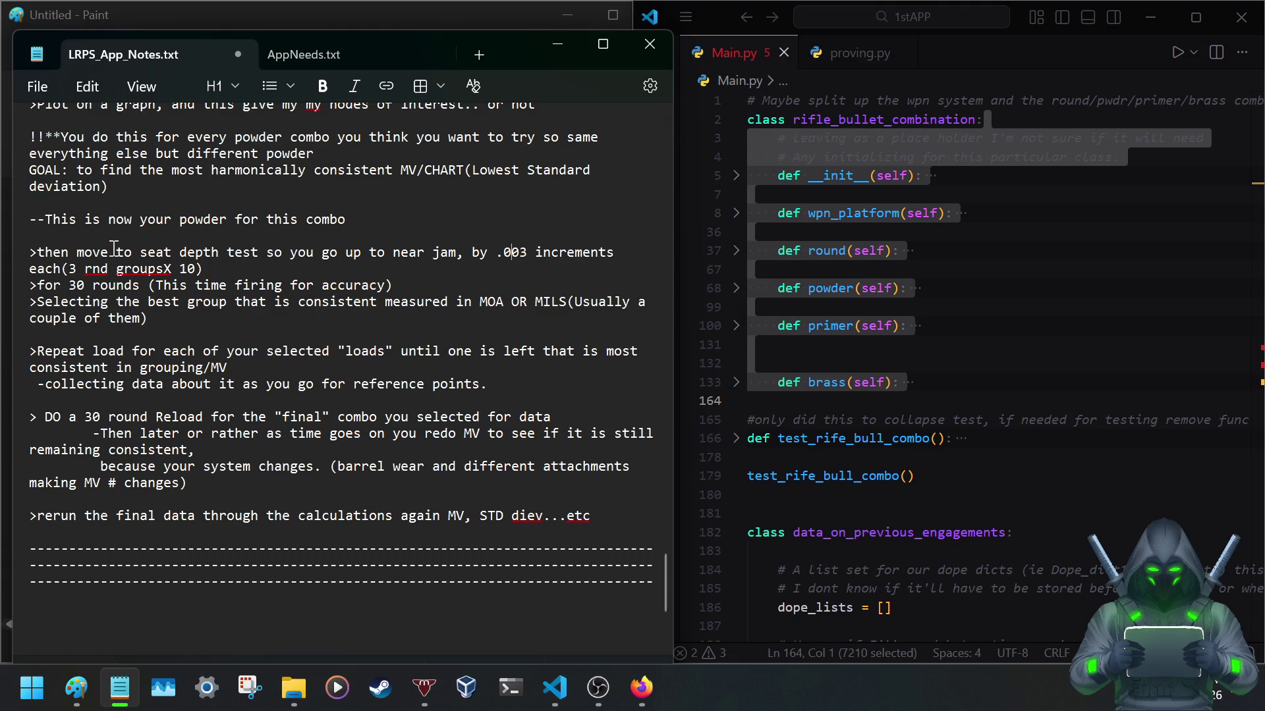
{"action": "left_click_drag", "start_coordinate": [63, 267], "coordinate": [206, 268]}
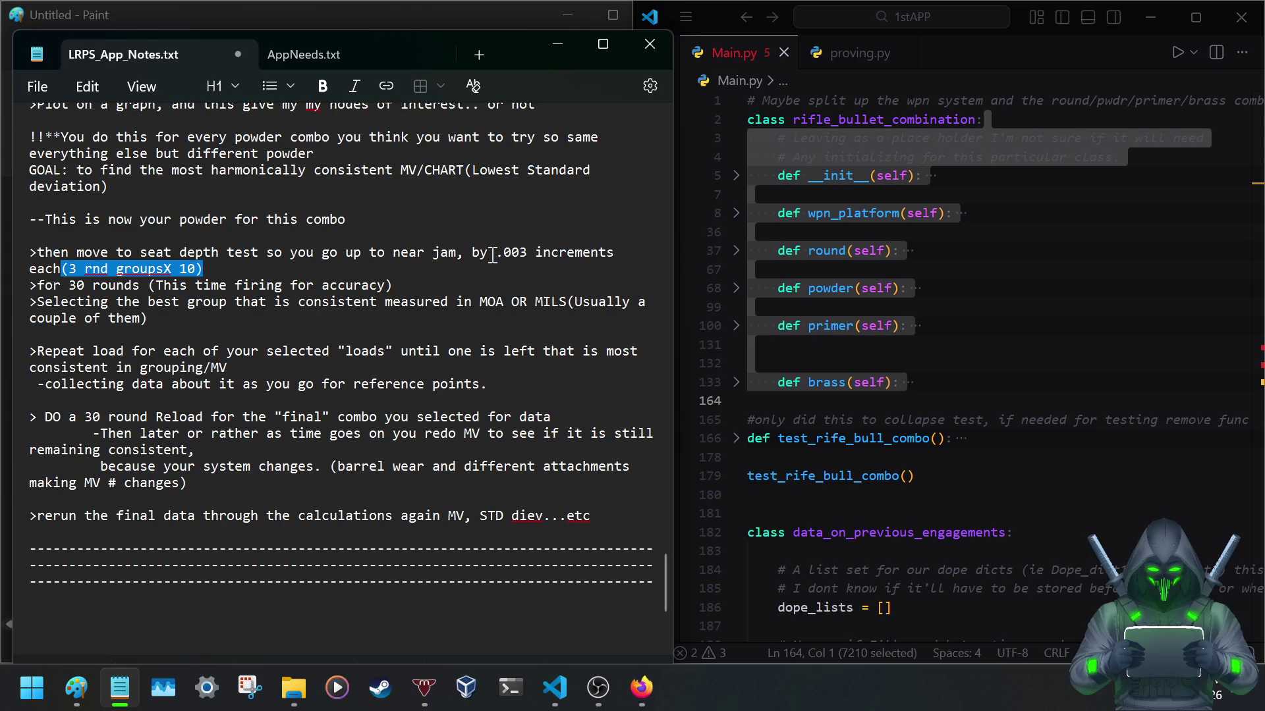
{"action": "left_click_drag", "start_coordinate": [492, 254], "coordinate": [564, 259]}
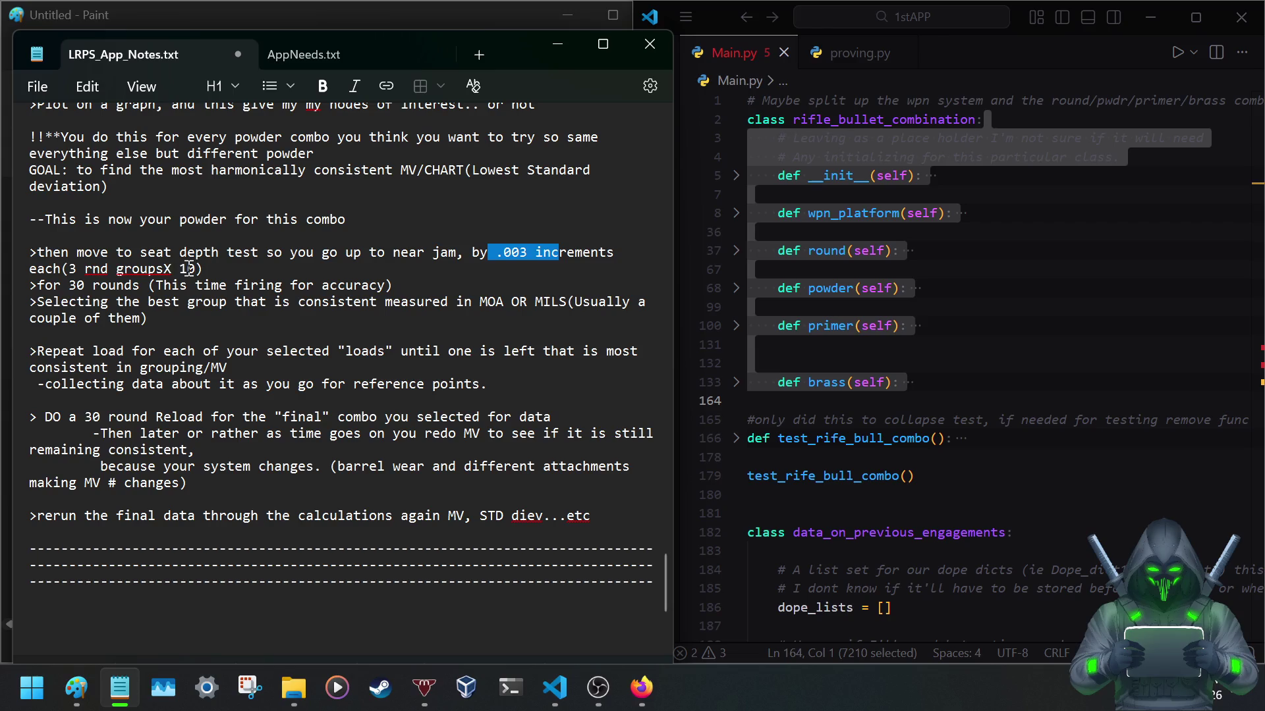